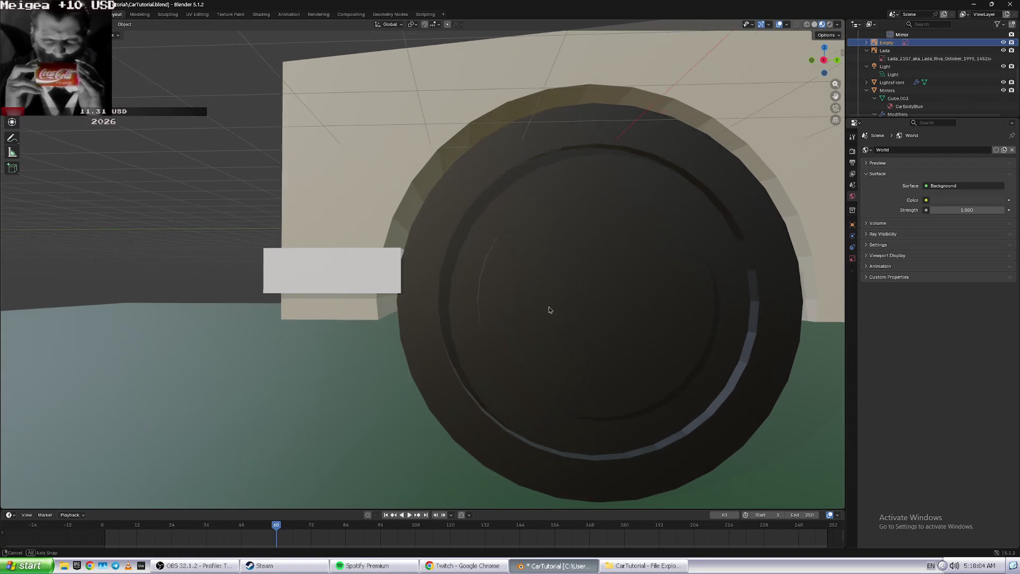
# - Select the wheel and, in Edit Mode, select its inner cap face
pyautogui.moveTo(556, 309); pyautogui.dragTo(550, 309, button='middle')
pyautogui.click(549, 308)
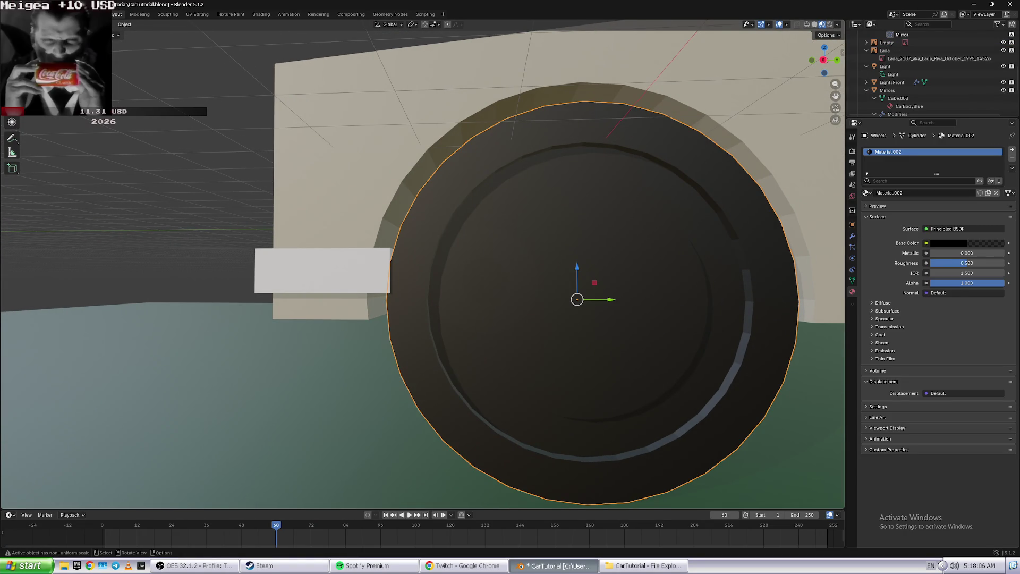
pyautogui.press('Tab')
pyautogui.click(542, 257)
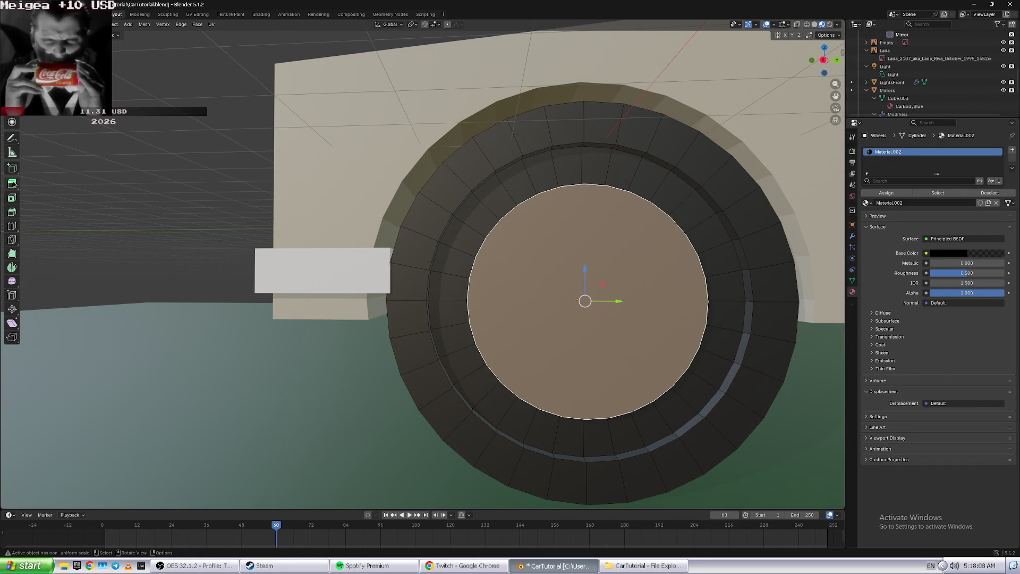
# - Set the Material.002 surface to Add Shader, with another Add Shader in its first input
pyautogui.click(949, 239)
pyautogui.click(925, 258)
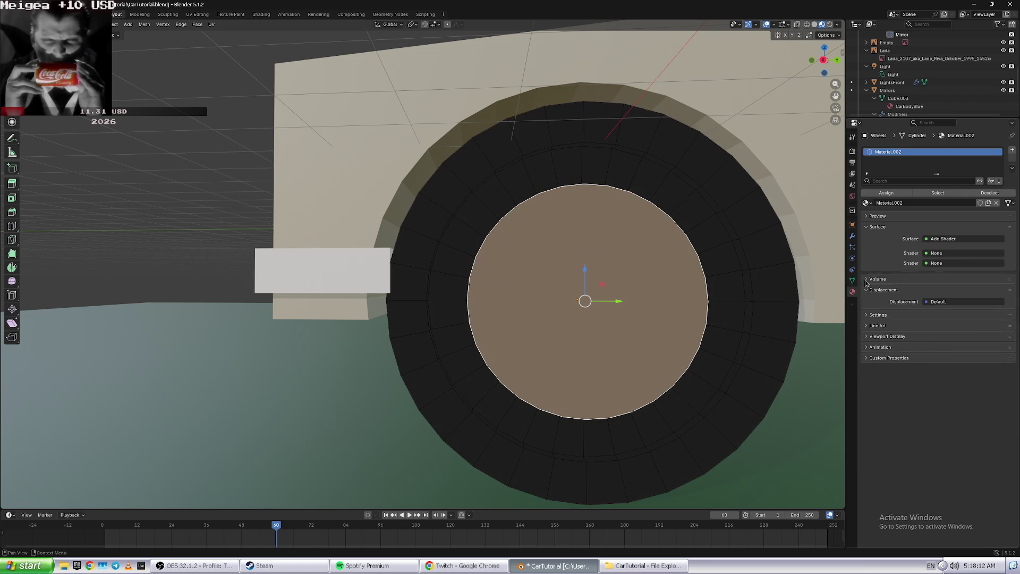
pyautogui.click(946, 253)
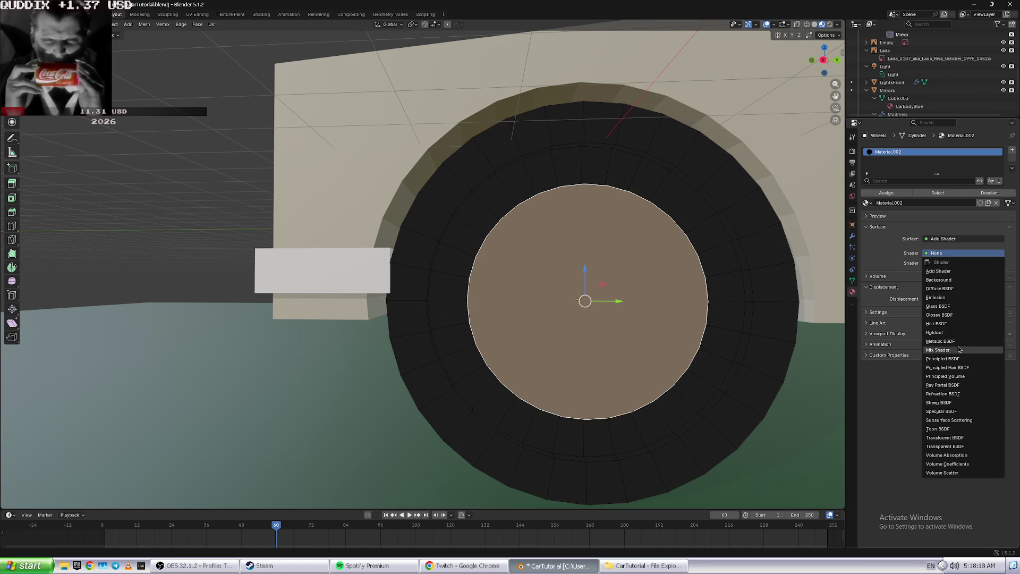
pyautogui.click(898, 277)
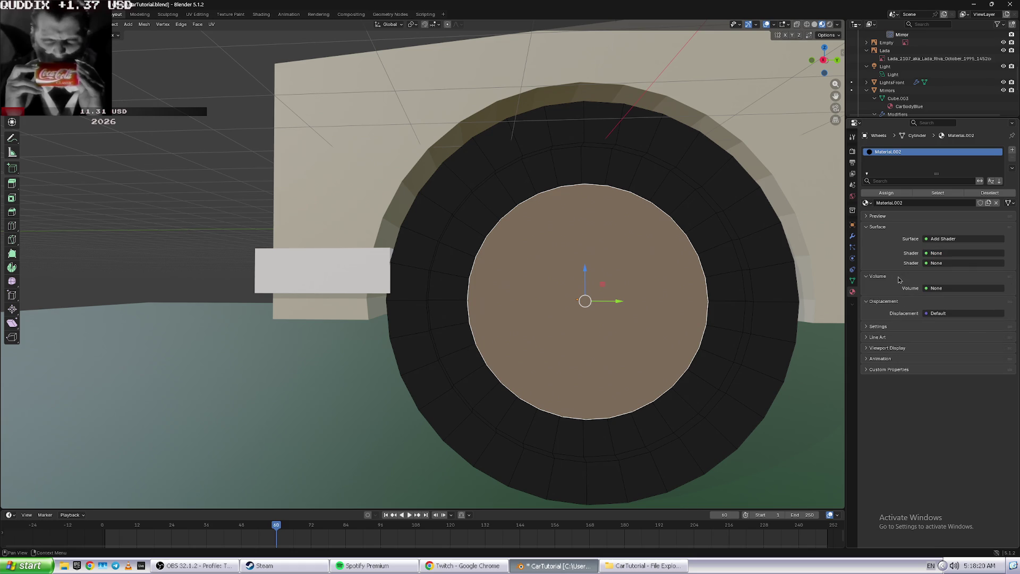
pyautogui.click(935, 253)
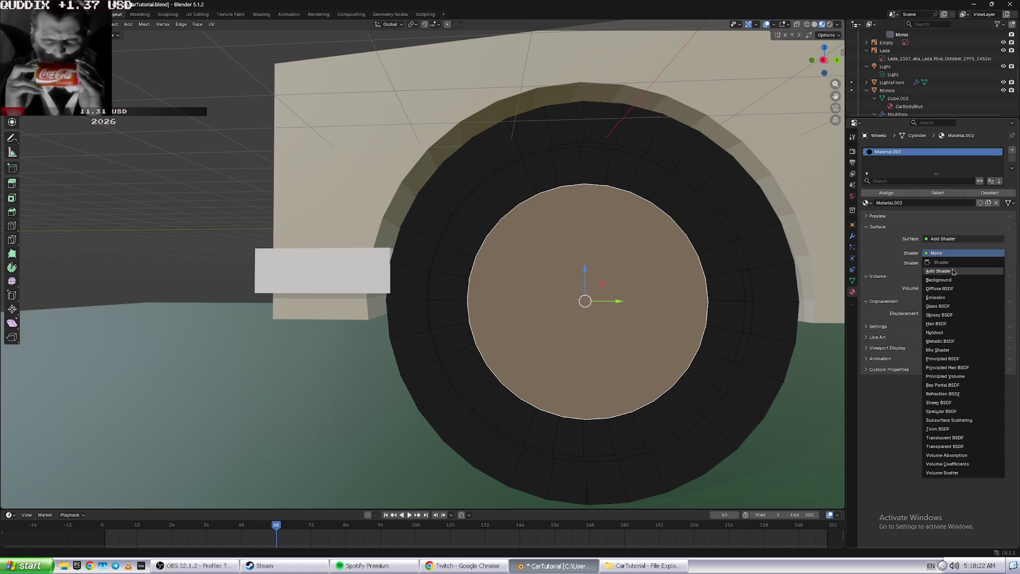
pyautogui.click(954, 271)
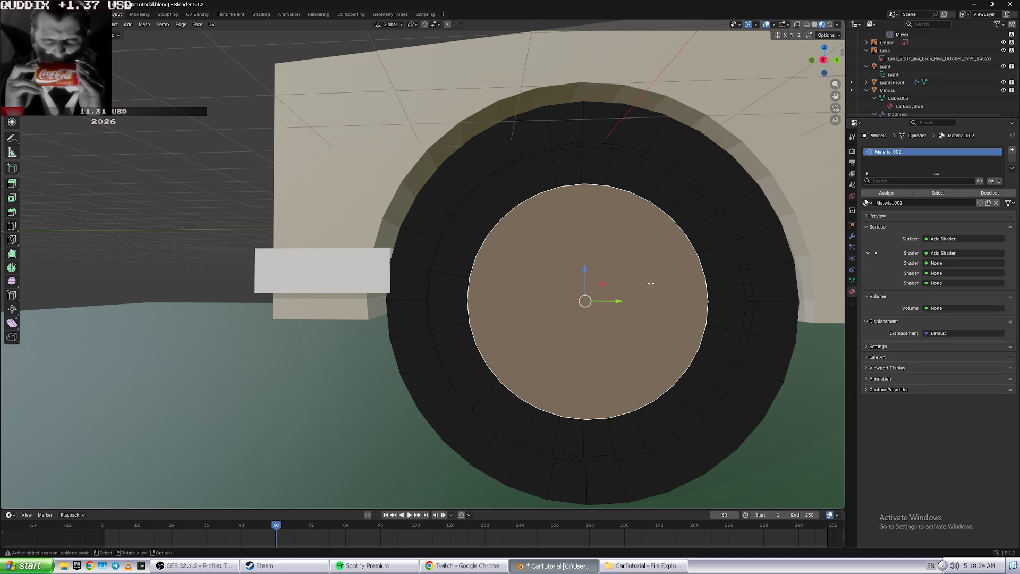
# - Expand the material Preview and start renaming the Material.002 slot
pyautogui.click(935, 263)
pyautogui.click(917, 264)
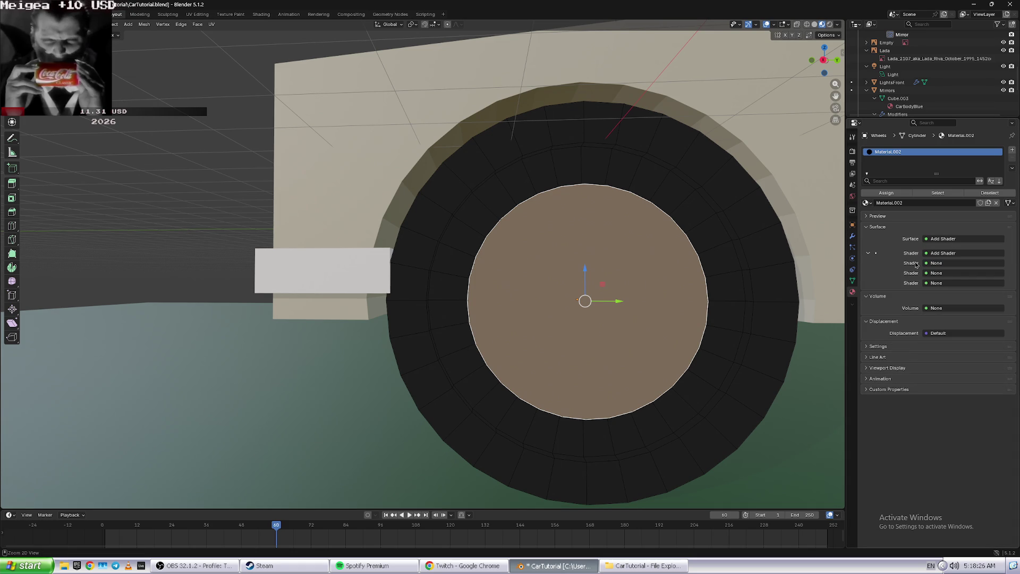
pyautogui.click(896, 218)
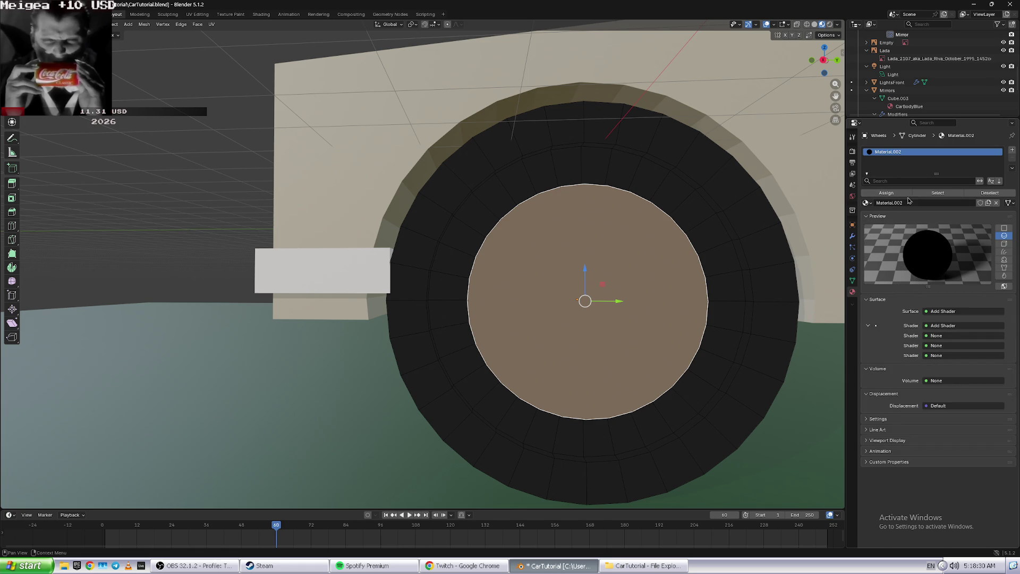
pyautogui.doubleClick(889, 152)
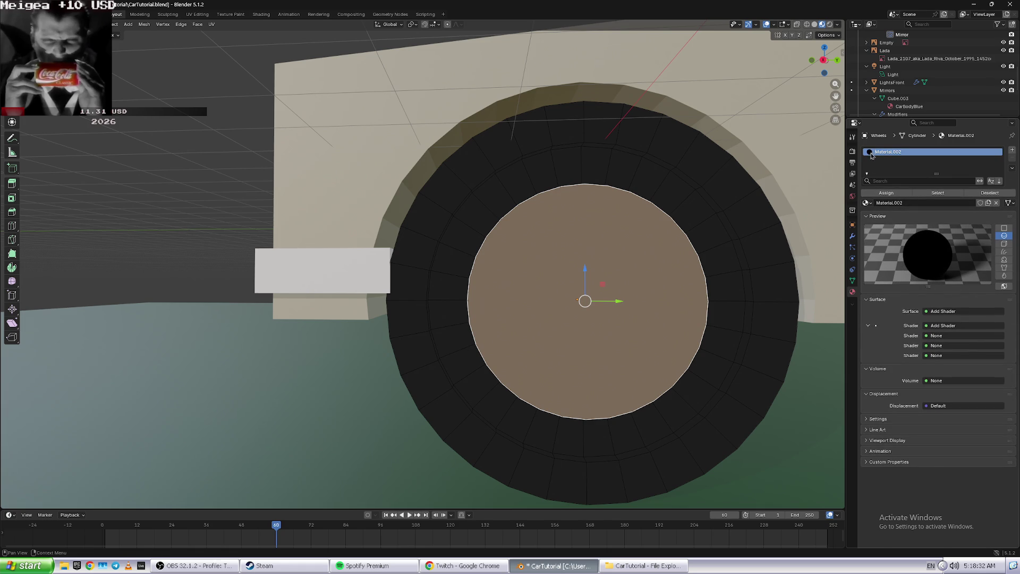
# - Assign CarBodyBlue to the wheel faces, then undo and redo the material steps
pyautogui.click(866, 203)
pyautogui.click(884, 215)
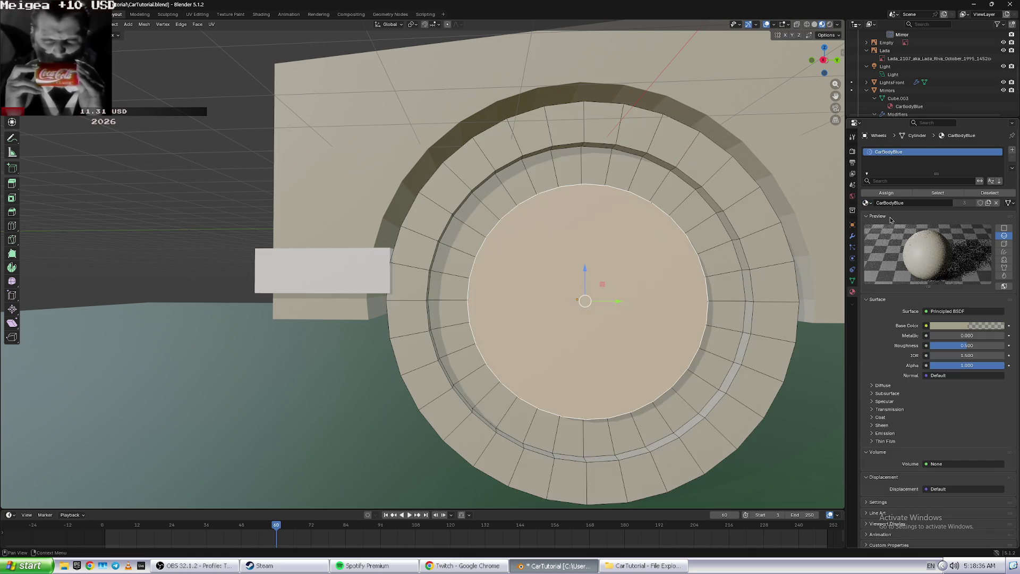
pyautogui.scroll(-1, 705, 183)
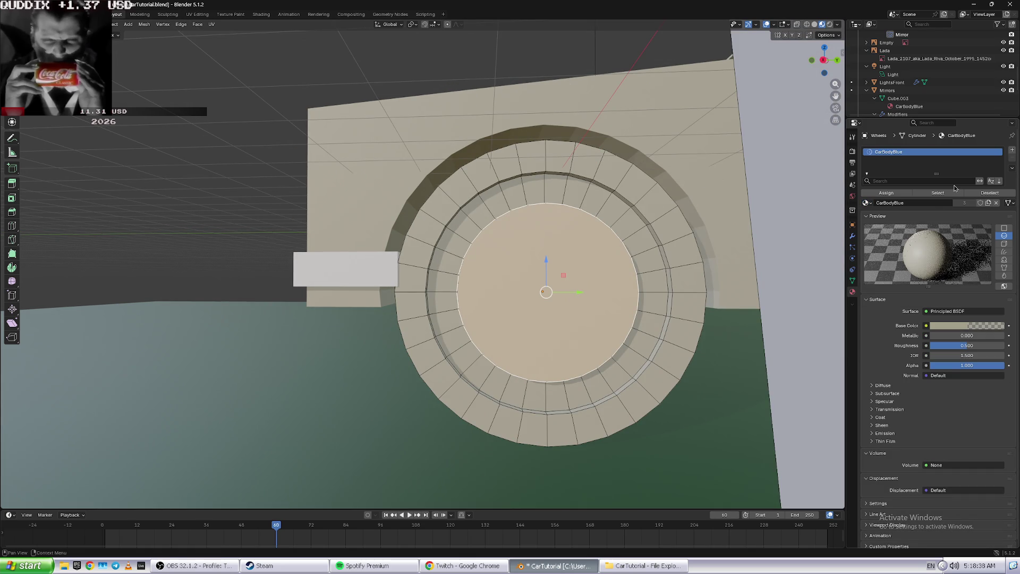
pyautogui.click(703, 213)
pyautogui.hotkey('ctrl', 'z')
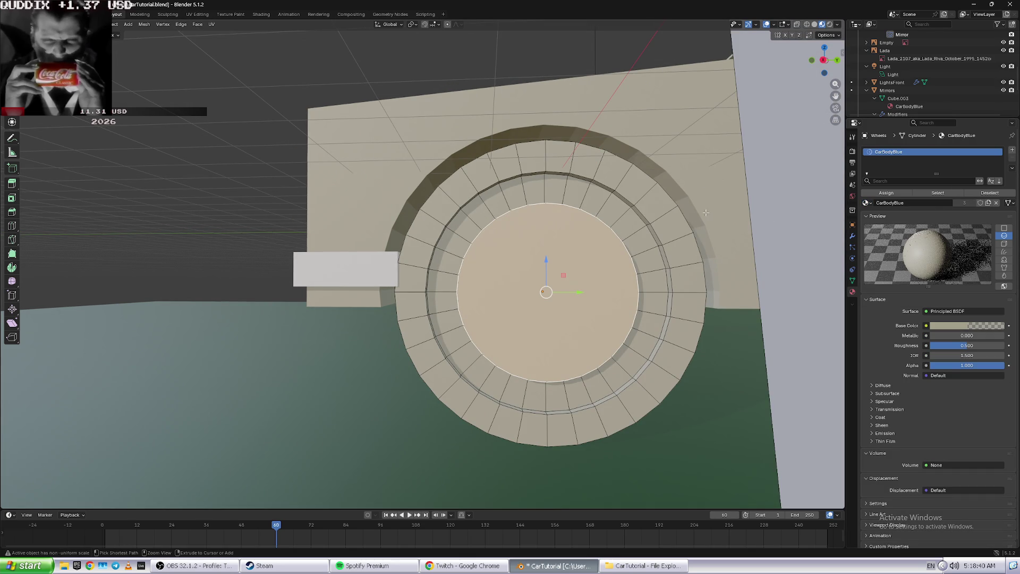
pyautogui.hotkey('ctrl', 'shift', 'z')
pyautogui.hotkey('ctrl', 'z')
pyautogui.hotkey('ctrl', 'z')
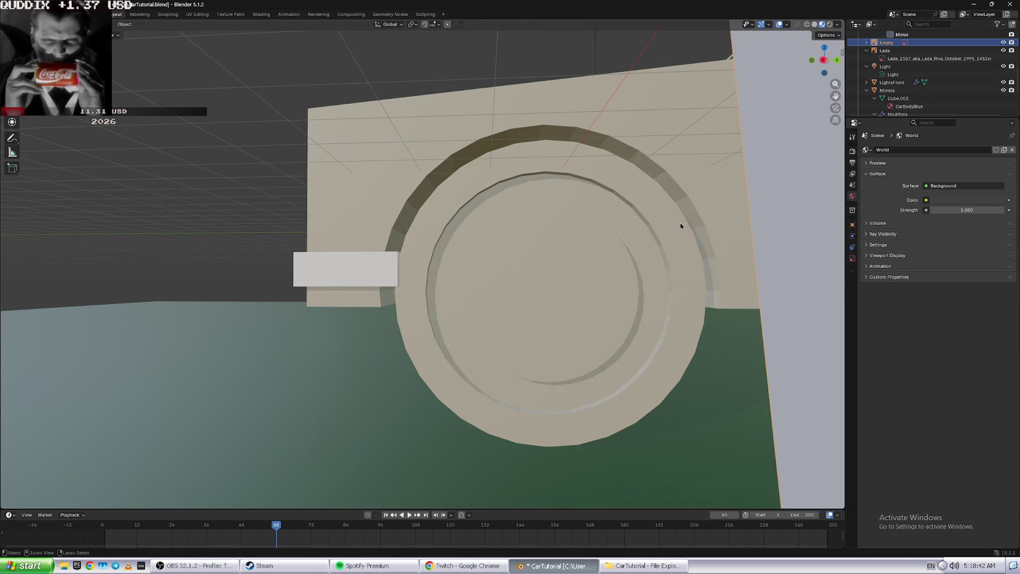
pyautogui.hotkey('ctrl', 'z')
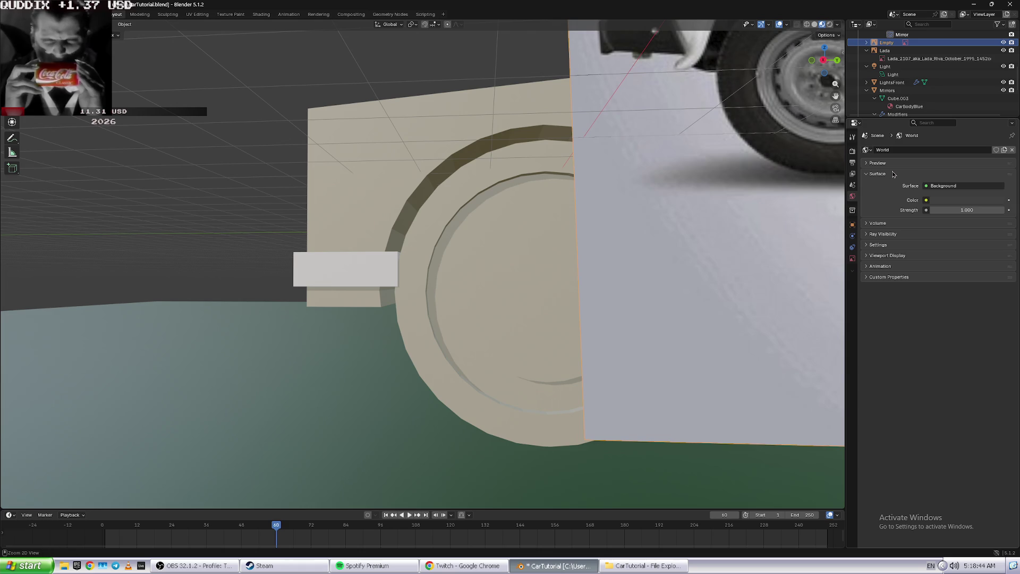
pyautogui.hotkey('ctrl', 'shift', 'z')
pyautogui.hotkey('ctrl', 'shift', 'z')
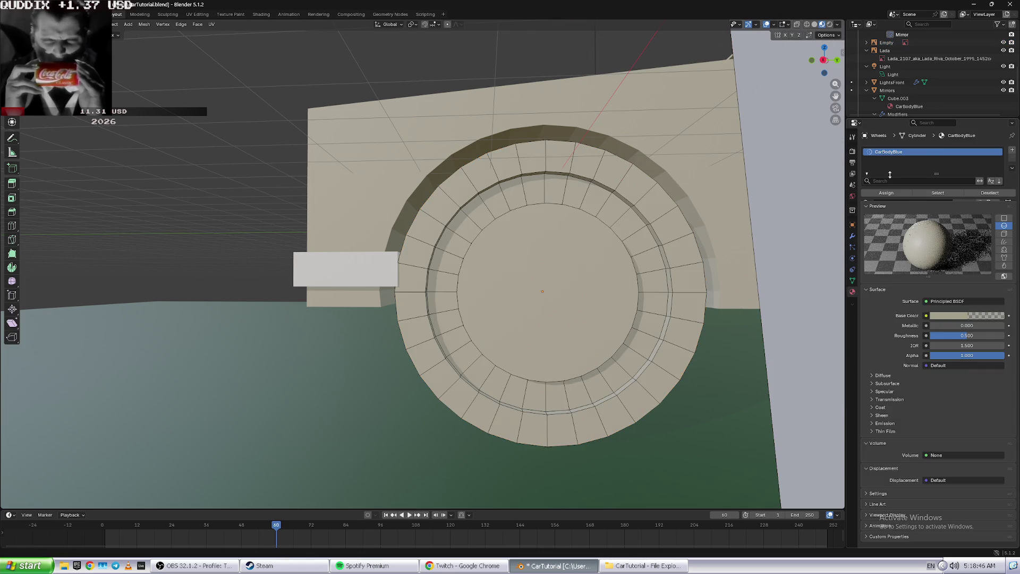
pyautogui.hotkey('ctrl', 'shift', 'z')
pyautogui.hotkey('ctrl', 'shift', 'z')
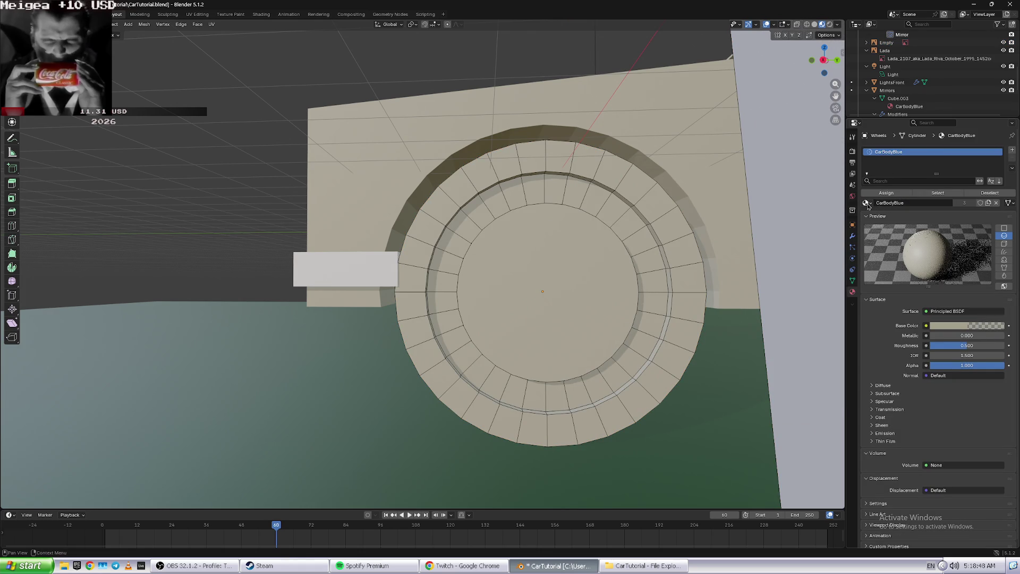
# - Try Material.001 on the wheel faces, then revert to Material.002
pyautogui.click(871, 203)
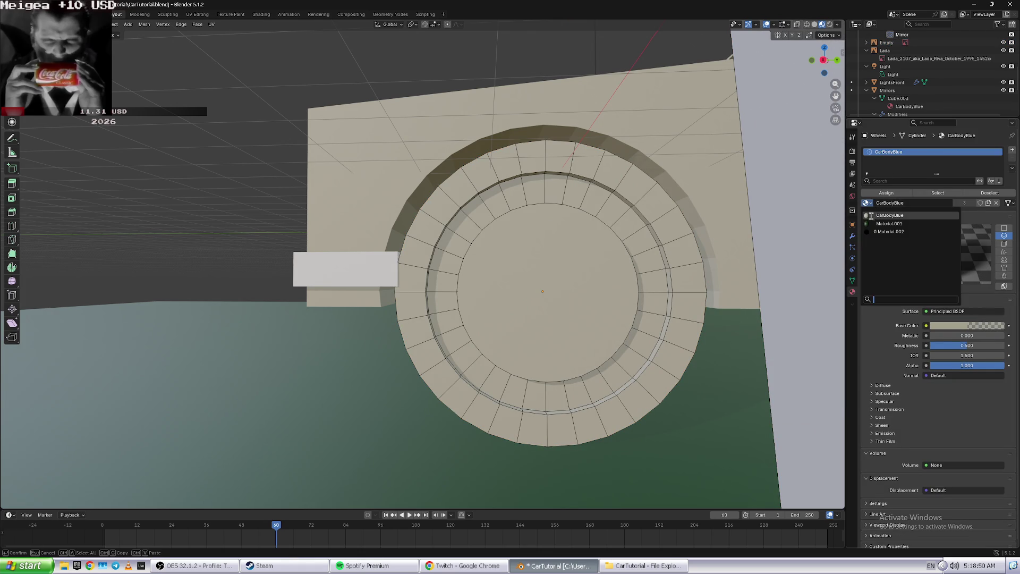
pyautogui.click(875, 225)
pyautogui.click(866, 203)
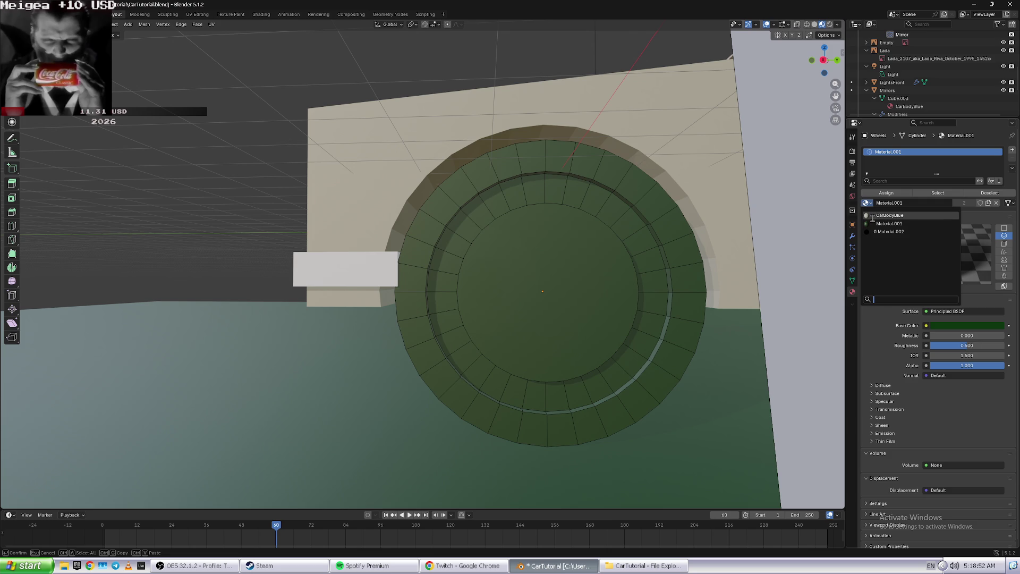
pyautogui.click(893, 233)
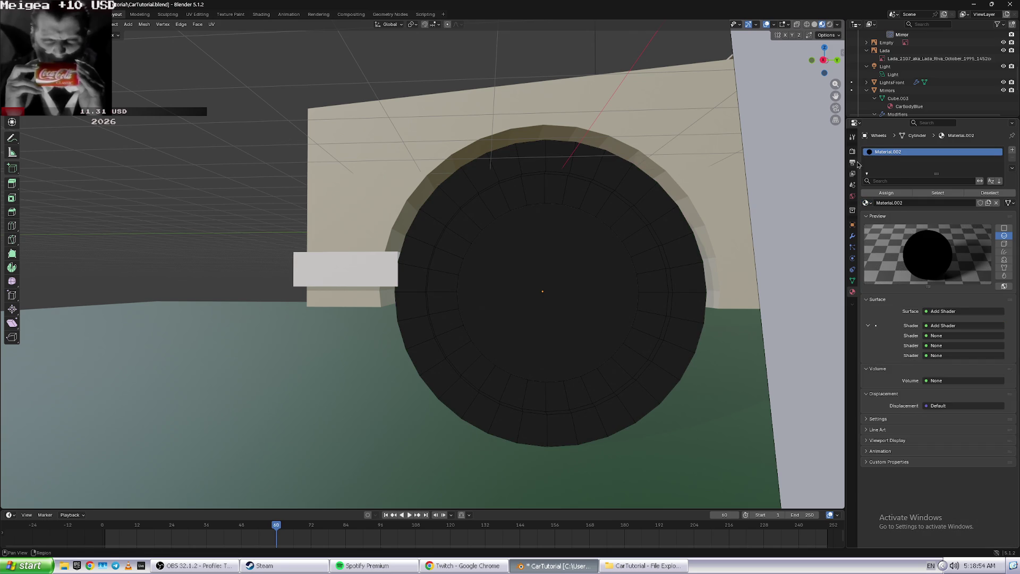
# - Return the wheels to Object Mode and switch over to the browser
pyautogui.moveTo(624, 268); pyautogui.dragTo(723, 278, button='middle')
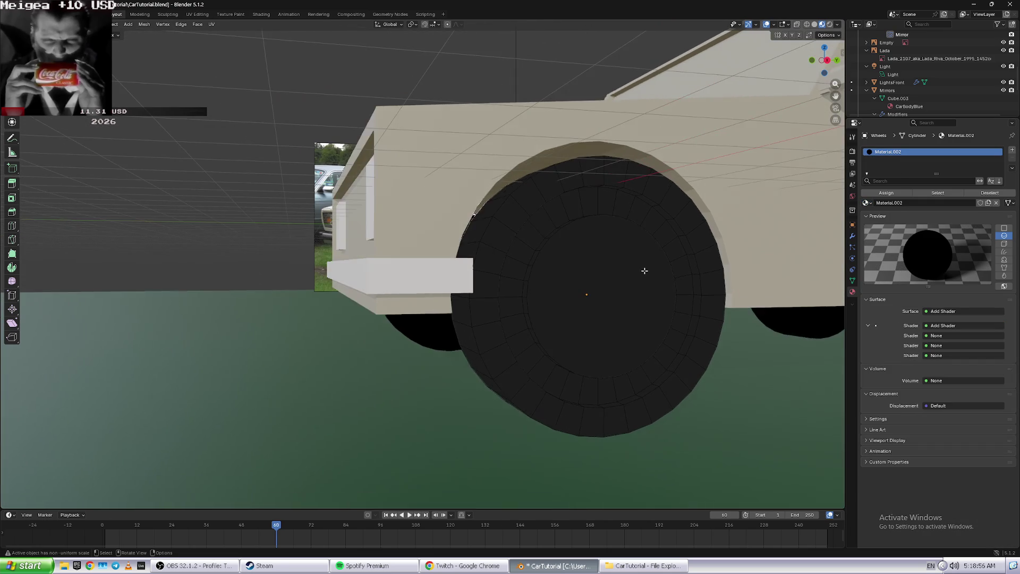
pyautogui.moveTo(724, 278)
pyautogui.mouseDown(button='middle')
pyautogui.moveTo(780, 342)
pyautogui.moveTo(700, 316)
pyautogui.mouseUp(button='middle')
pyautogui.press('Tab')
pyautogui.press('Tab')
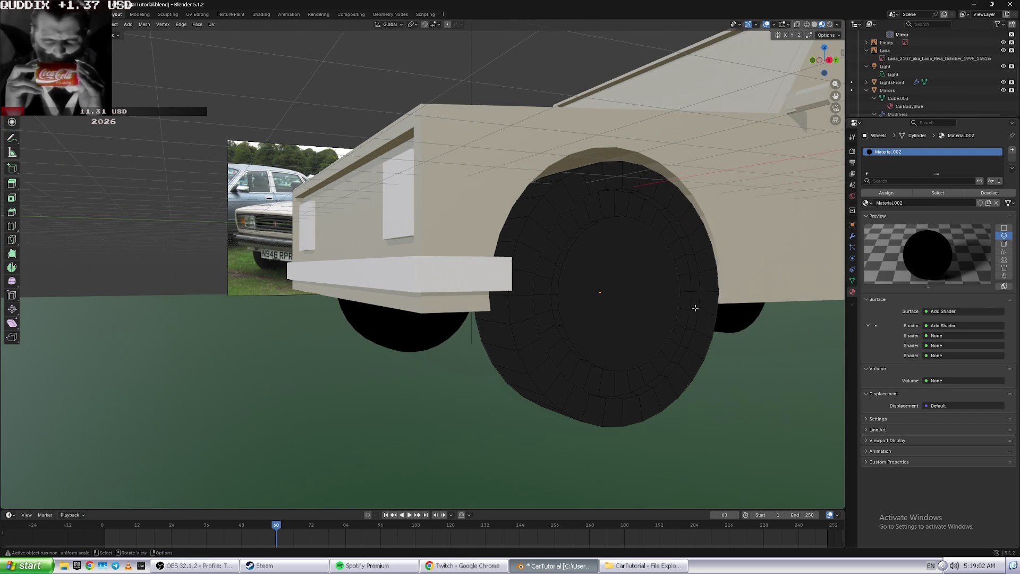
pyautogui.hotkey('alt', 'Tab')
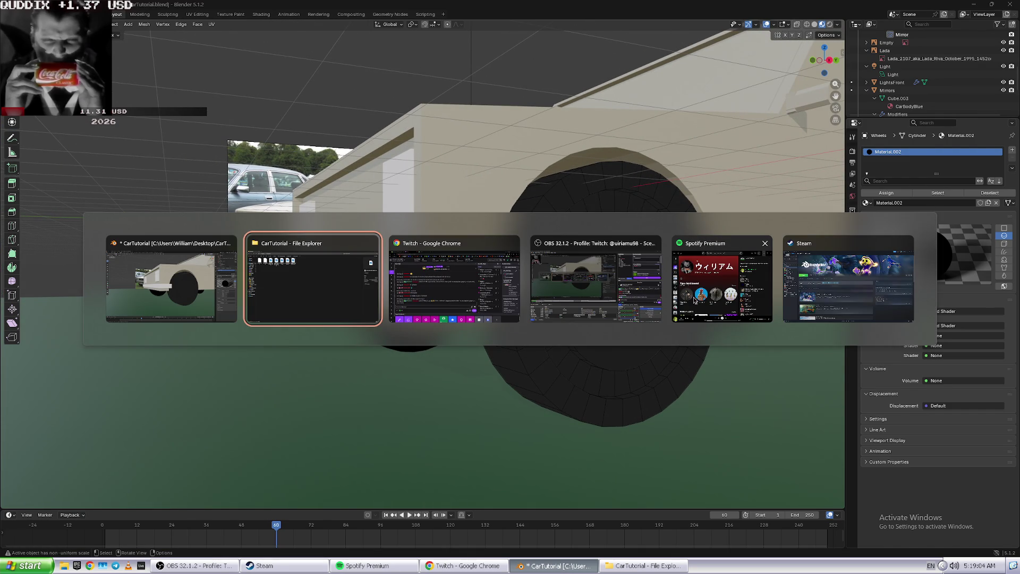
pyautogui.hotkey('alt', 'Tab')
pyautogui.press('Tab')
# - Search Google in a new tab for how to extract from a Blender cylinder
pyautogui.hotkey('ctrl', 't')
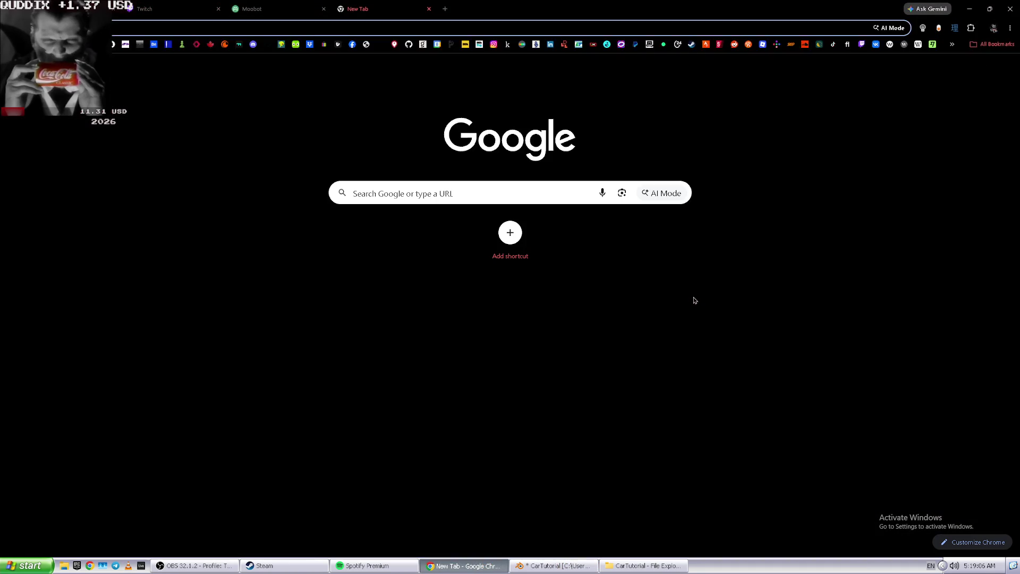
pyautogui.write('how to l')
pyautogui.press('BackSpace')
pyautogui.press('BackSpace')
pyautogui.press('BackSpace')
pyautogui.write('extract a')
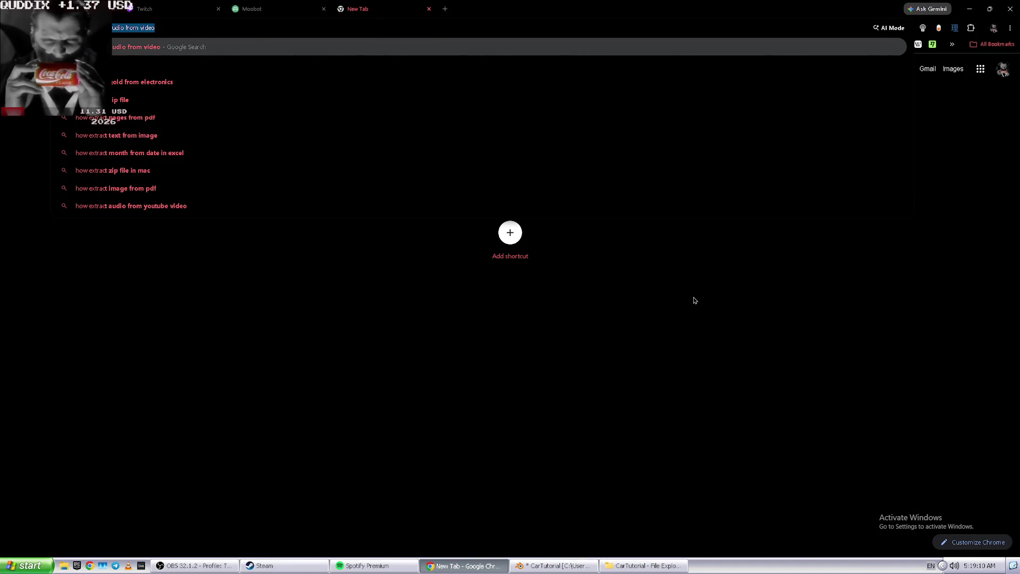
pyautogui.press('BackSpace')
pyautogui.press('BackSpace')
pyautogui.press('BackSpace')
pyautogui.write('to get from blender c')
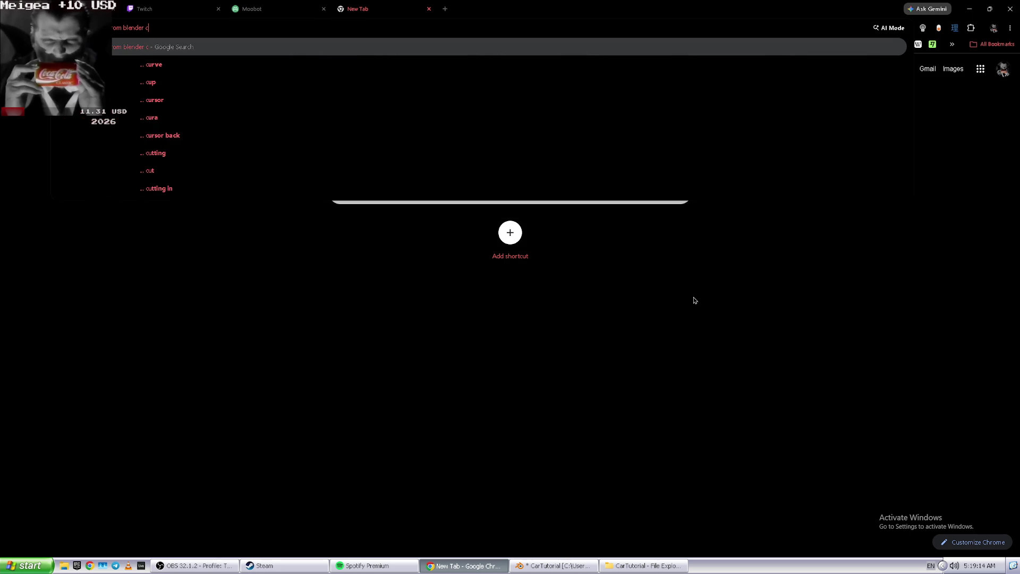
pyautogui.write('ylin')
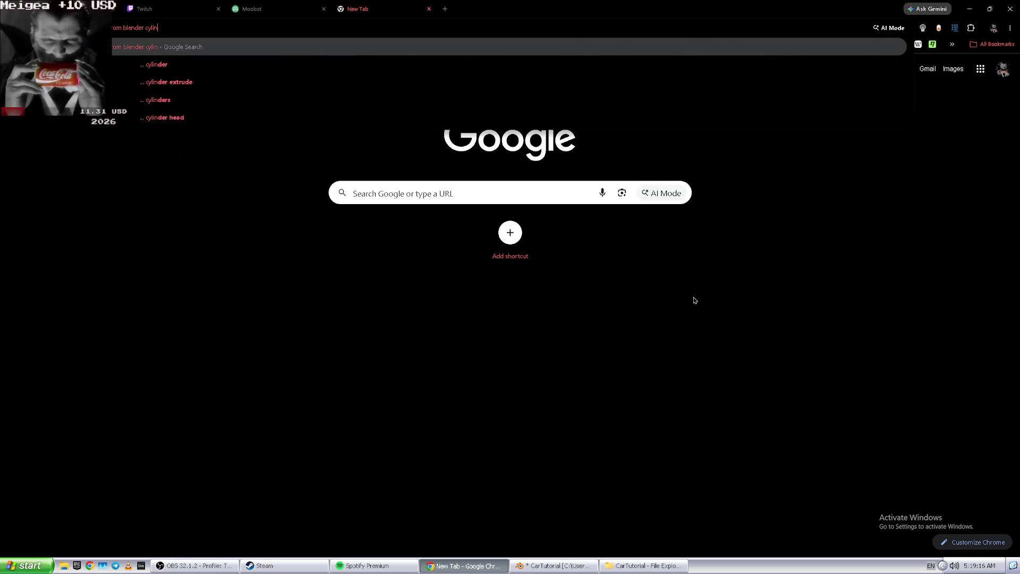
pyautogui.write('der')
pyautogui.press('Return')
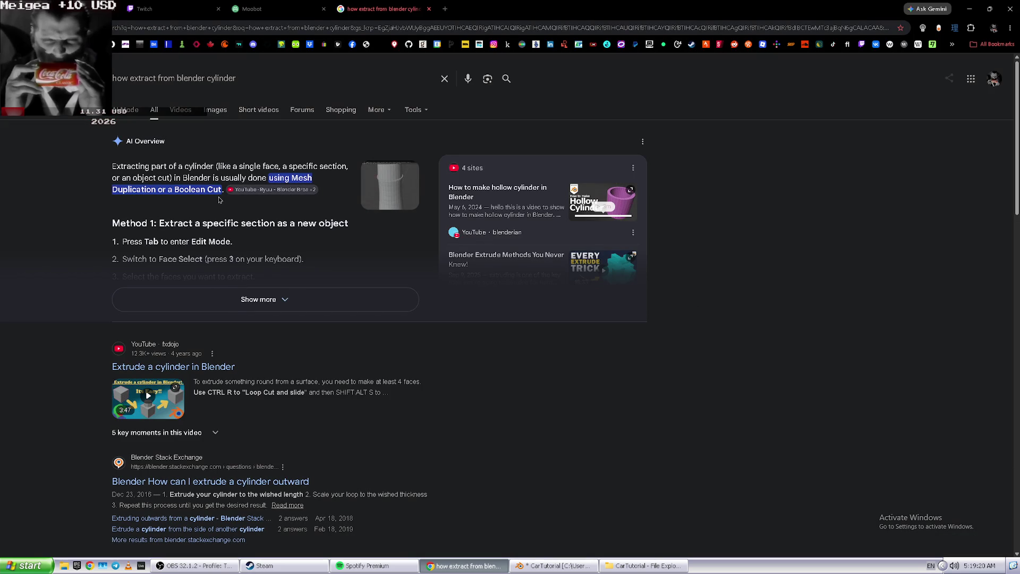
# - Read the expanded AI Overview on extraction methods, then return to Blender
pyautogui.click(253, 292)
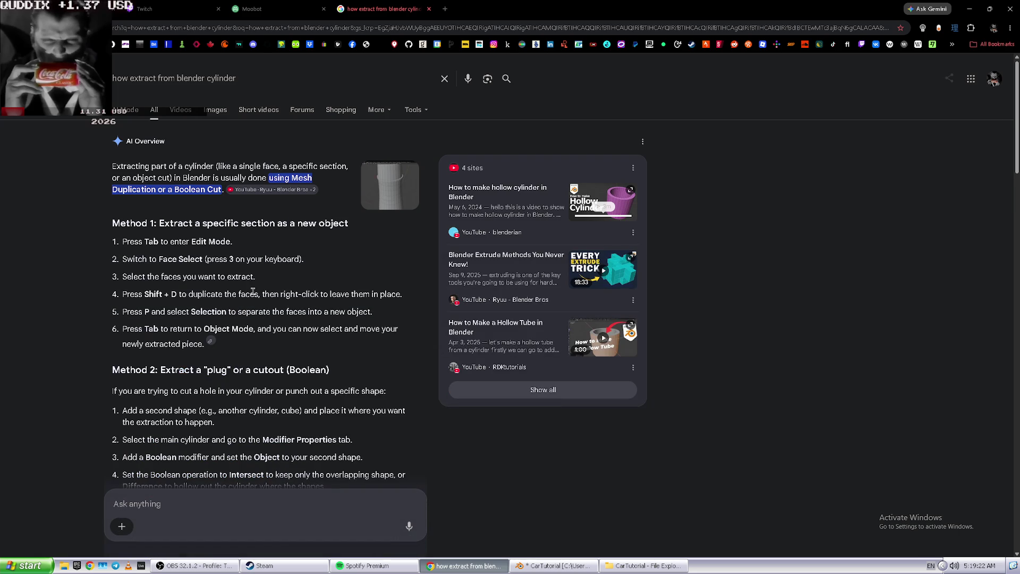
pyautogui.scroll(-2, 262, 290)
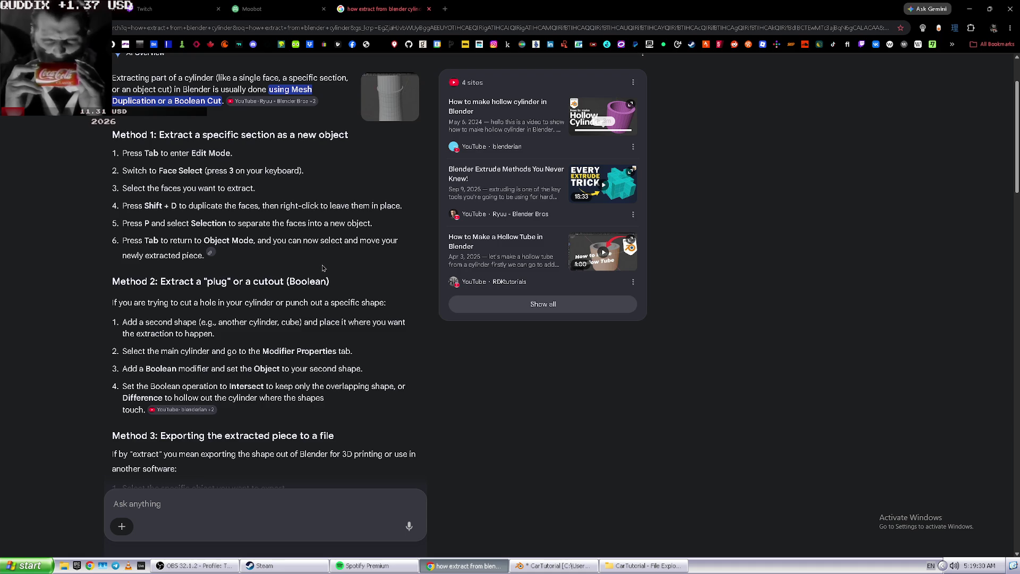
pyautogui.scroll(-1, 321, 266)
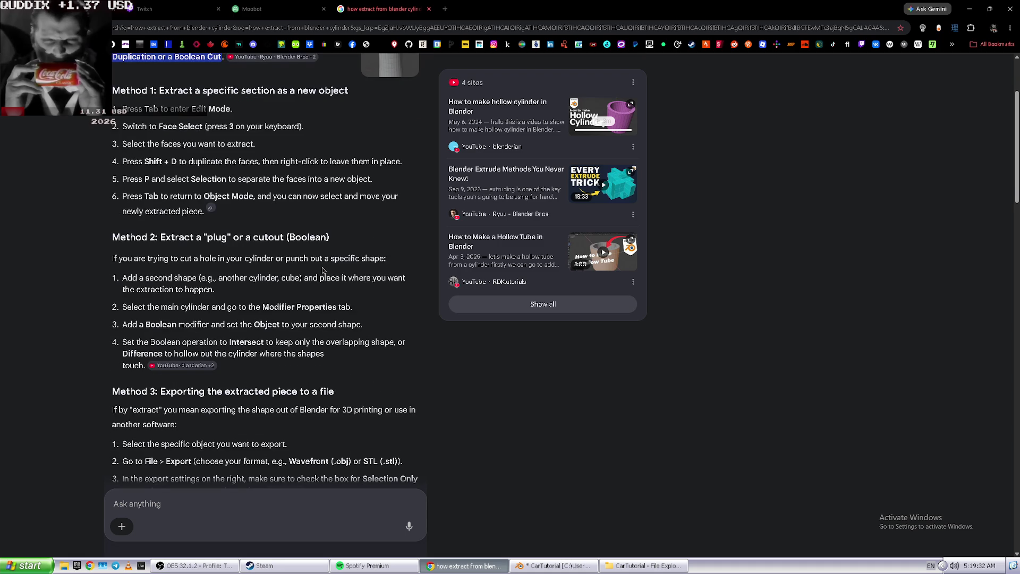
pyautogui.hotkey('alt', 'Tab')
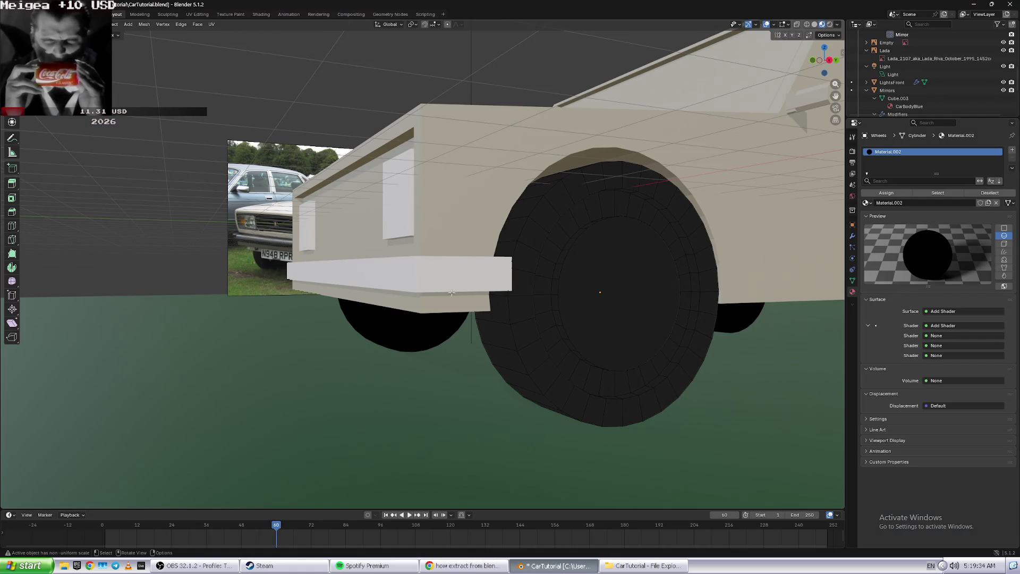
# - Select the wheel hub face and add a Boolean modifier from Add Modifier > Generate
pyautogui.click(608, 322)
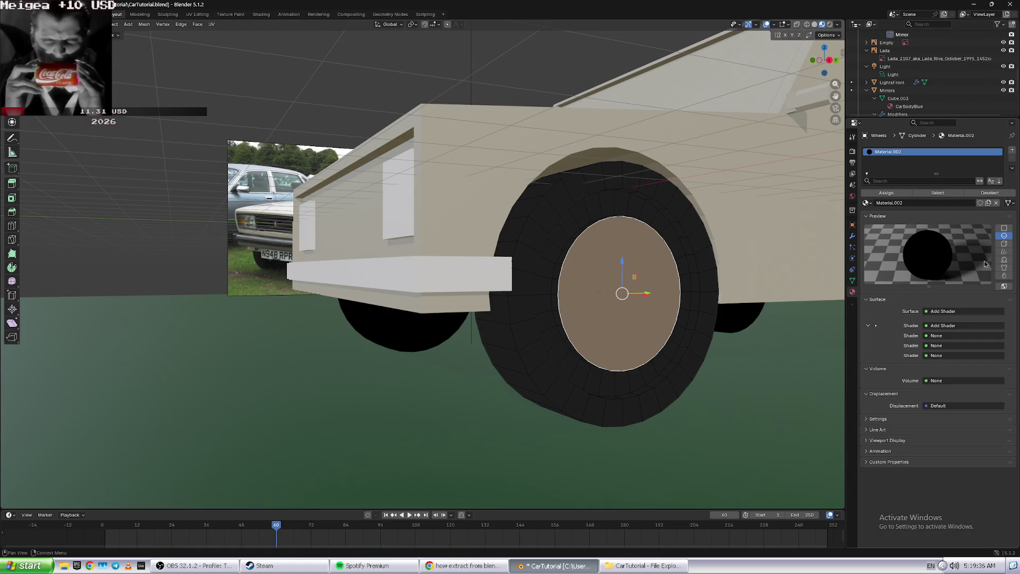
pyautogui.click(853, 238)
pyautogui.click(899, 151)
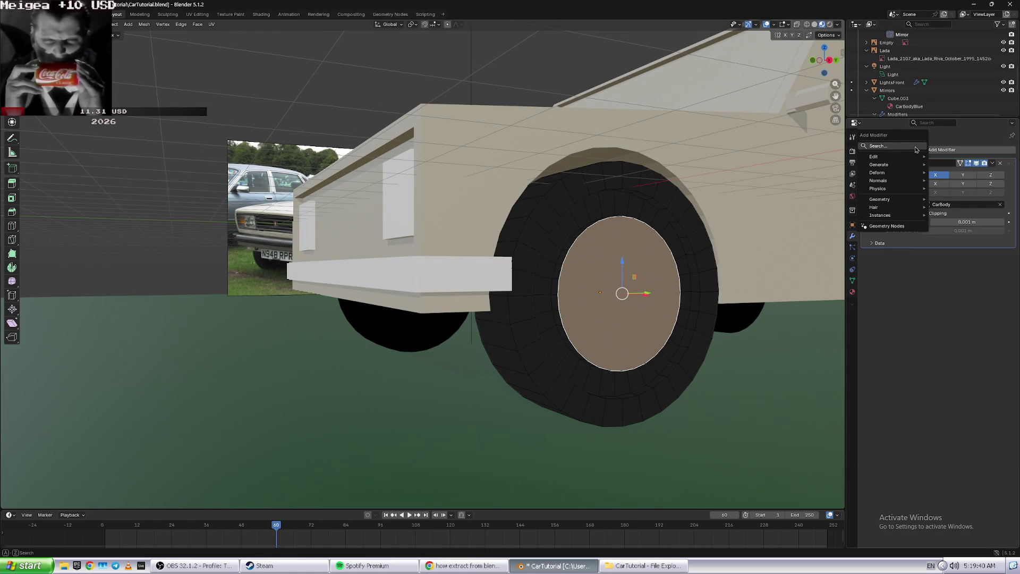
pyautogui.moveTo(901, 162)
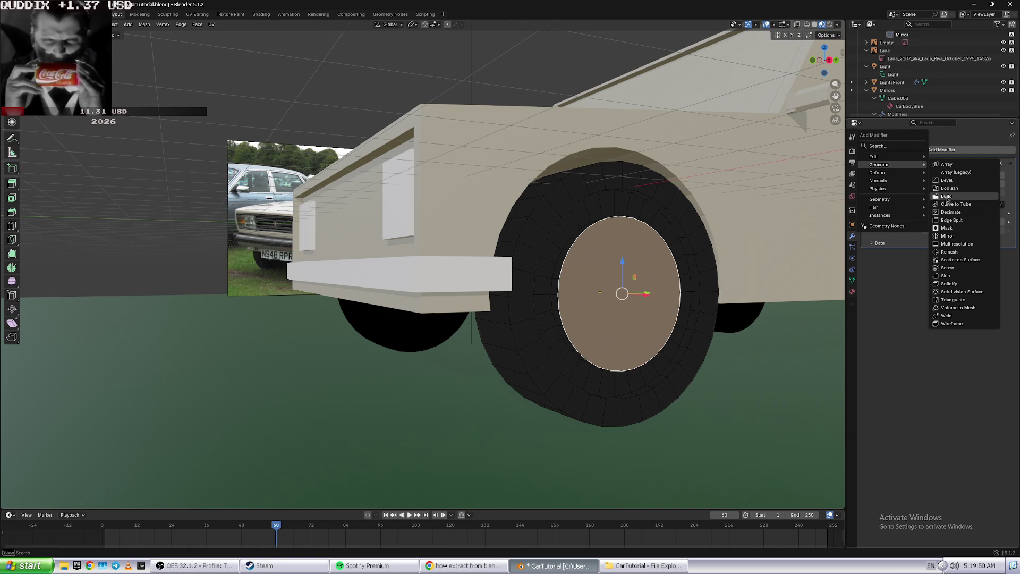
pyautogui.click(956, 194)
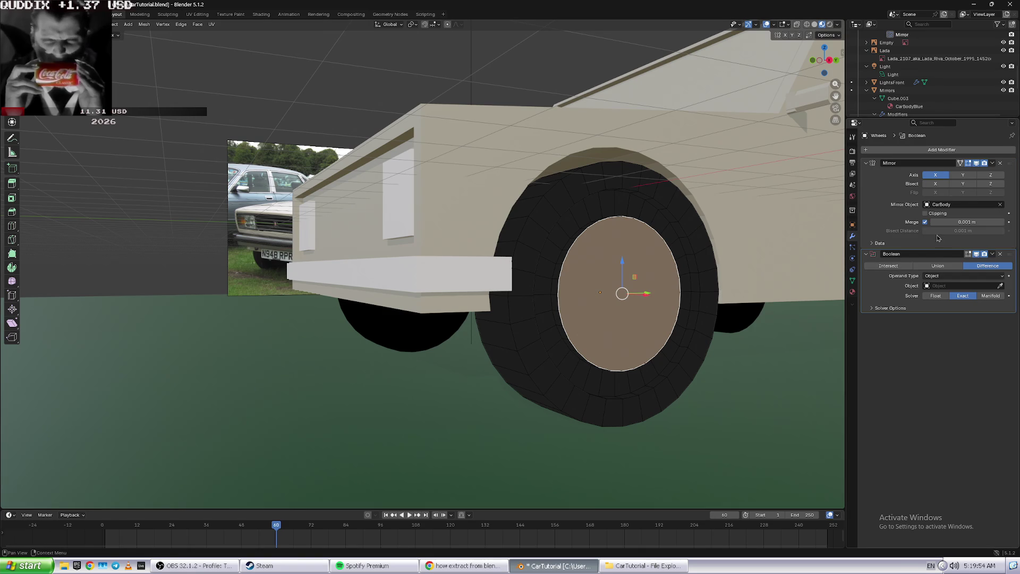
pyautogui.hotkey('alt', 'Tab')
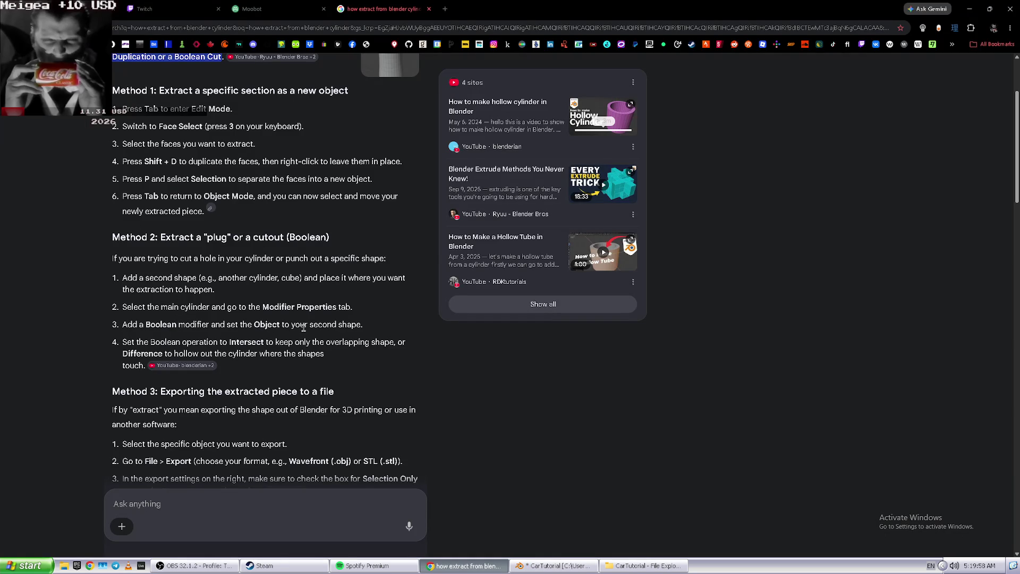
pyautogui.hotkey('alt', 'Tab')
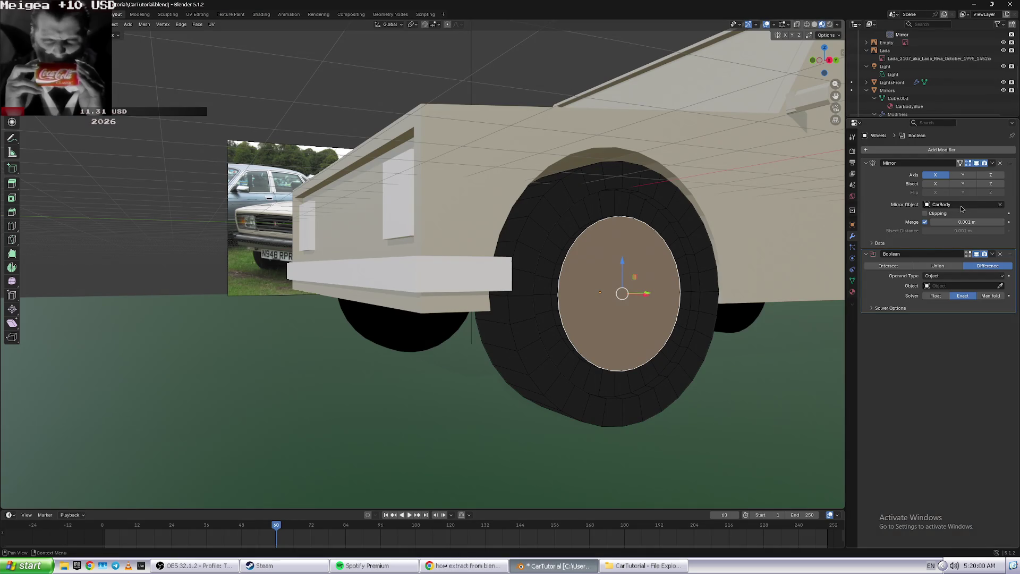
# - Try choosing the Boolean's object and test-move the hub disc along X, undoing each move
pyautogui.click(986, 287)
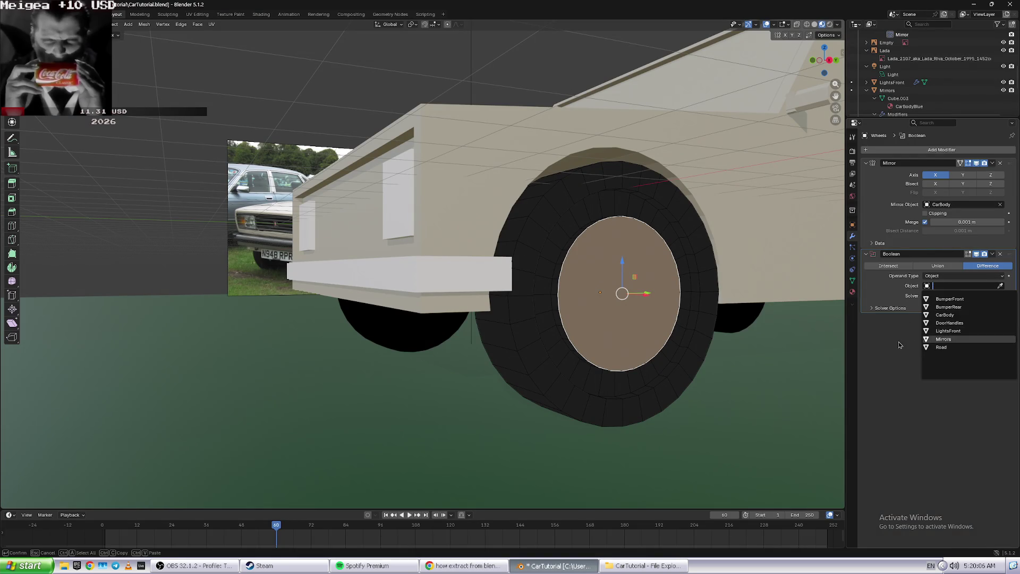
pyautogui.press('Escape')
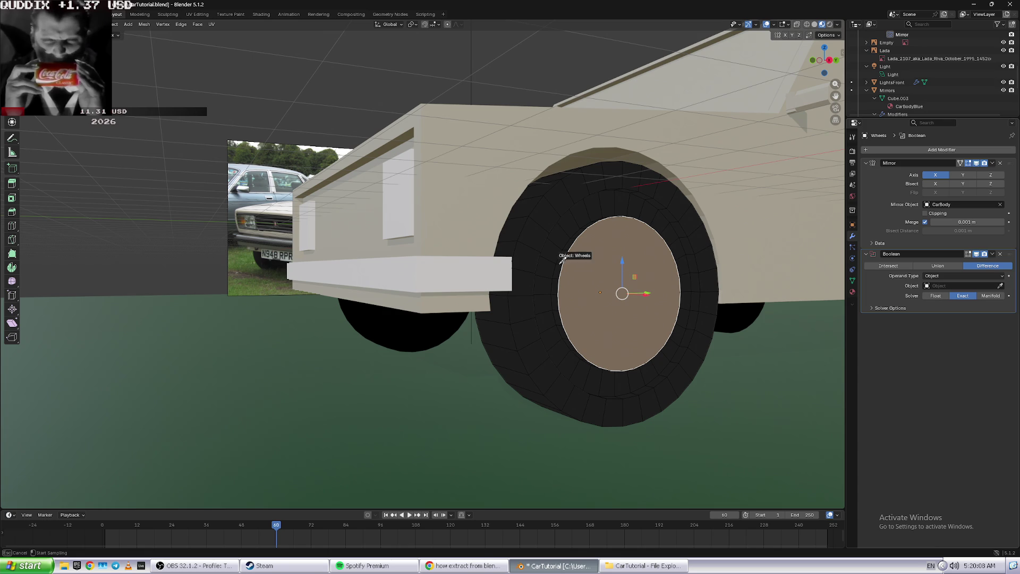
pyautogui.click(558, 256)
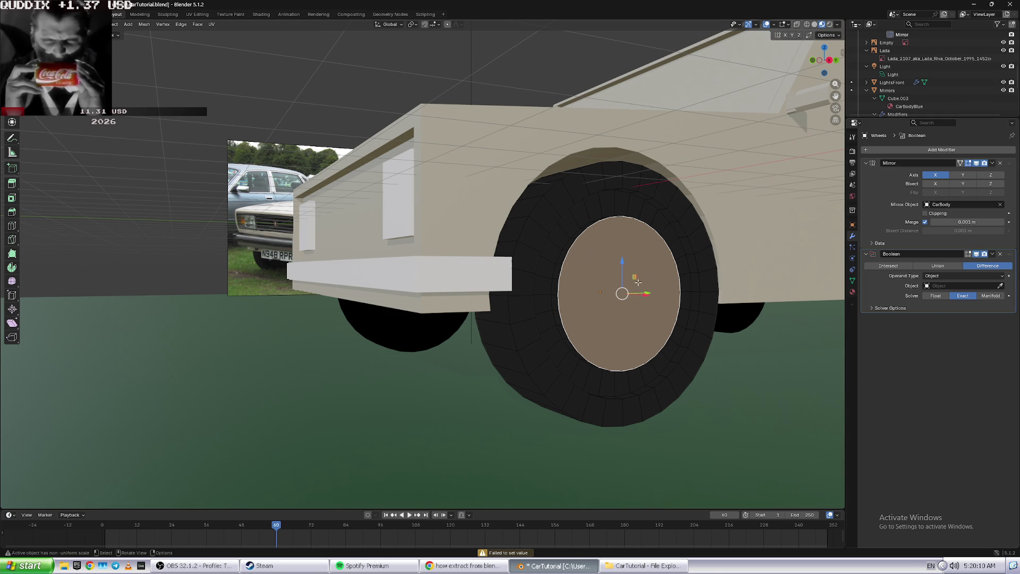
pyautogui.moveTo(644, 296); pyautogui.dragTo(725, 294)
pyautogui.moveTo(744, 318); pyautogui.dragTo(745, 322, button='middle')
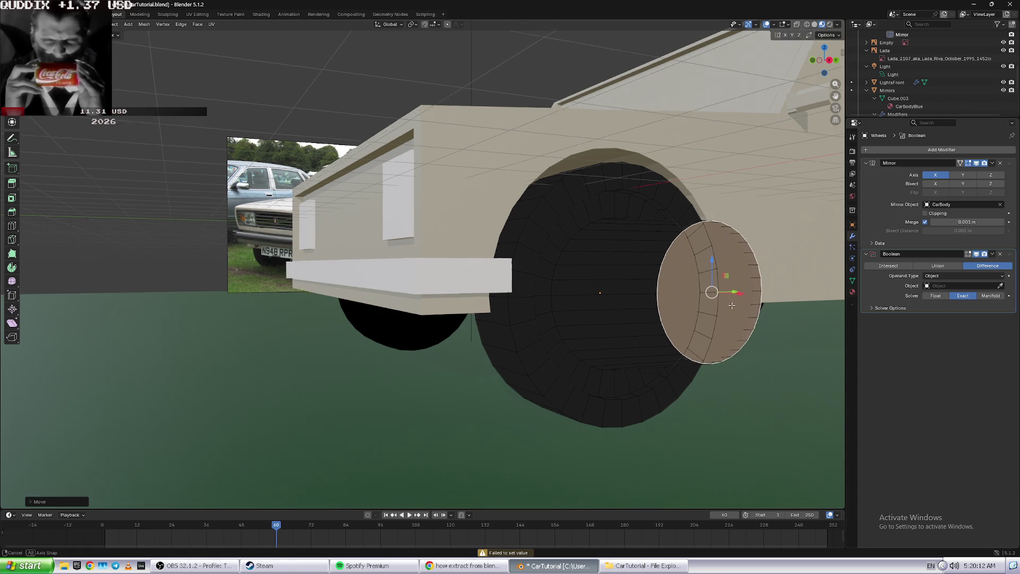
pyautogui.hotkey('ctrl', 'z')
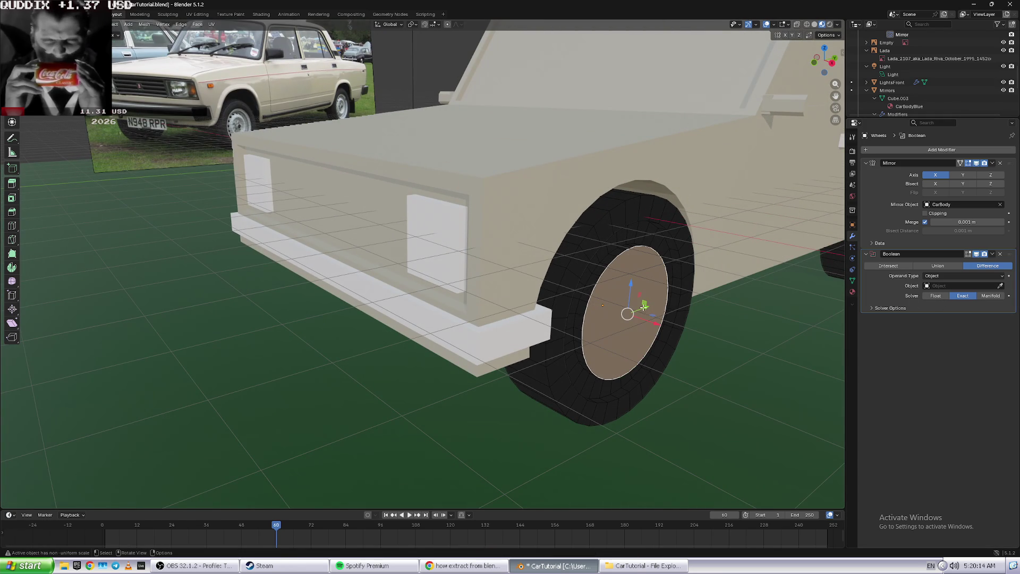
pyautogui.moveTo(653, 324); pyautogui.dragTo(714, 342)
pyautogui.press('KP_3')
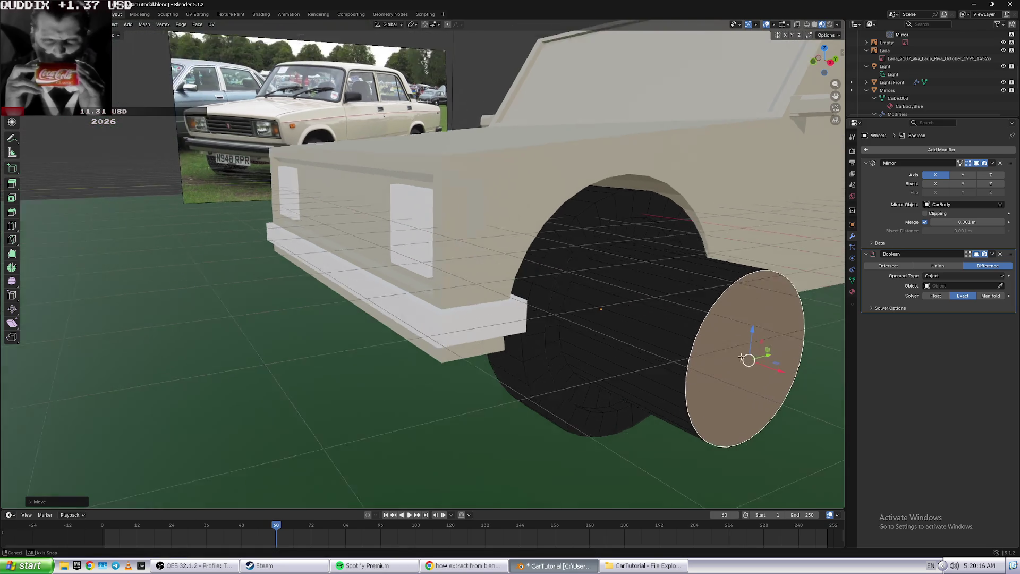
pyautogui.hotkey('ctrl', 'z')
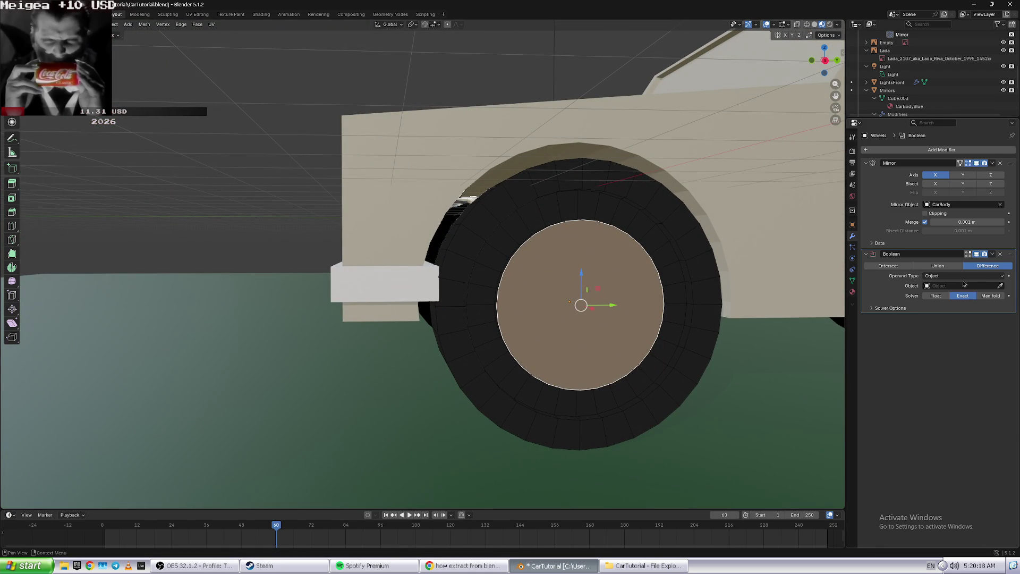
# - Pick CarBody in the viewport with the eyedropper as the Boolean's cutting object
pyautogui.click(1000, 285)
pyautogui.click(691, 186)
pyautogui.moveTo(691, 186); pyautogui.dragTo(699, 339, button='middle')
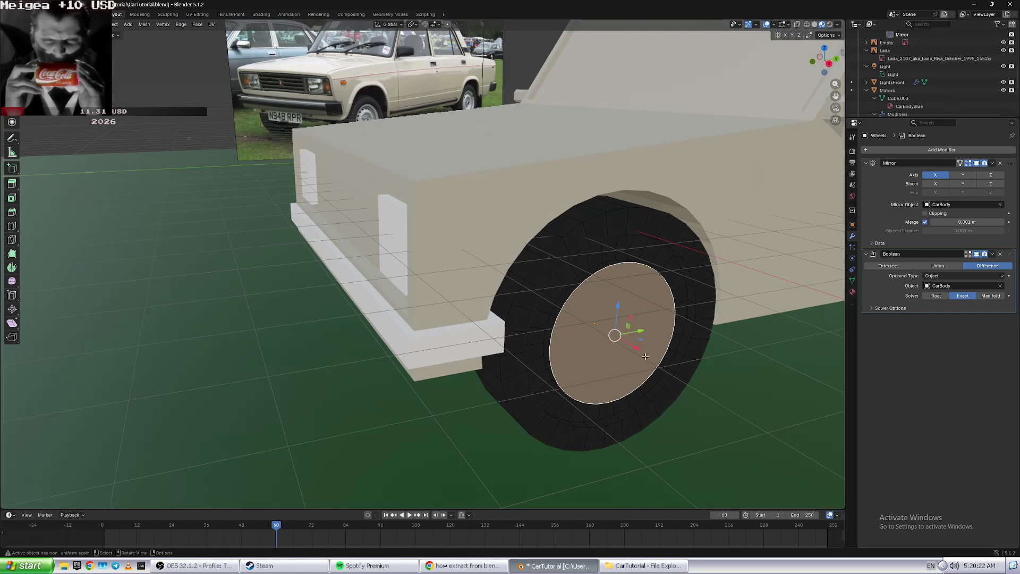
pyautogui.moveTo(638, 349); pyautogui.dragTo(765, 433)
pyautogui.moveTo(766, 433)
pyautogui.mouseDown(button='middle')
pyautogui.moveTo(806, 390)
pyautogui.moveTo(768, 389)
pyautogui.mouseUp(button='middle')
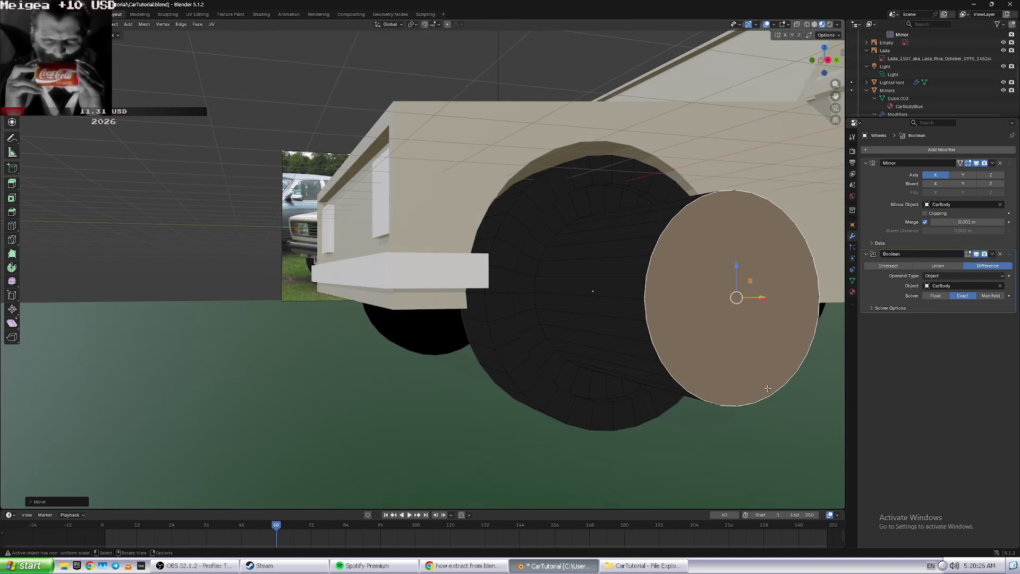
pyautogui.hotkey('ctrl', 'z')
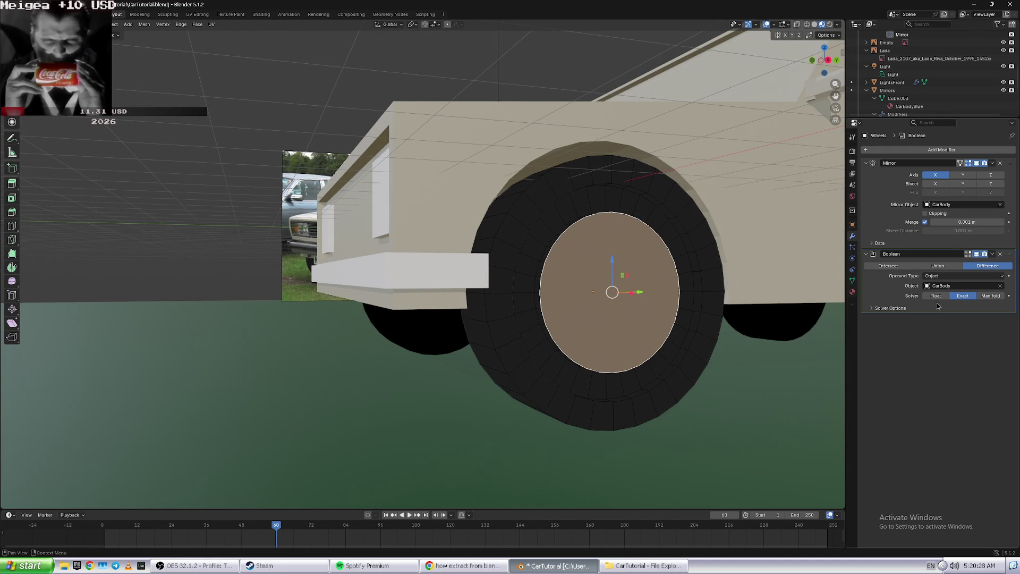
pyautogui.click(942, 286)
pyautogui.press('Escape')
pyautogui.hotkey('alt', 'Tab')
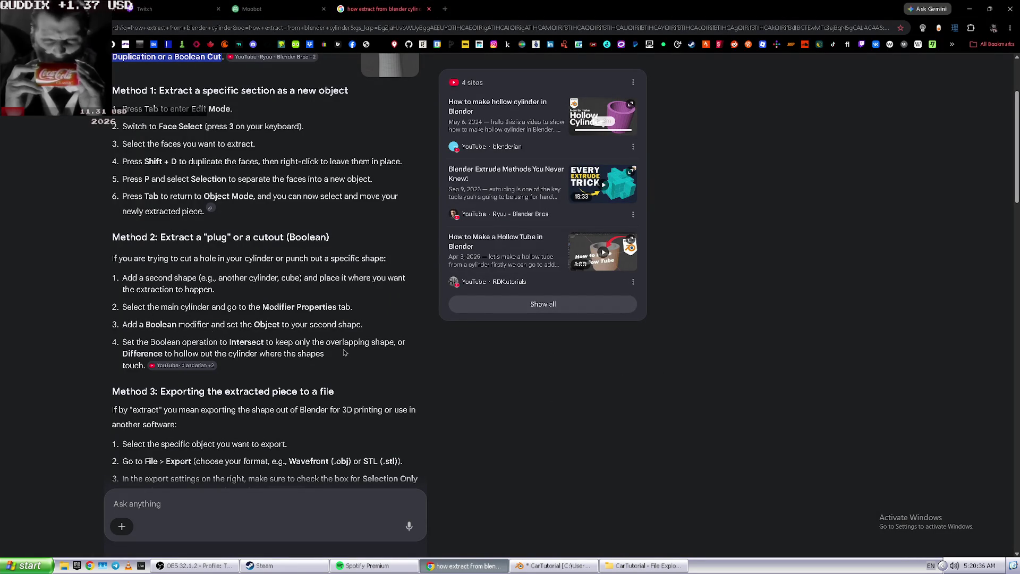
pyautogui.hotkey('alt', 'Tab')
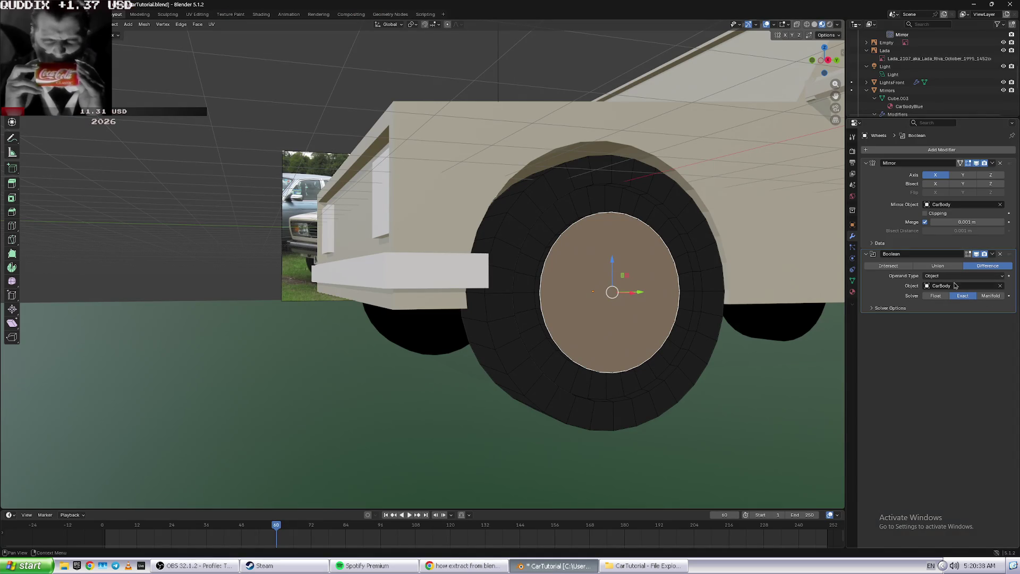
# - Set the Boolean to Intersect and test-rotate the hub disc, undoing the rotation
pyautogui.click(890, 266)
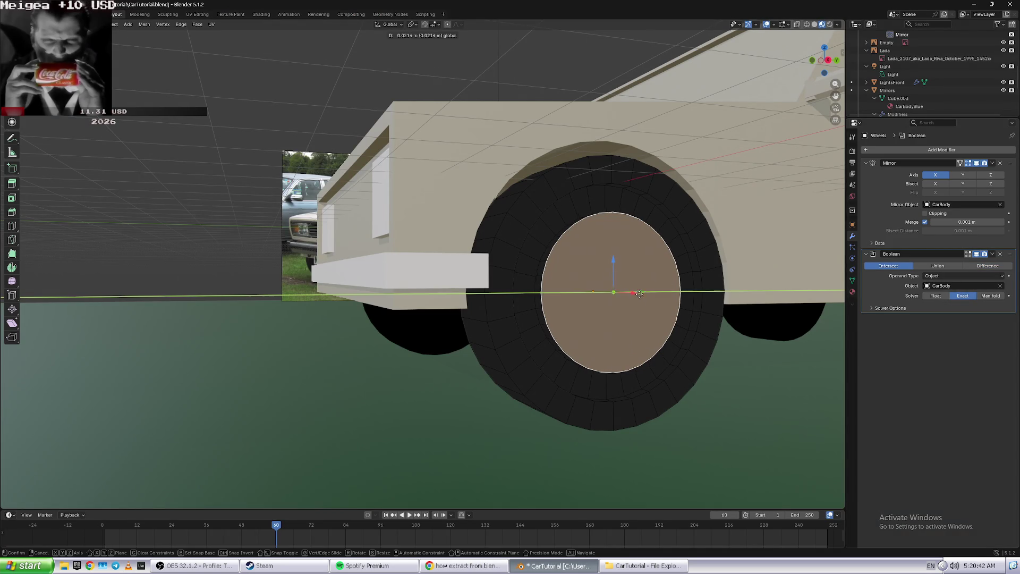
pyautogui.moveTo(638, 296); pyautogui.dragTo(737, 297)
pyautogui.moveTo(737, 297)
pyautogui.mouseDown(button='middle')
pyautogui.moveTo(734, 352)
pyautogui.moveTo(628, 342)
pyautogui.mouseUp(button='middle')
pyautogui.press('r')
pyautogui.click(697, 346)
pyautogui.hotkey('ctrl', 'z')
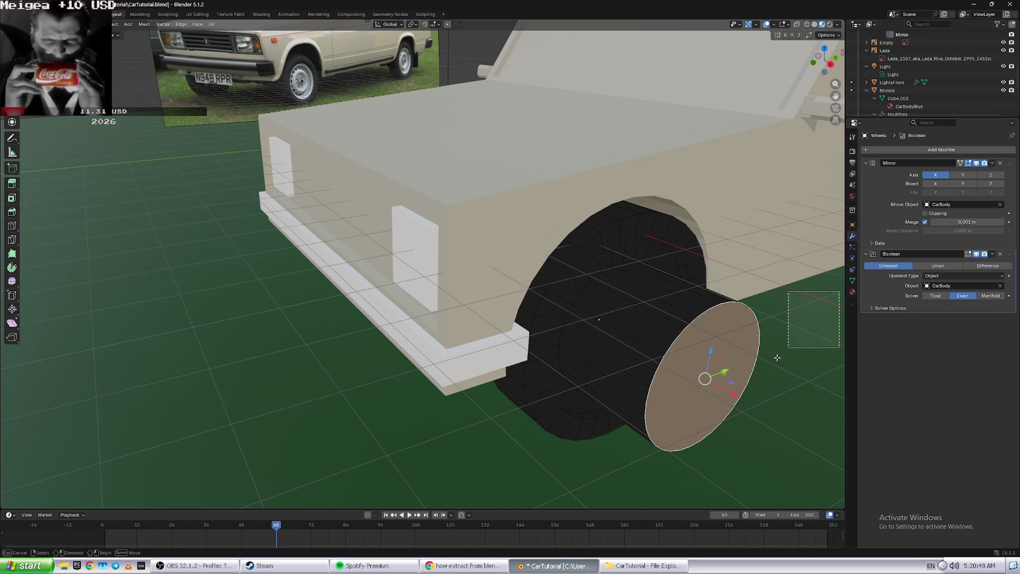
# - Select a strip of faces around the wheel cylinder from a low view
pyautogui.press('e')
pyautogui.click(636, 467)
pyautogui.moveTo(723, 418); pyautogui.dragTo(393, 242, button='middle')
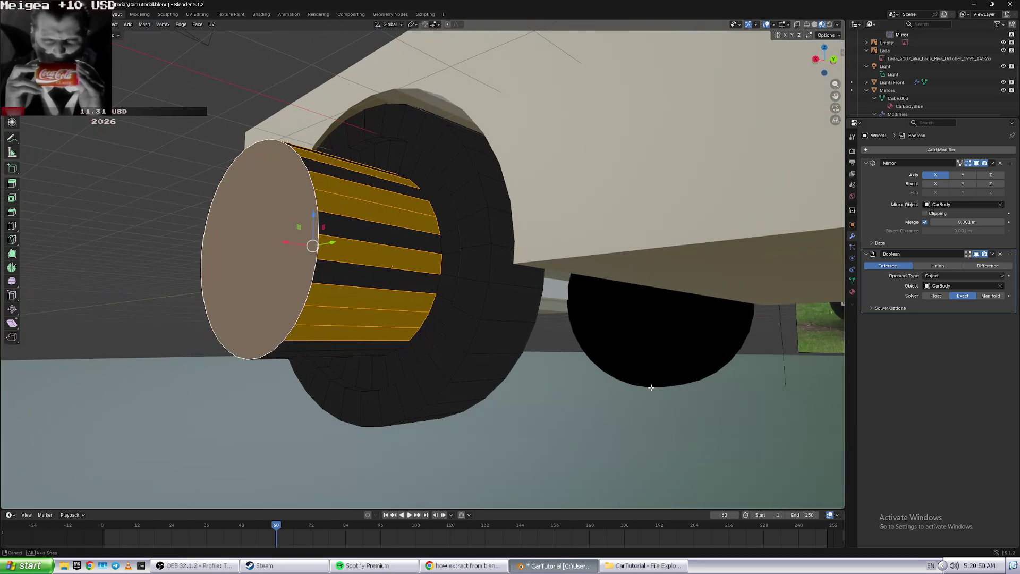
pyautogui.keyDown('ctrl'); pyautogui.click(392, 241); pyautogui.keyUp('ctrl')
pyautogui.keyDown('ctrl'); pyautogui.click(367, 187); pyautogui.keyUp('ctrl')
pyautogui.keyDown('ctrl'); pyautogui.click(369, 272); pyautogui.keyUp('ctrl')
pyautogui.moveTo(369, 272); pyautogui.dragTo(391, 258, button='middle')
pyautogui.press('Escape')
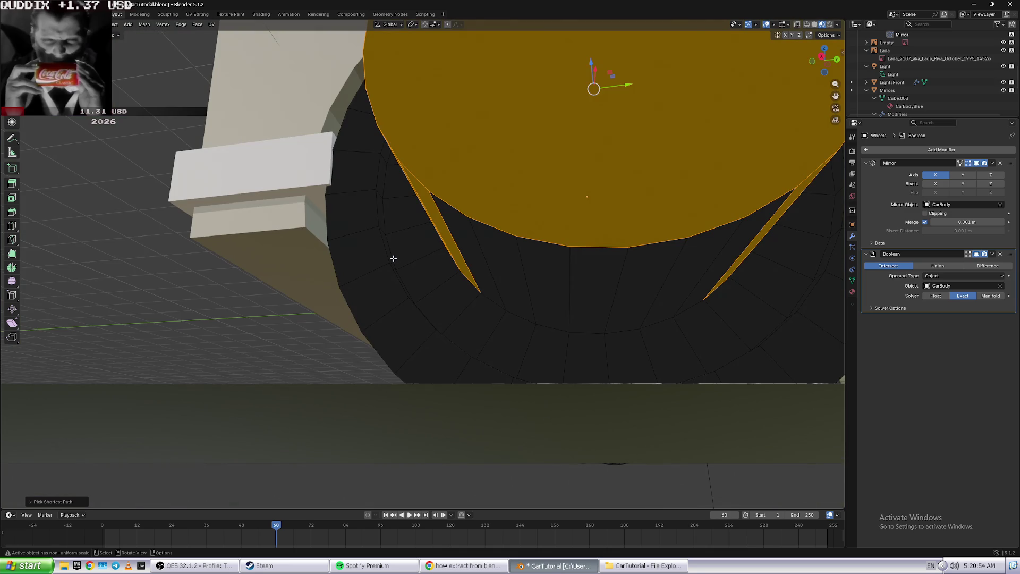
pyautogui.keyDown('ctrl'); pyautogui.click(488, 263); pyautogui.keyUp('ctrl')
pyautogui.keyDown('ctrl'); pyautogui.click(482, 258); pyautogui.keyUp('ctrl')
# - Zoom in on the front wheel and complete the hub cylinder selection
pyautogui.moveTo(482, 258); pyautogui.dragTo(588, 6, button='middle')
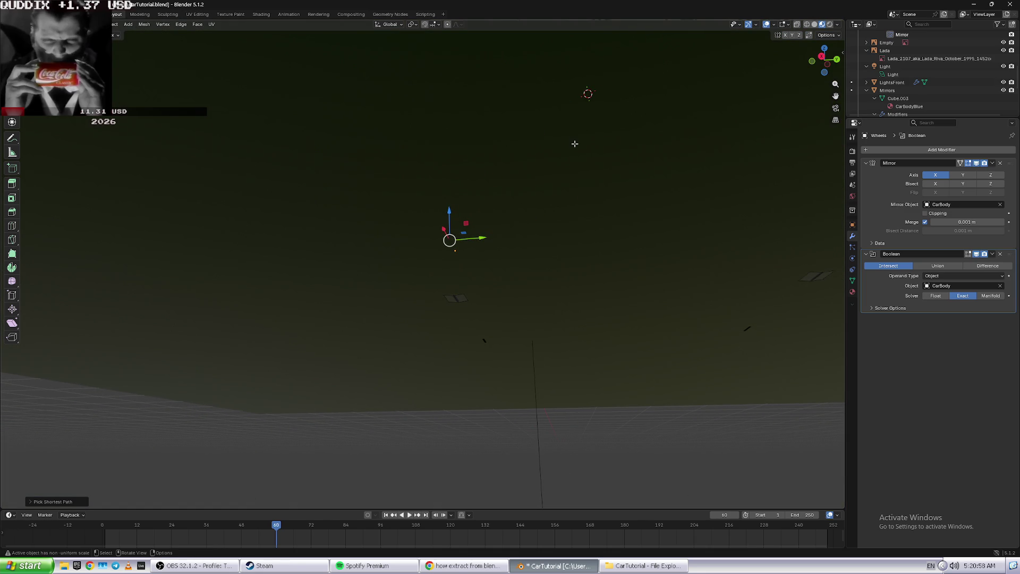
pyautogui.moveTo(574, 144); pyautogui.dragTo(510, 358, button='middle')
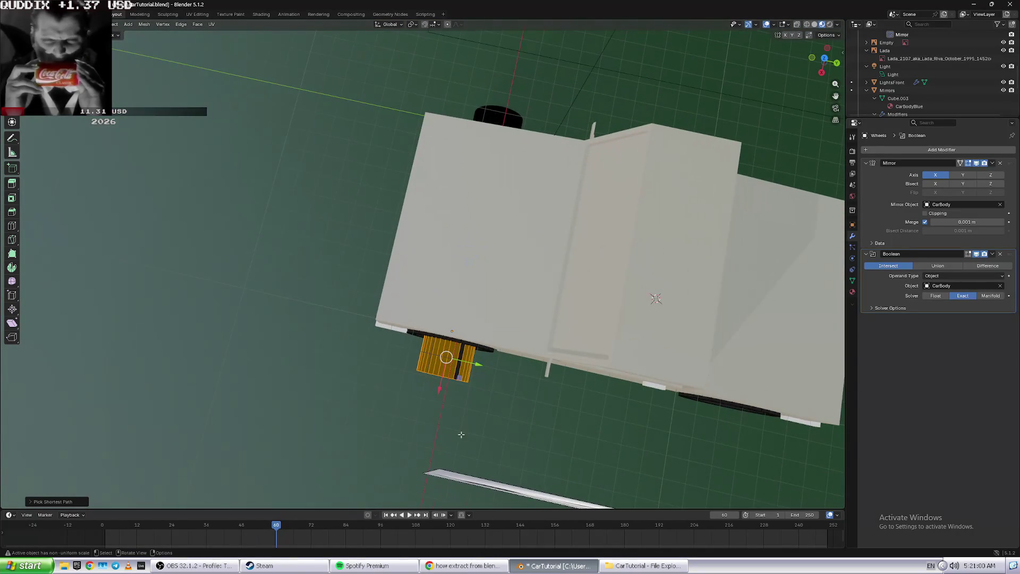
pyautogui.scroll(2, 461, 434)
pyautogui.scroll(1, 478, 438)
pyautogui.scroll(2, 529, 449)
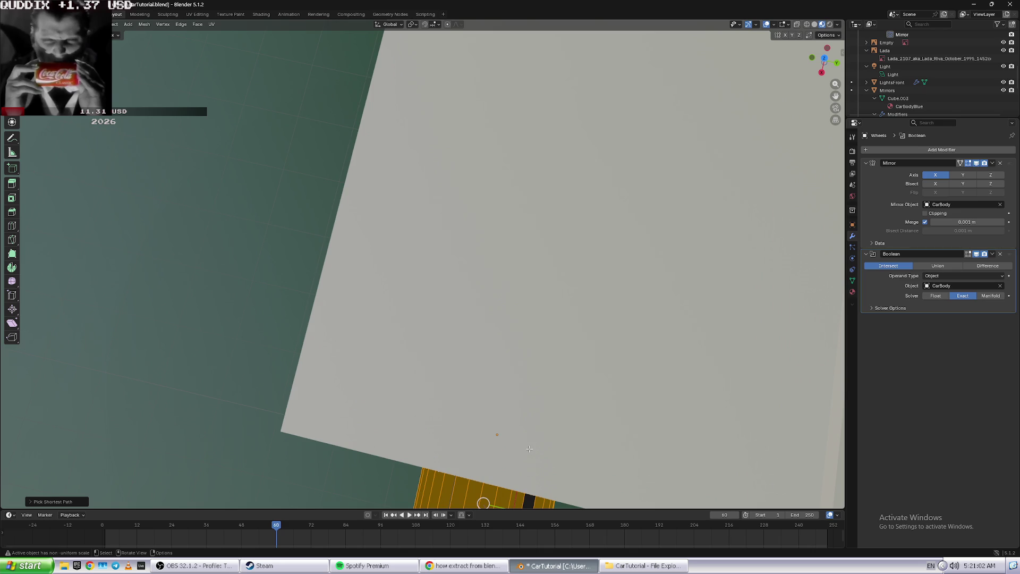
pyautogui.scroll(-3, 529, 449)
pyautogui.scroll(2, 530, 449)
pyautogui.scroll(3, 510, 441)
pyautogui.moveTo(478, 468); pyautogui.dragTo(514, 417, button='middle')
pyautogui.scroll(5, 518, 393)
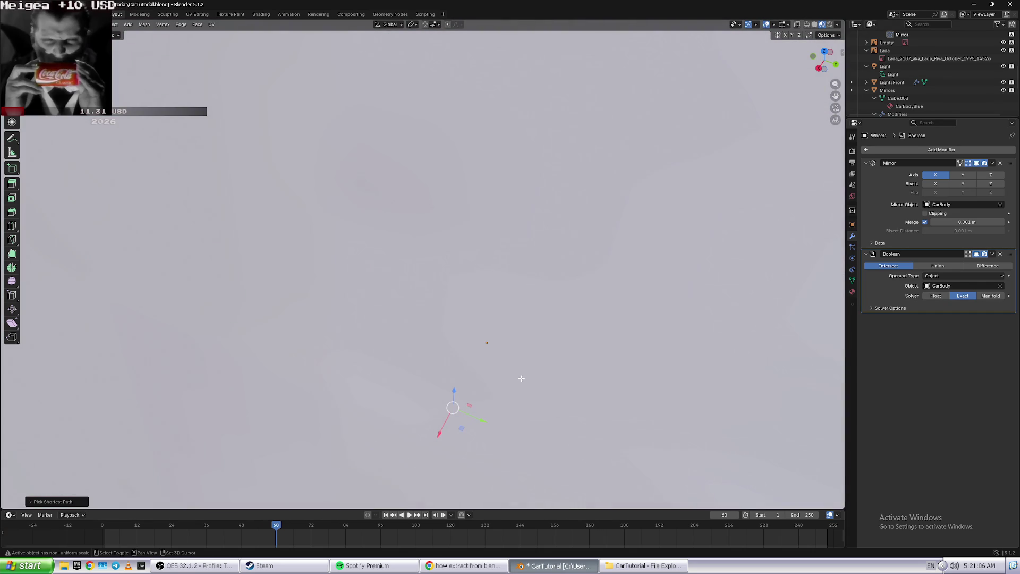
pyautogui.scroll(-5, 511, 406)
pyautogui.keyDown('ctrl'); pyautogui.click(488, 419); pyautogui.keyUp('ctrl')
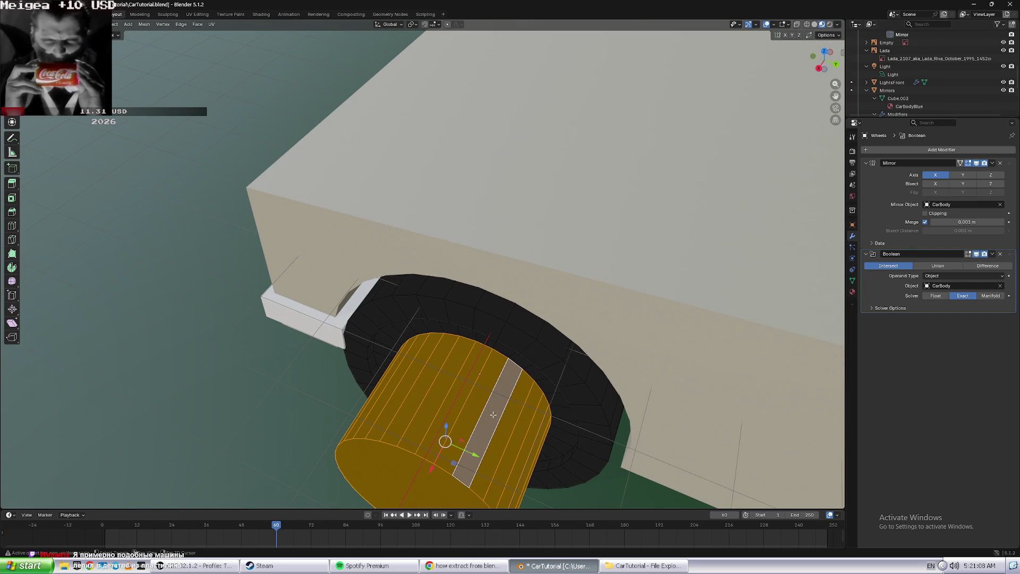
pyautogui.scroll(5, 500, 414)
pyautogui.scroll(-5, 510, 409)
pyautogui.moveTo(510, 410)
pyautogui.mouseDown(button='middle')
pyautogui.moveTo(531, 404)
pyautogui.moveTo(537, 425)
pyautogui.mouseUp(button='middle')
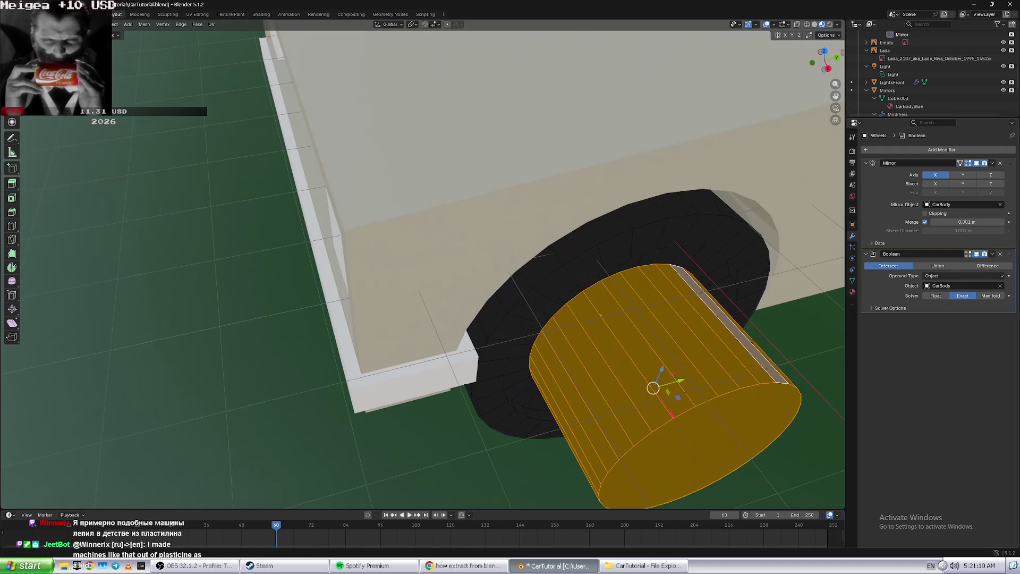
# - Switch the Boolean operation from Intersect back to Difference
pyautogui.click(991, 254)
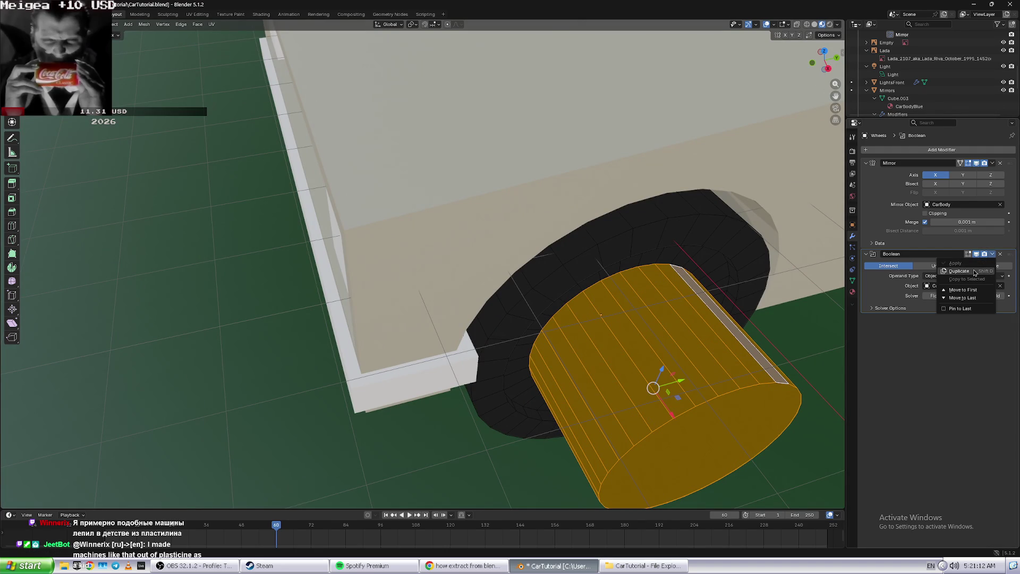
pyautogui.click(1002, 266)
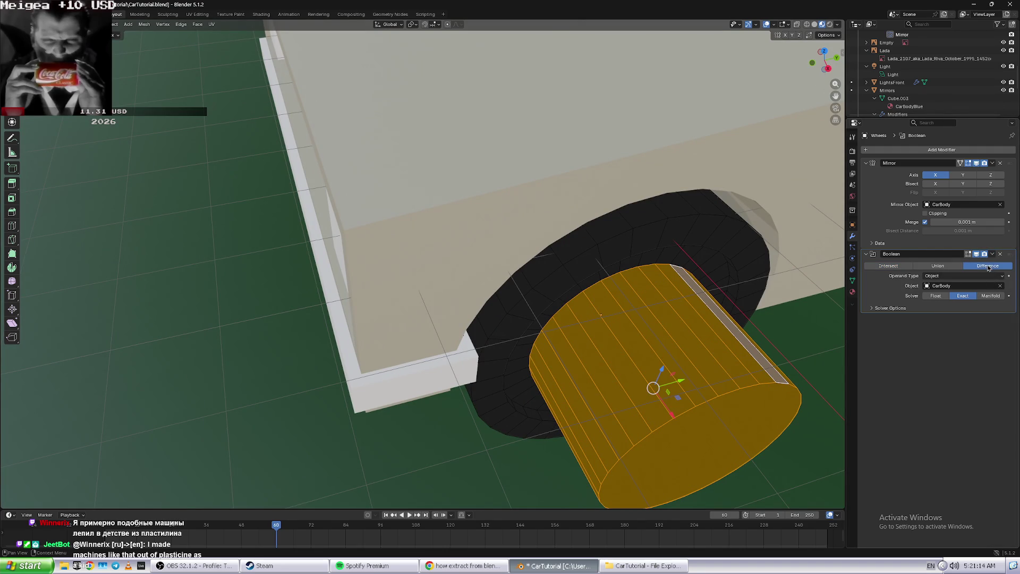
pyautogui.click(992, 254)
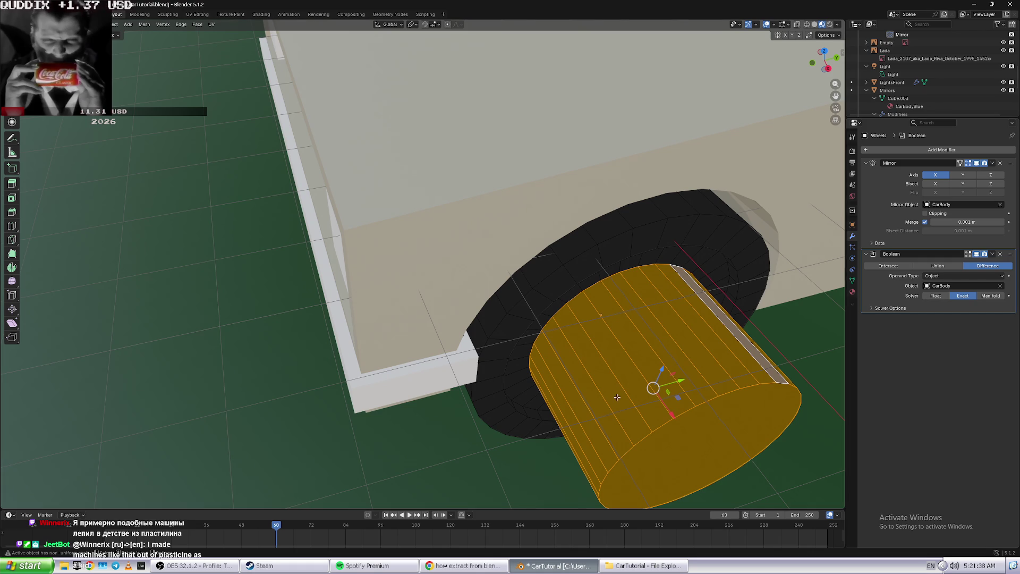
# - Move the hub cylinder outward along the X axis with G, X
pyautogui.moveTo(611, 330)
pyautogui.mouseDown(button='middle')
pyautogui.moveTo(643, 341)
pyautogui.moveTo(751, 309)
pyautogui.mouseUp(button='middle')
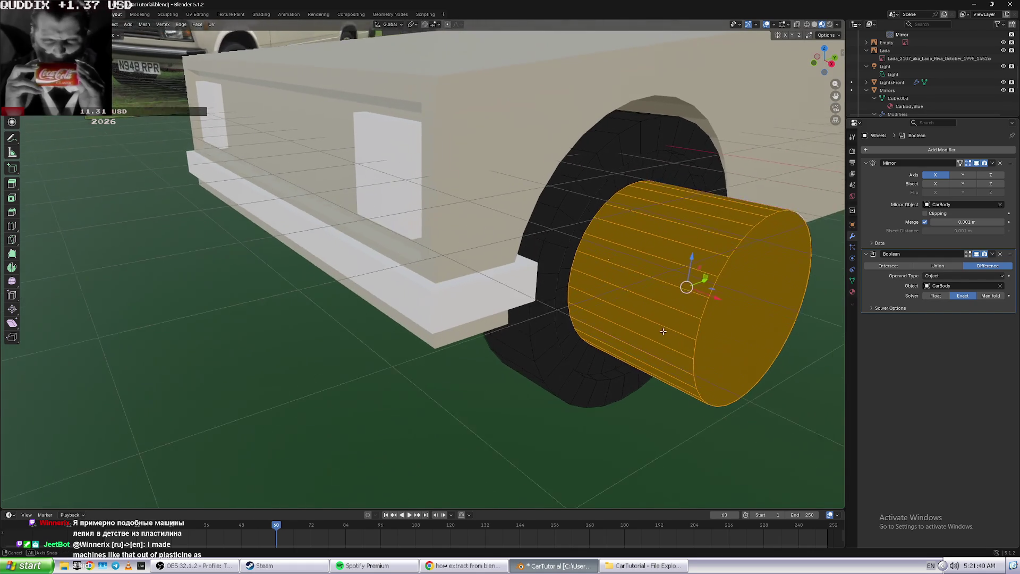
pyautogui.press('g')
pyautogui.press('x')
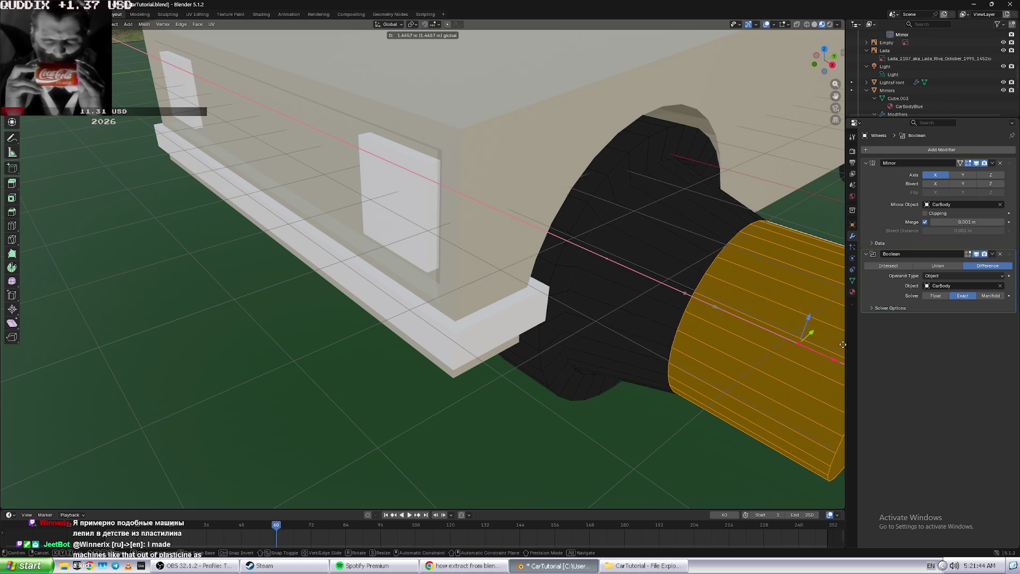
pyautogui.click(838, 346)
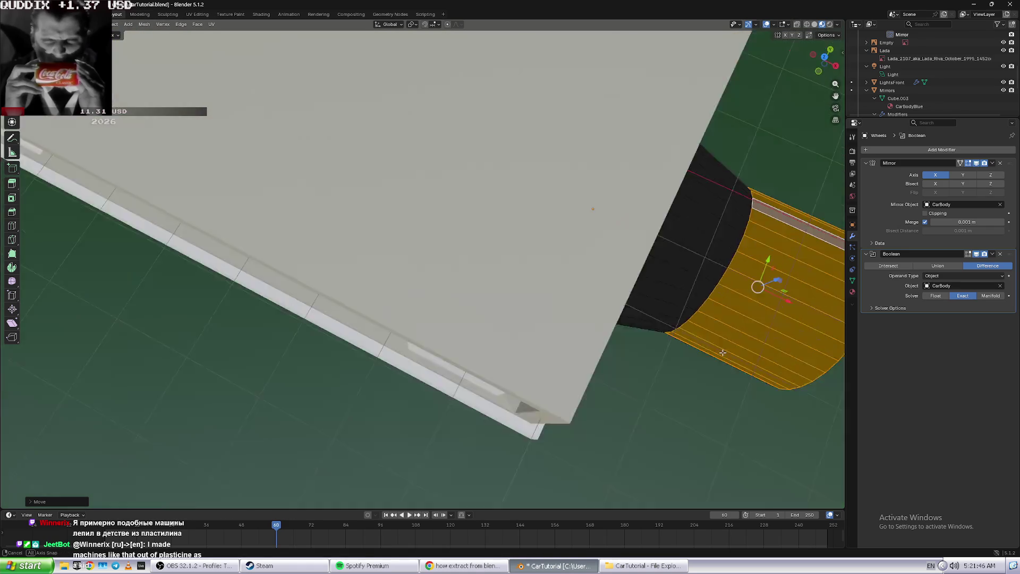
# - Box-select the small hub piece under the car body and dissolve its faces
pyautogui.moveTo(838, 346); pyautogui.dragTo(720, 293, button='middle')
pyautogui.moveTo(721, 292); pyautogui.dragTo(707, 303)
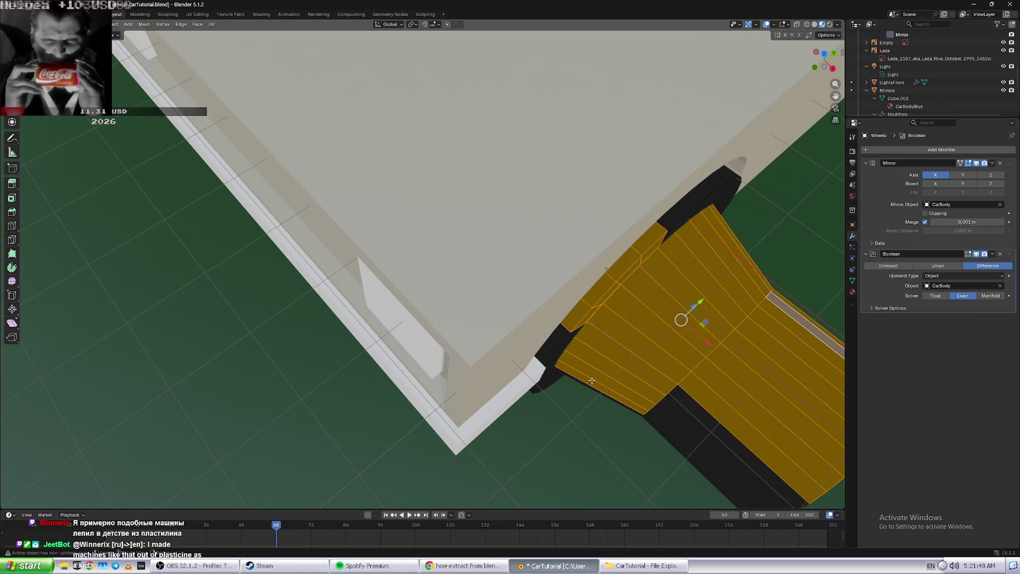
pyautogui.moveTo(592, 432); pyautogui.dragTo(638, 363)
pyautogui.moveTo(637, 363); pyautogui.dragTo(636, 367, button='middle')
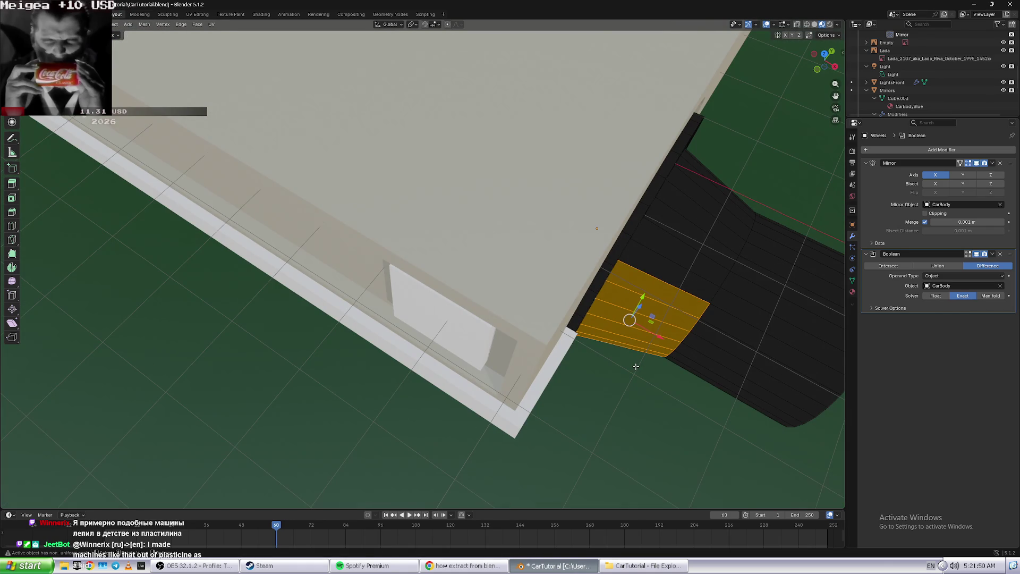
pyautogui.press('x')
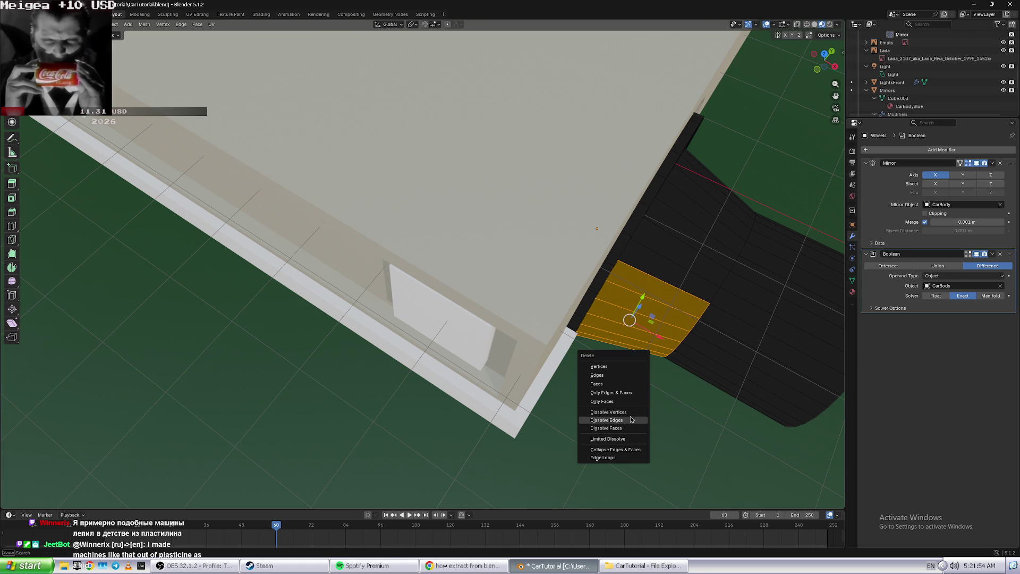
pyautogui.click(625, 367)
pyautogui.moveTo(629, 367)
pyautogui.mouseDown(button='middle')
pyautogui.moveTo(659, 345)
pyautogui.moveTo(665, 360)
pyautogui.mouseUp(button='middle')
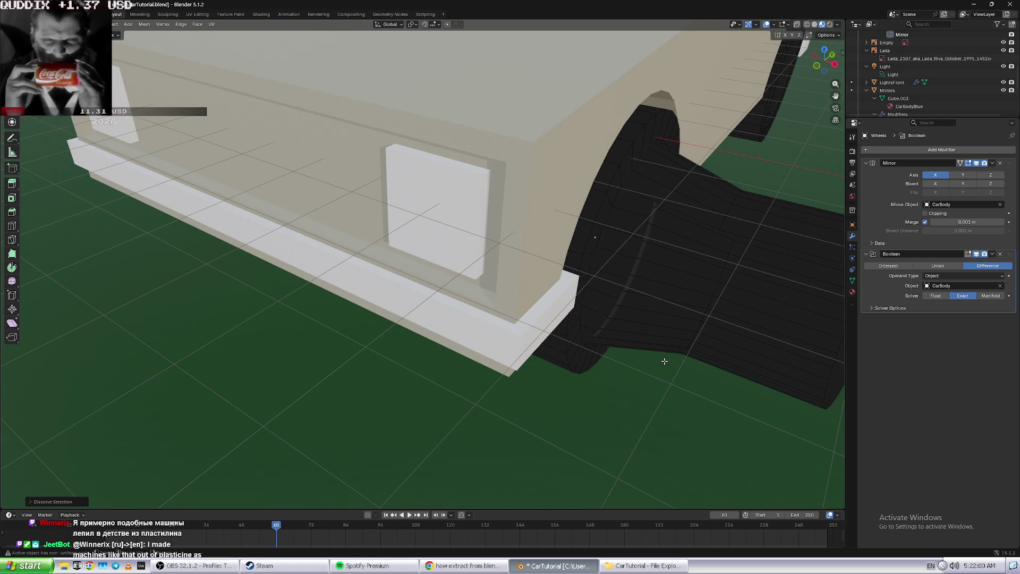
# - Dissolve a face on the black front wheel under the arch with Ctrl+X
pyautogui.moveTo(597, 438)
pyautogui.mouseDown(button='middle')
pyautogui.moveTo(534, 397)
pyautogui.moveTo(566, 404)
pyautogui.moveTo(542, 380)
pyautogui.mouseUp(button='middle')
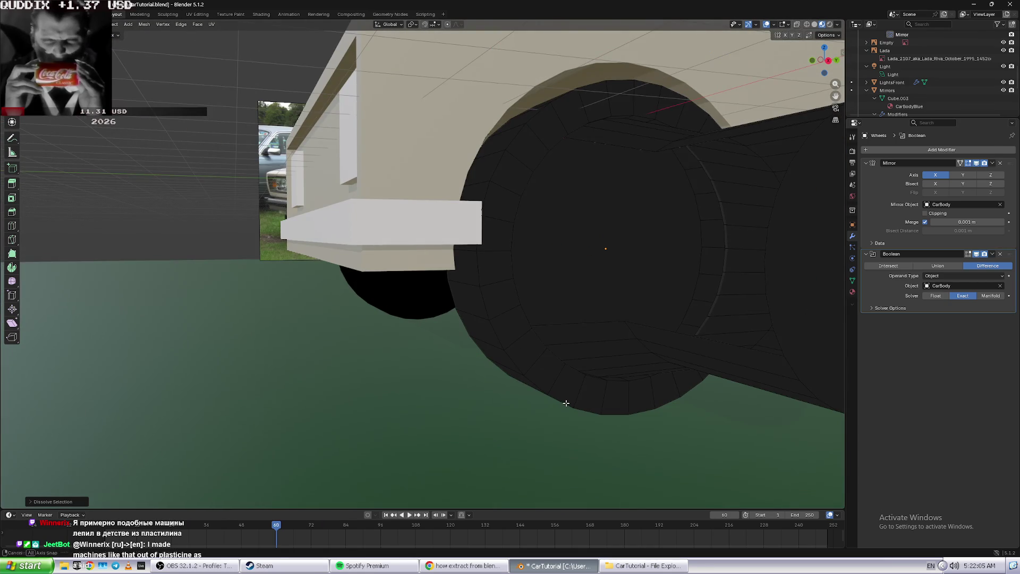
pyautogui.scroll(-5, 542, 380)
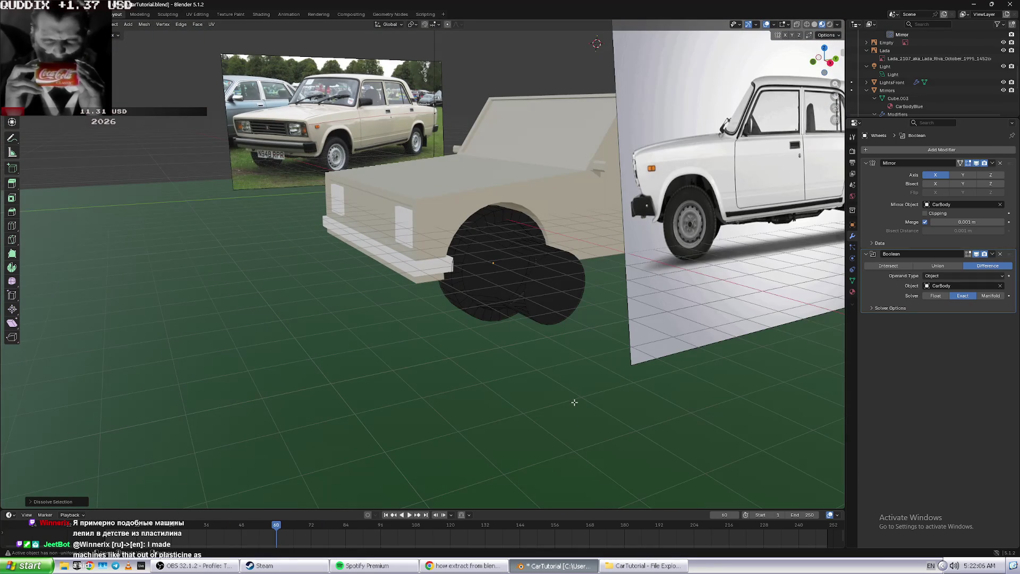
pyautogui.moveTo(535, 309)
pyautogui.mouseDown(button='middle')
pyautogui.moveTo(574, 365)
pyautogui.moveTo(563, 340)
pyautogui.mouseUp(button='middle')
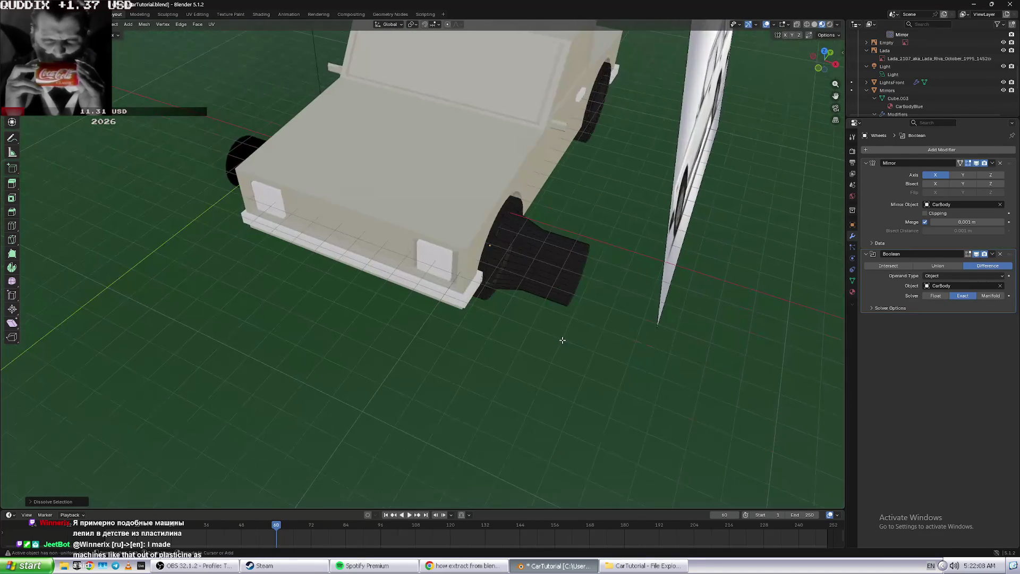
pyautogui.scroll(4, 558, 328)
pyautogui.scroll(3, 576, 289)
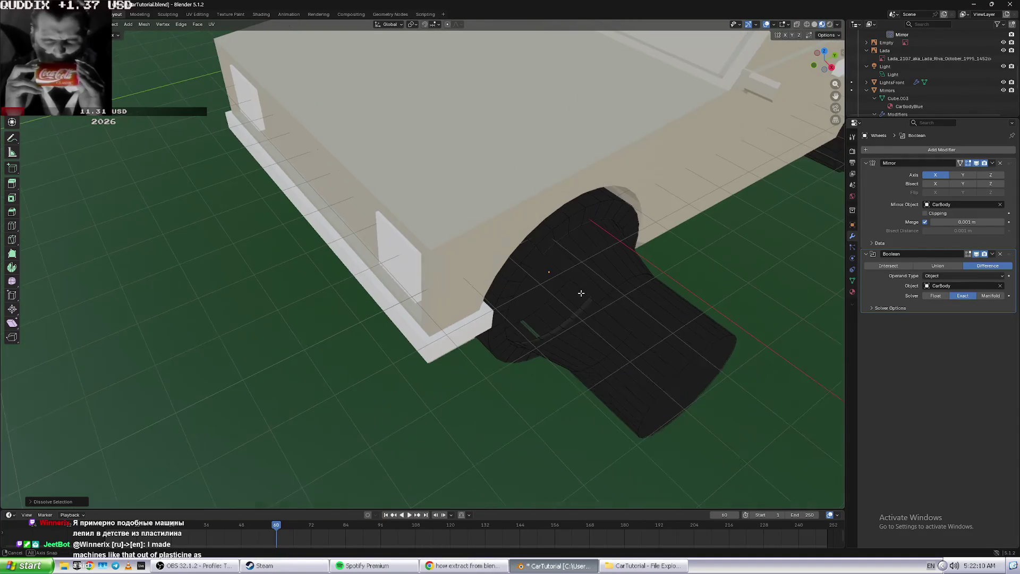
pyautogui.click(597, 295)
pyautogui.hotkey('ctrl', 'x')
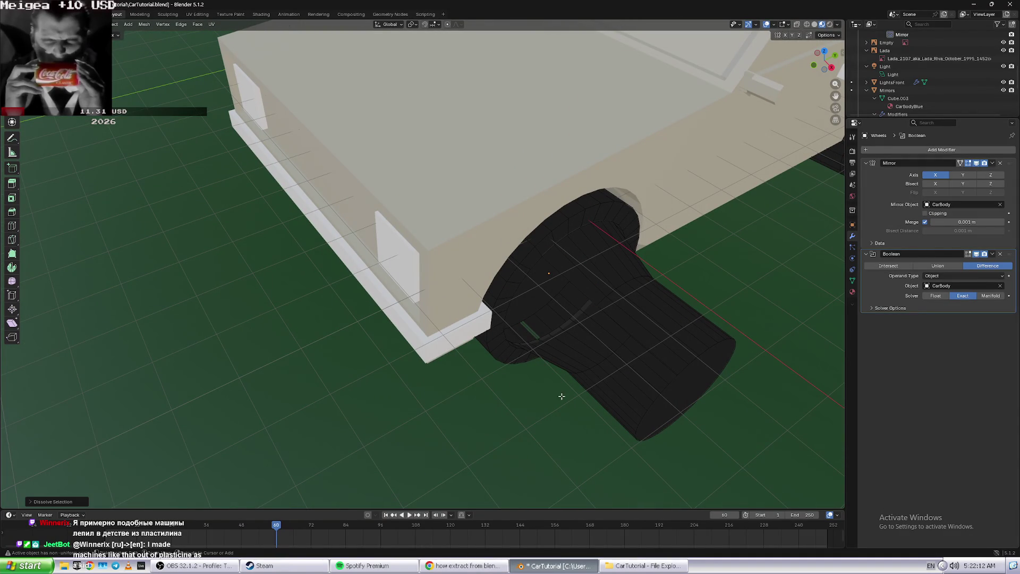
pyautogui.press('x')
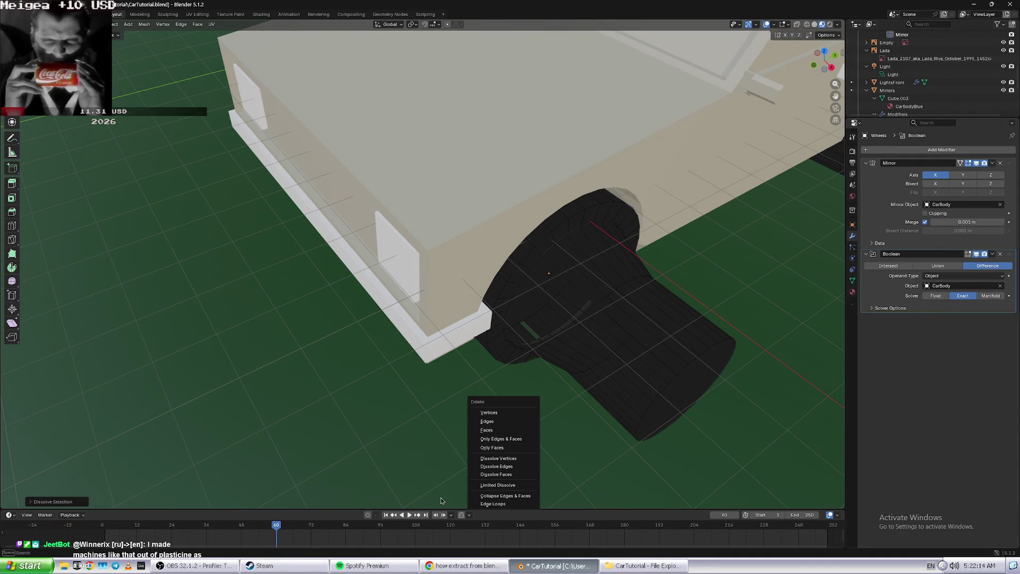
pyautogui.click(438, 474)
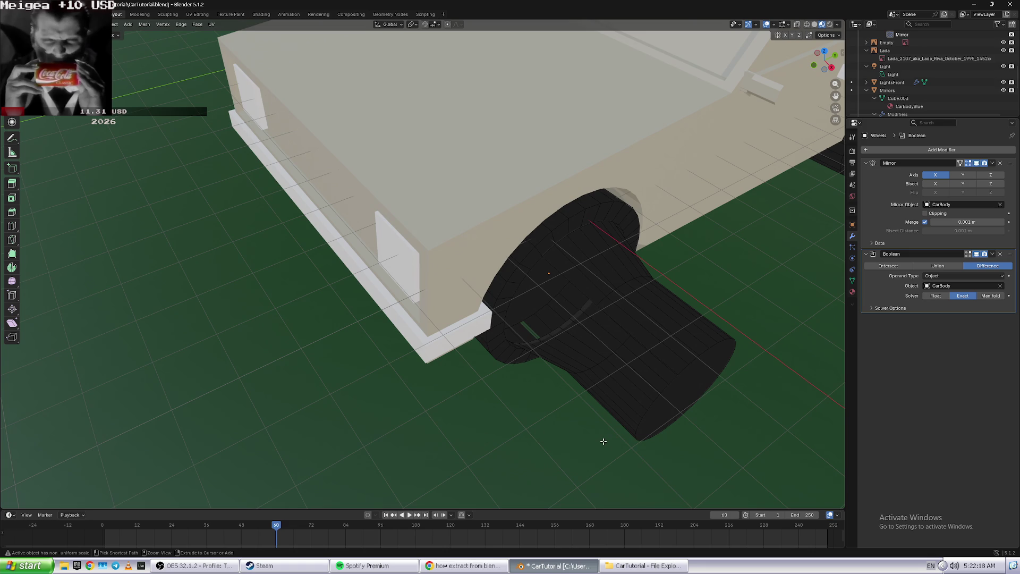
pyautogui.moveTo(586, 435); pyautogui.dragTo(615, 431, button='middle')
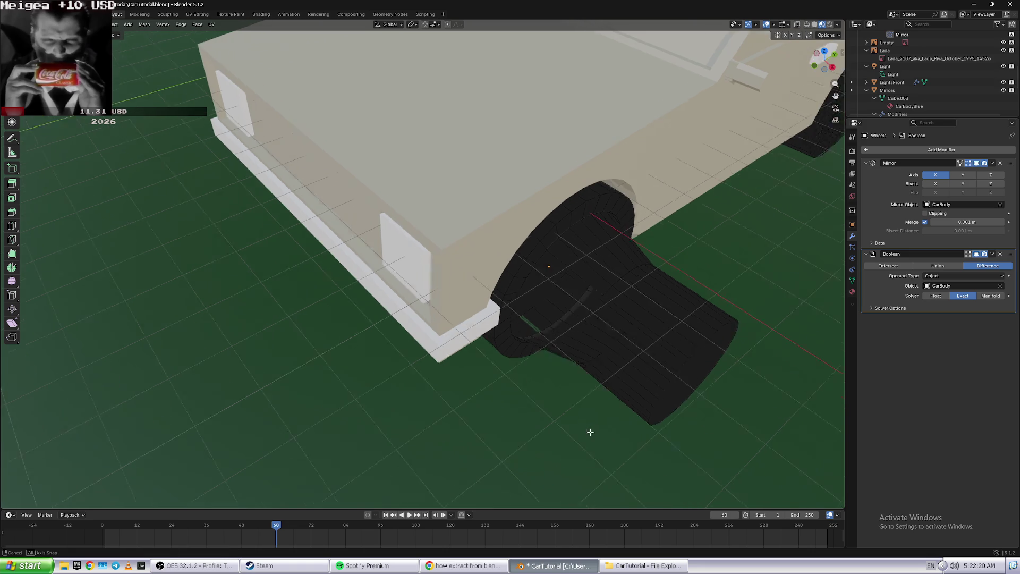
pyautogui.press('a')
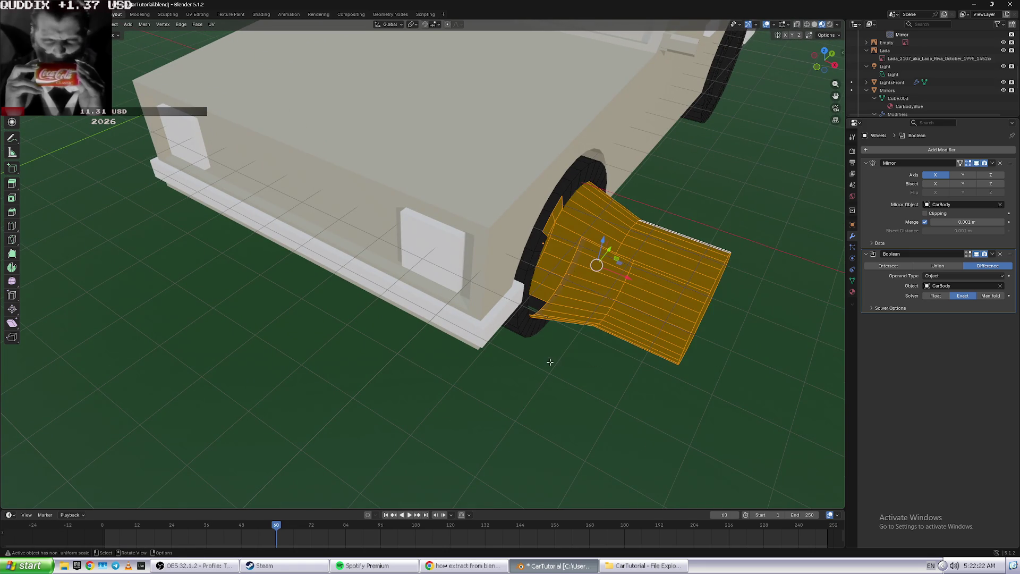
pyautogui.hotkey('ctrl', 'z')
pyautogui.hotkey('ctrl', 'z')
pyautogui.hotkey('ctrl', 'z')
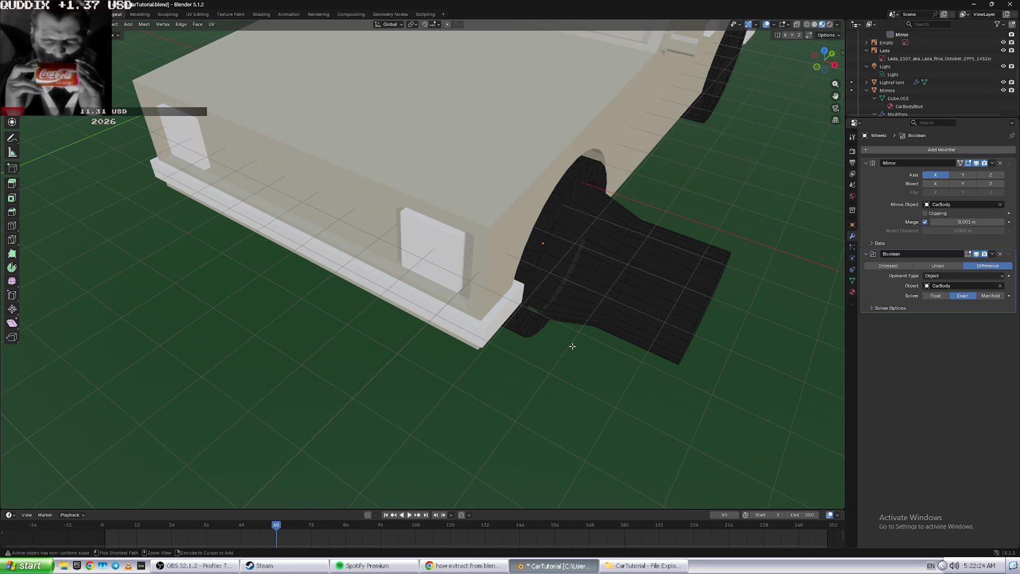
pyautogui.hotkey('ctrl', 'shift', 'z')
pyautogui.moveTo(600, 351); pyautogui.dragTo(592, 350, button='middle')
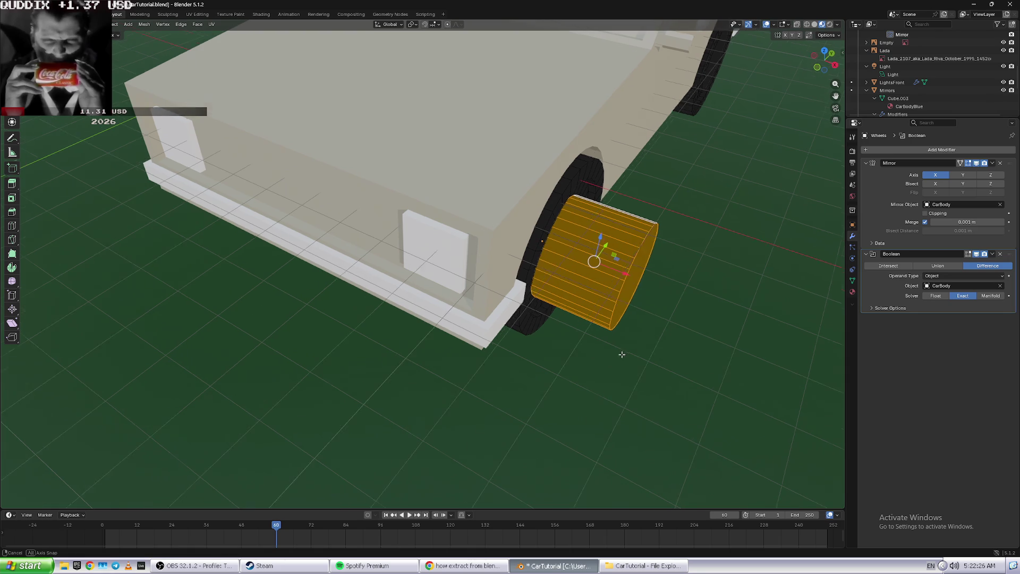
pyautogui.scroll(-6, 592, 349)
pyautogui.scroll(6, 602, 353)
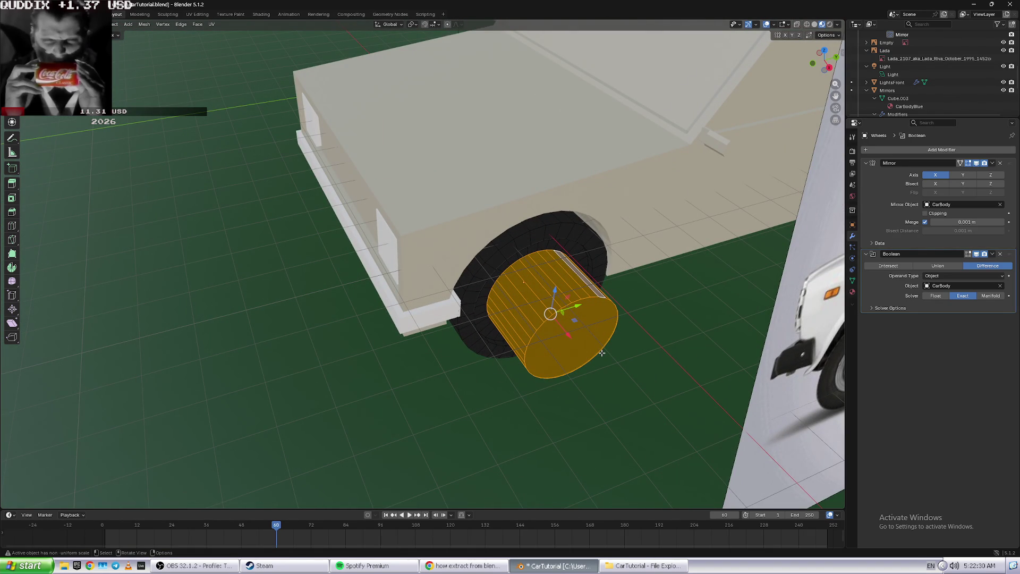
pyautogui.press('g')
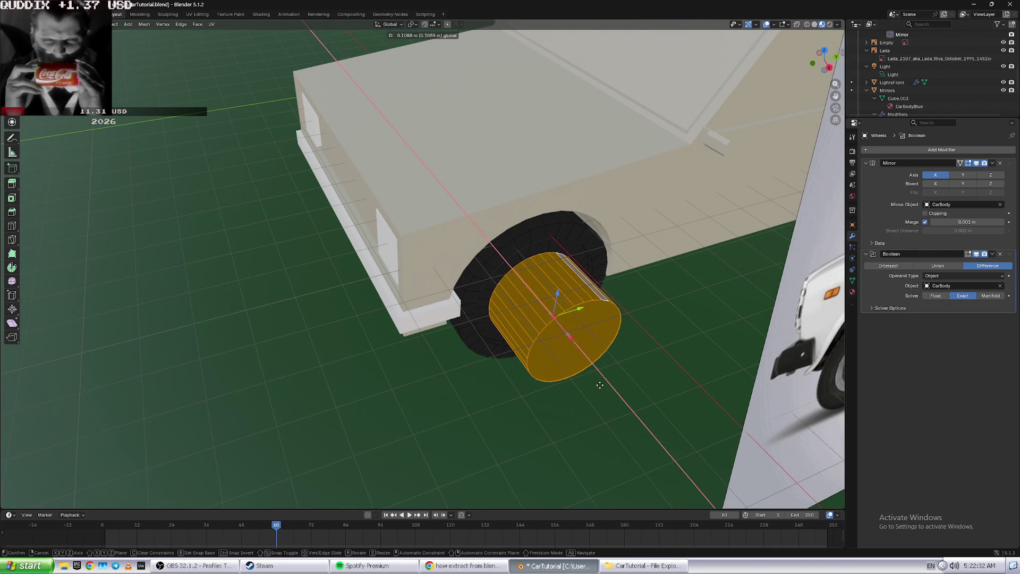
pyautogui.press('x')
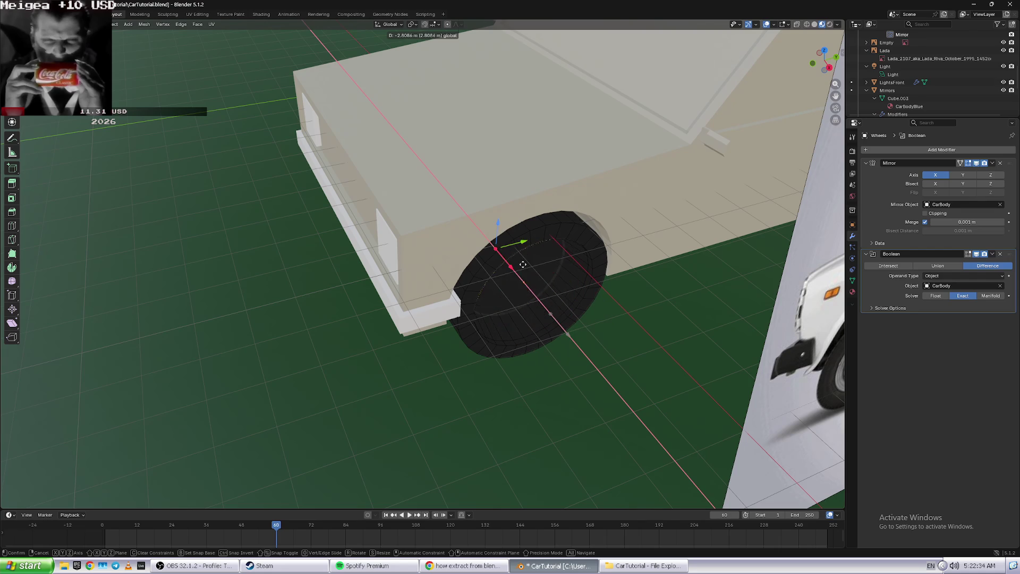
pyautogui.click(548, 297)
pyautogui.moveTo(547, 298); pyautogui.dragTo(745, 395, button='middle')
pyautogui.press('KP_3')
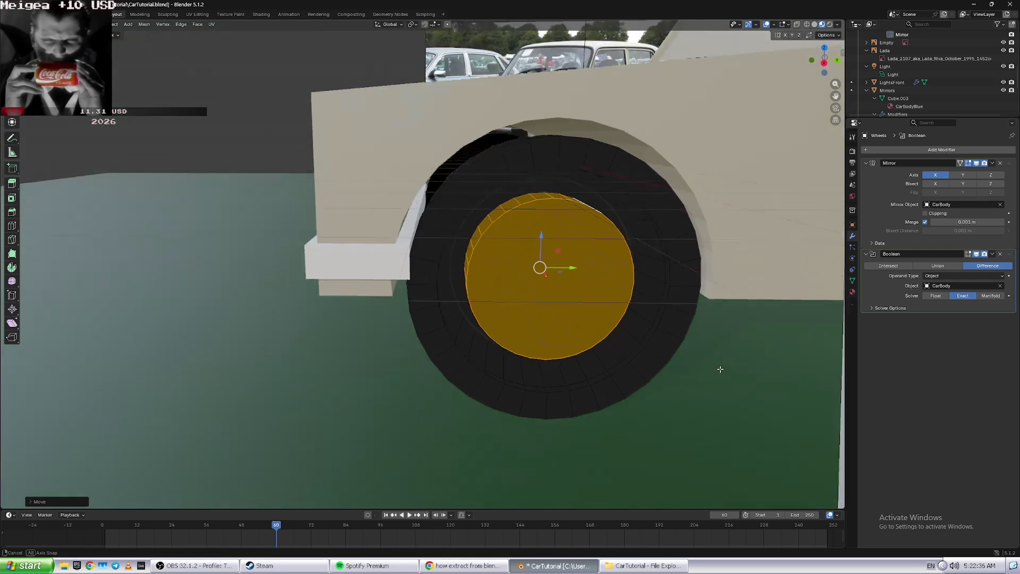
pyautogui.moveTo(720, 365)
pyautogui.mouseDown(button='middle')
pyautogui.moveTo(733, 388)
pyautogui.moveTo(555, 246)
pyautogui.mouseUp(button='middle')
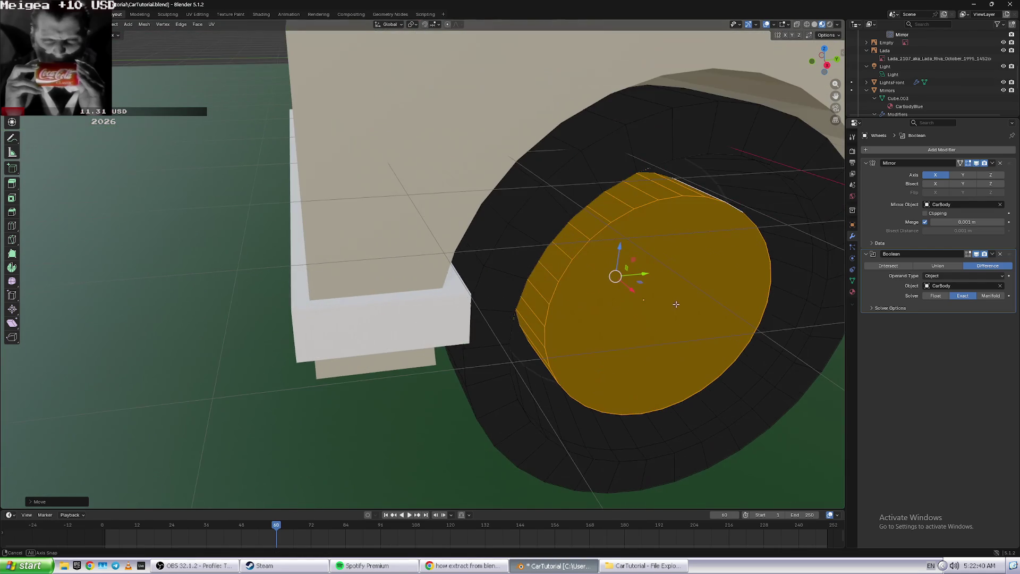
pyautogui.moveTo(555, 246); pyautogui.dragTo(629, 268, button='middle')
pyautogui.moveTo(610, 261); pyautogui.dragTo(610, 262)
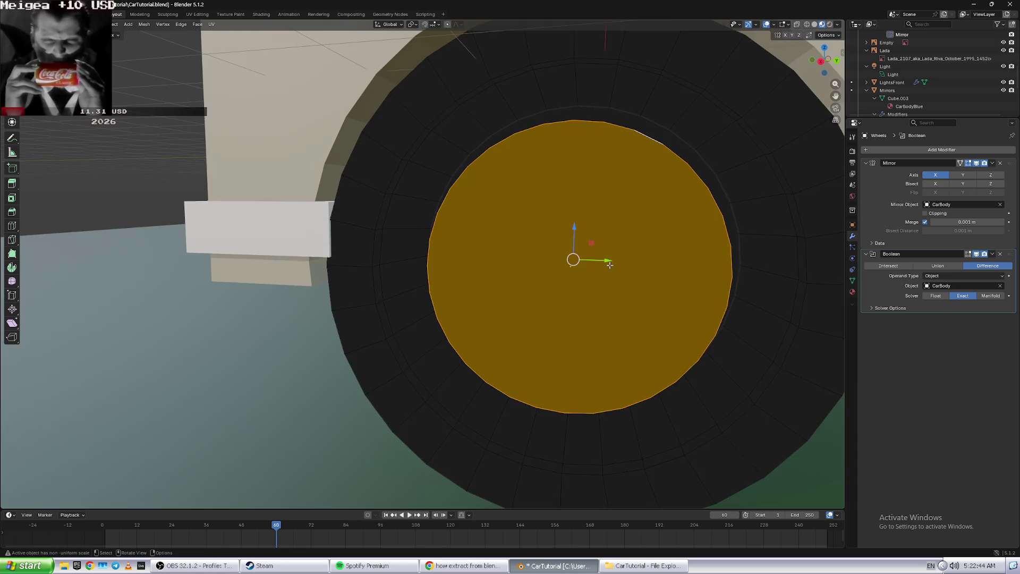
pyautogui.moveTo(610, 262); pyautogui.dragTo(619, 272, button='middle')
pyautogui.press('s')
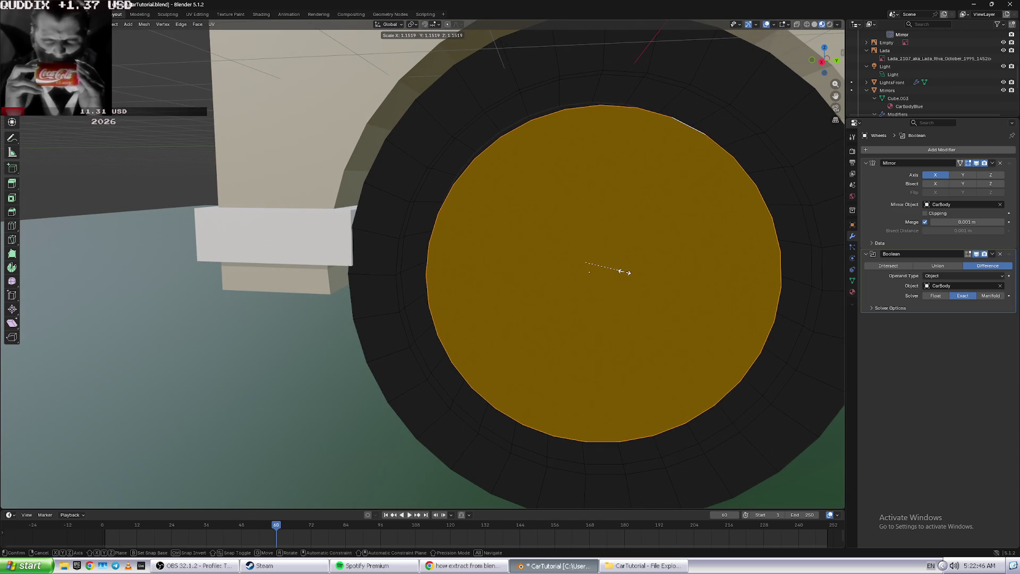
pyautogui.click(628, 276)
pyautogui.click(277, 372)
pyautogui.moveTo(279, 370); pyautogui.dragTo(320, 351, button='middle')
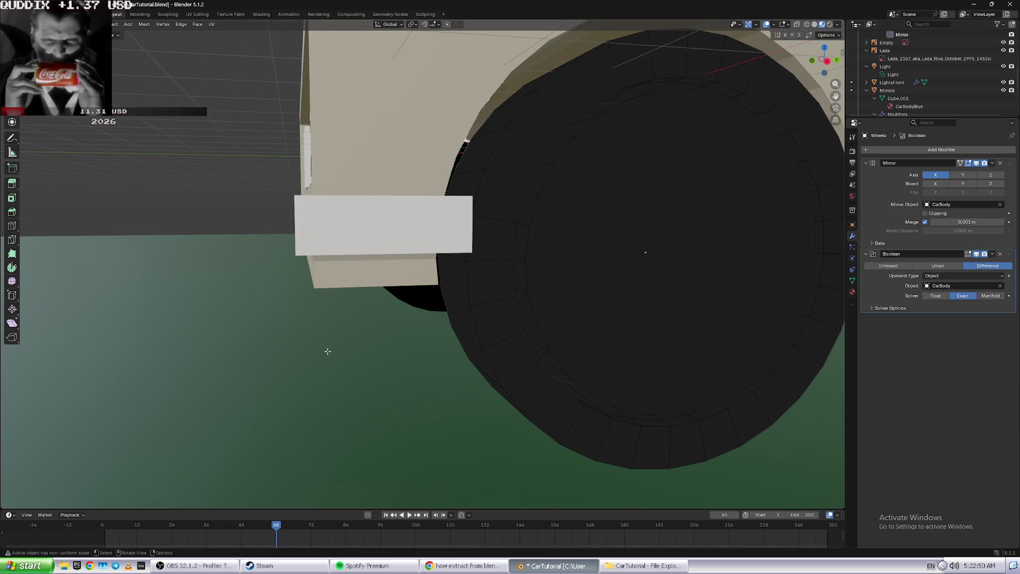
pyautogui.scroll(-5, 321, 351)
pyautogui.moveTo(321, 350); pyautogui.dragTo(387, 332, button='middle')
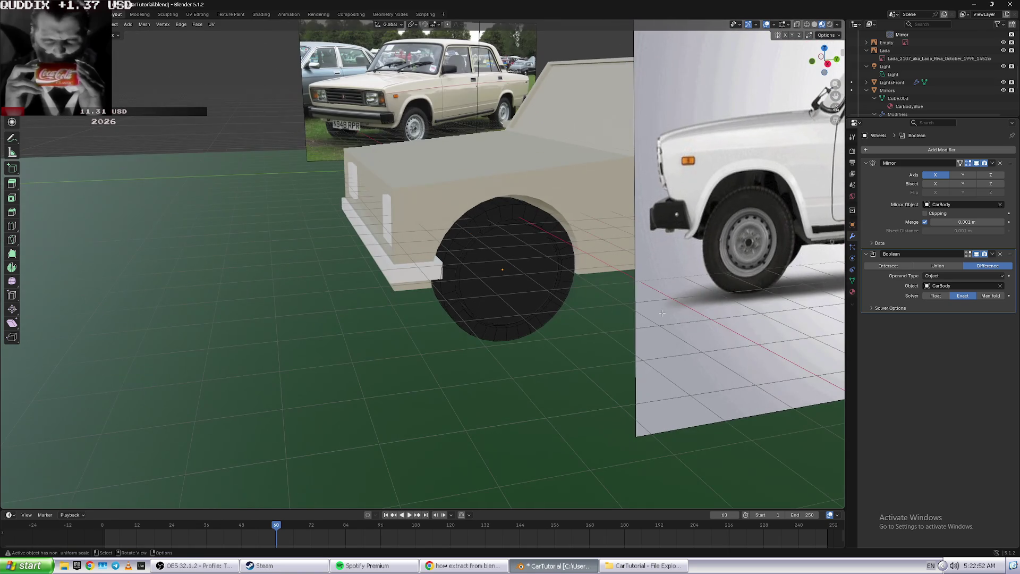
pyautogui.scroll(-2, 663, 313)
pyautogui.scroll(-2, 662, 313)
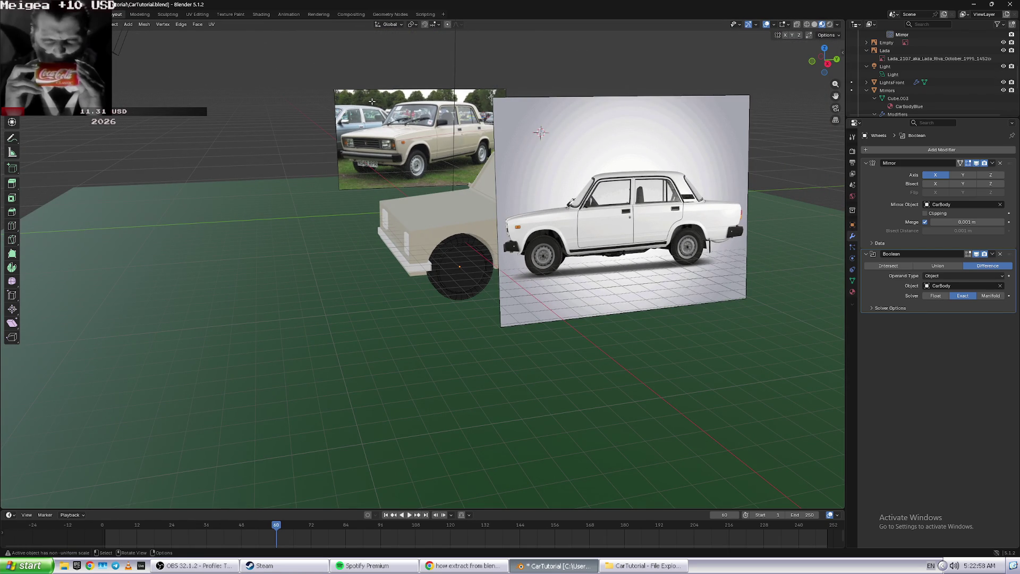
# - Select the car body and inspect its front wheel up close
pyautogui.press('Tab')
pyautogui.click(659, 213)
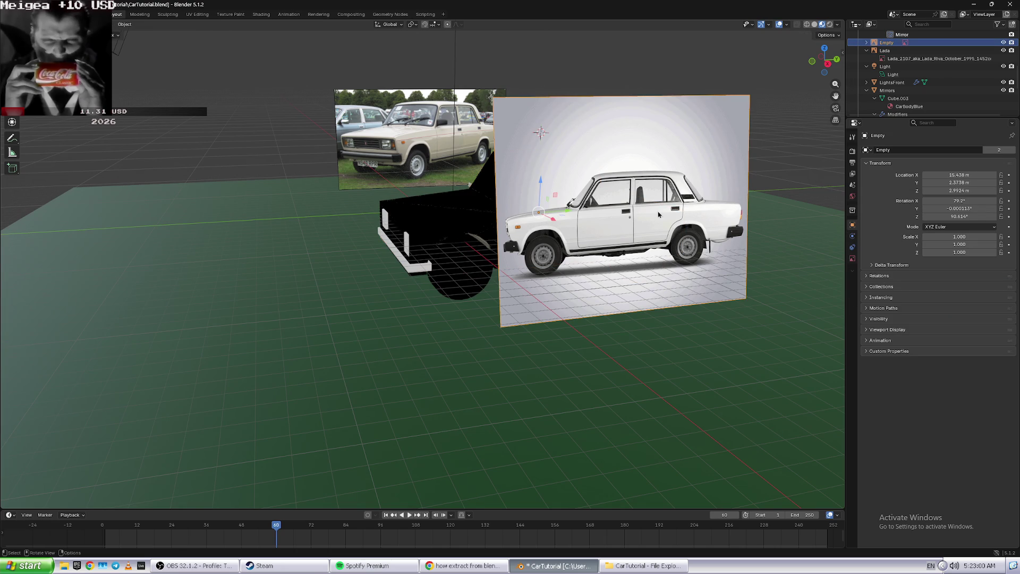
pyautogui.moveTo(549, 220); pyautogui.dragTo(718, 223)
pyautogui.click(531, 250)
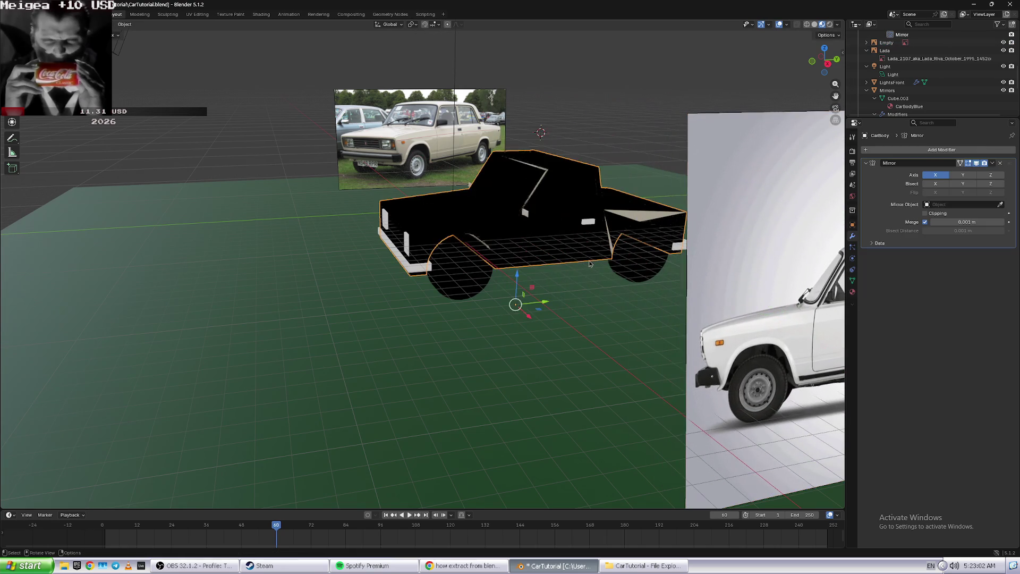
pyautogui.scroll(2, 582, 245)
pyautogui.press('Tab')
pyautogui.scroll(3, 582, 245)
pyautogui.moveTo(582, 245)
pyautogui.mouseDown(button='middle')
pyautogui.moveTo(700, 292)
pyautogui.moveTo(690, 264)
pyautogui.mouseUp(button='middle')
pyautogui.scroll(-3, 691, 264)
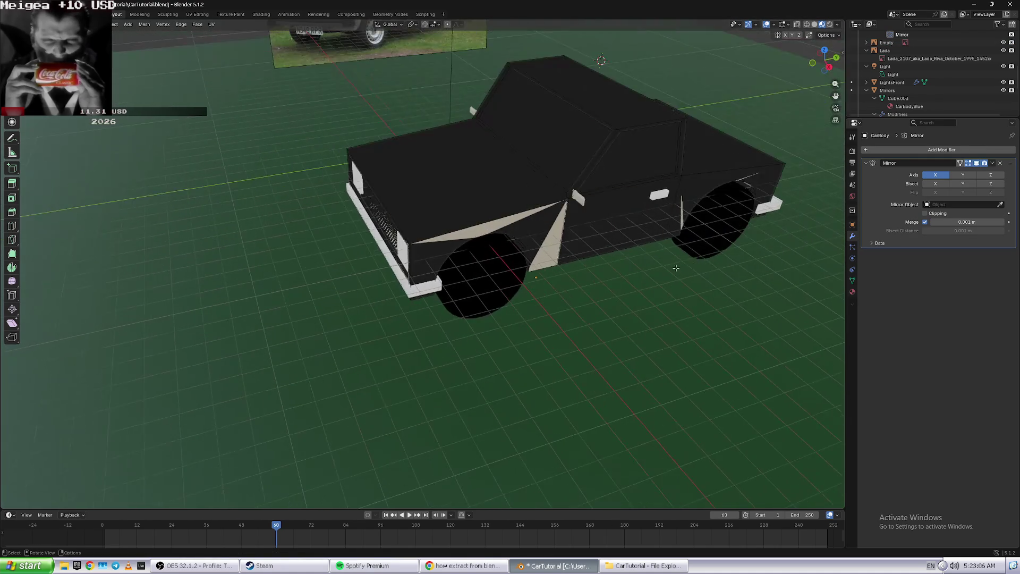
pyautogui.press('Tab')
pyautogui.press('Tab')
# - Preview the car in Rendered shading from a low angle around the front wheel
pyautogui.click(807, 25)
pyautogui.click(822, 25)
pyautogui.click(829, 24)
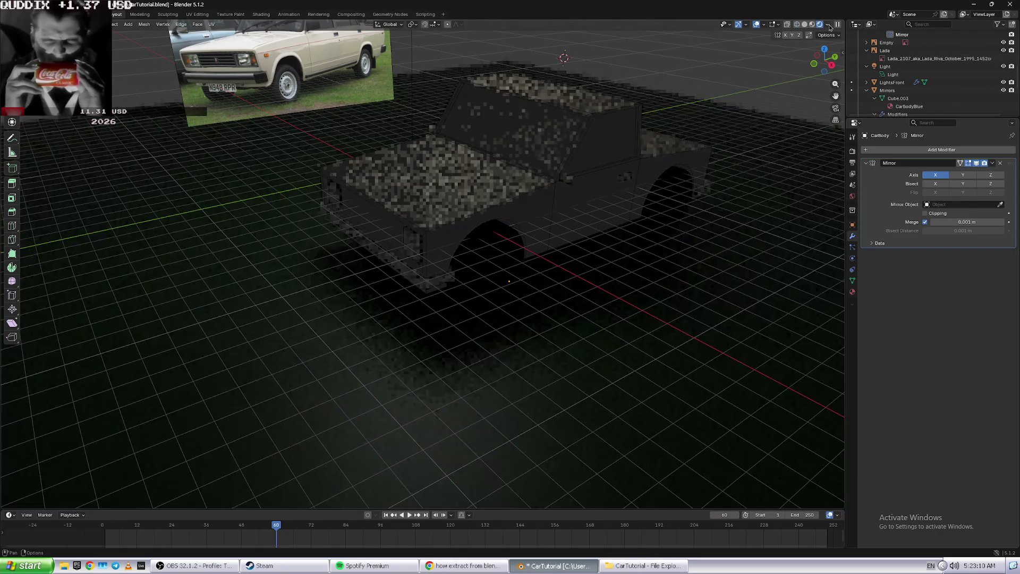
pyautogui.moveTo(555, 260); pyautogui.dragTo(539, 278, button='middle')
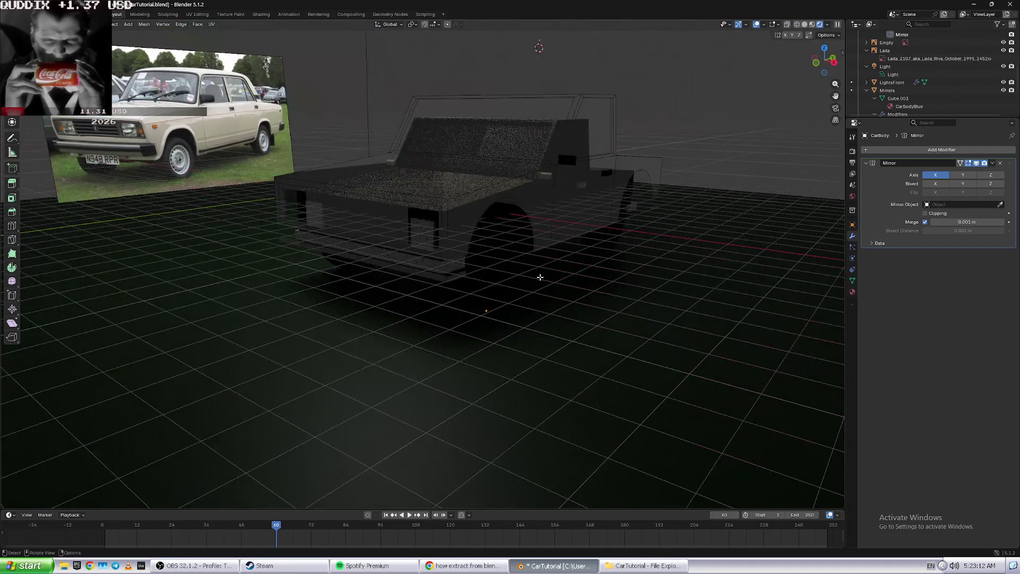
pyautogui.scroll(3, 608, 269)
pyautogui.moveTo(609, 269); pyautogui.dragTo(645, 267, button='middle')
pyautogui.scroll(5, 542, 258)
pyautogui.moveTo(542, 257)
pyautogui.mouseDown(button='middle')
pyautogui.moveTo(569, 255)
pyautogui.moveTo(558, 255)
pyautogui.mouseUp(button='middle')
# - View the whole car from above, then return the viewport to Solid shading
pyautogui.press('Tab')
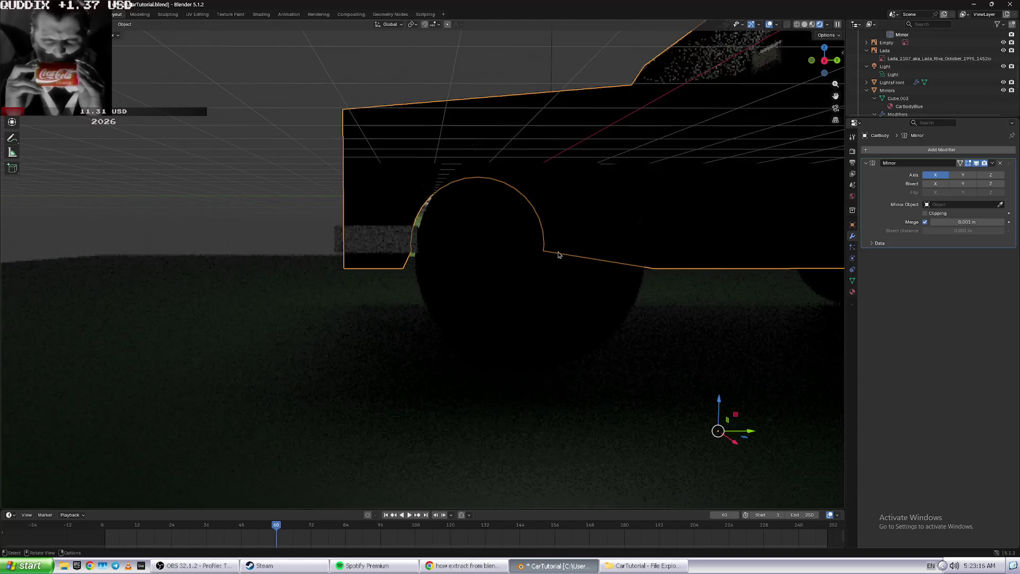
pyautogui.press('Tab')
pyautogui.scroll(-5, 519, 279)
pyautogui.moveTo(549, 310); pyautogui.dragTo(567, 285, button='middle')
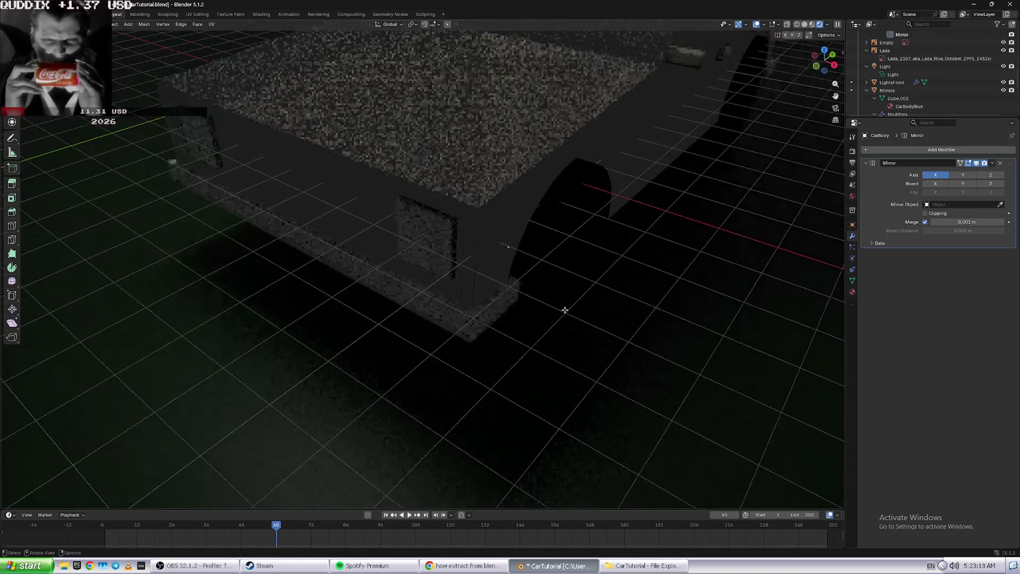
pyautogui.scroll(-3, 567, 286)
pyautogui.scroll(-3, 565, 287)
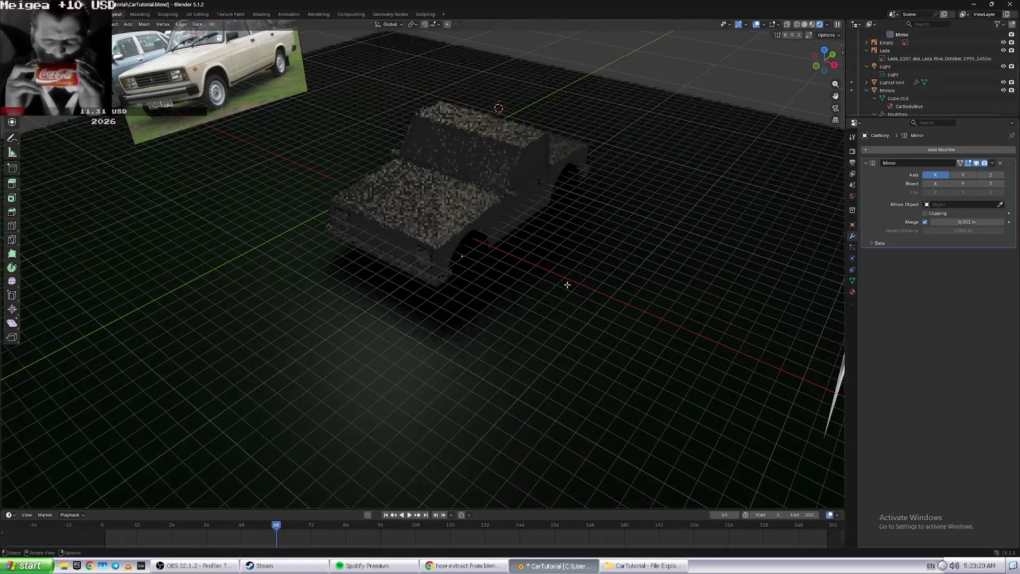
pyautogui.scroll(4, 513, 255)
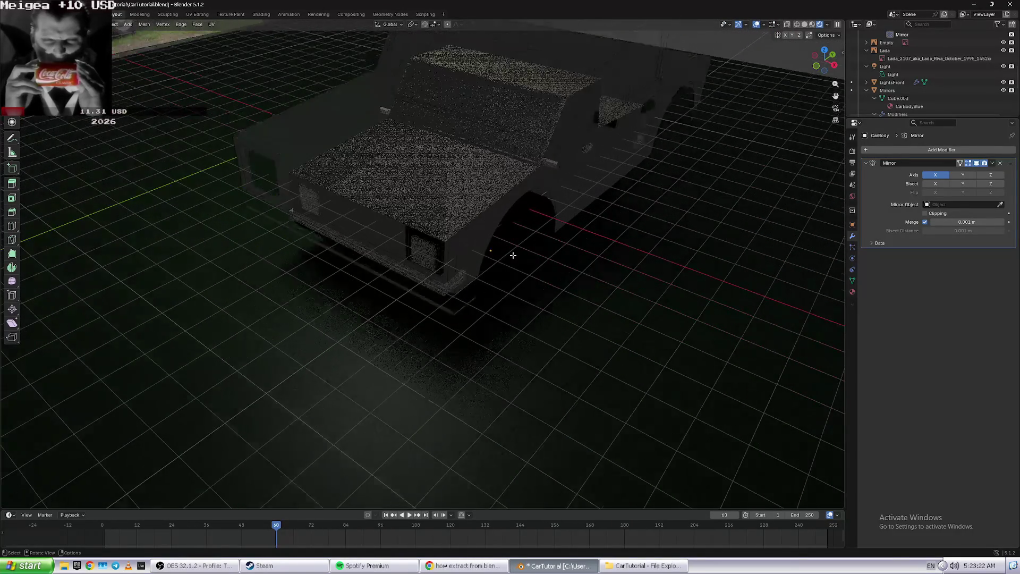
pyautogui.scroll(3, 548, 256)
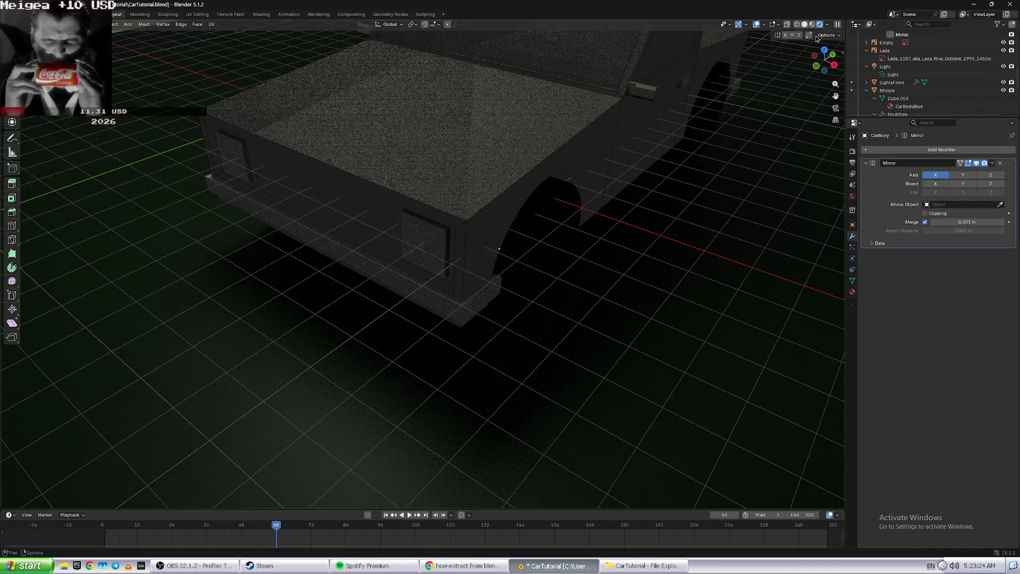
pyautogui.click(804, 24)
pyautogui.moveTo(824, 54)
pyautogui.mouseDown()
pyautogui.moveTo(748, 143)
pyautogui.moveTo(719, 131)
pyautogui.mouseUp()
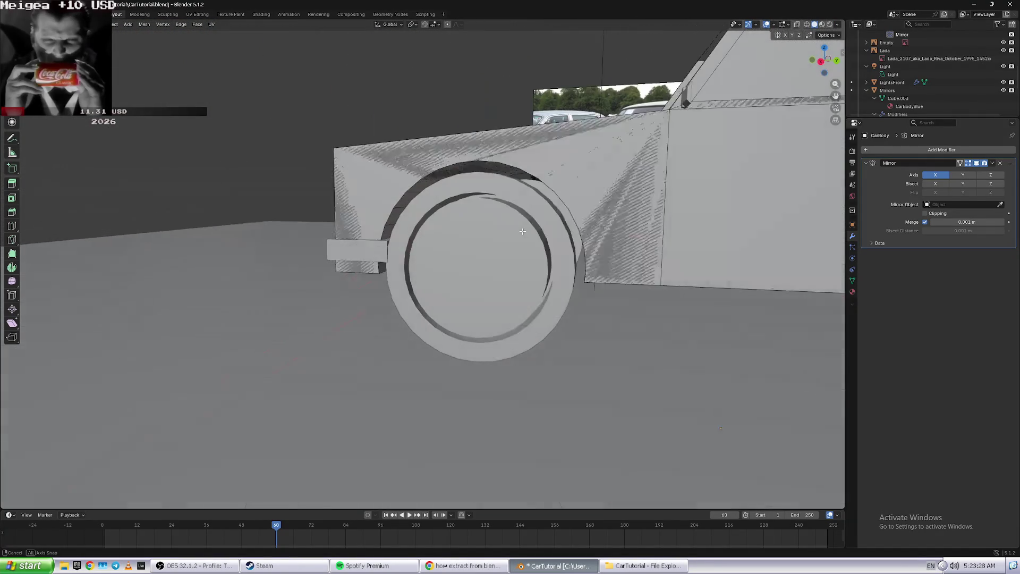
# - Orbit to a low side view, make the Wheels object active for editing, and zoom out
pyautogui.moveTo(546, 233); pyautogui.dragTo(536, 224, button='middle')
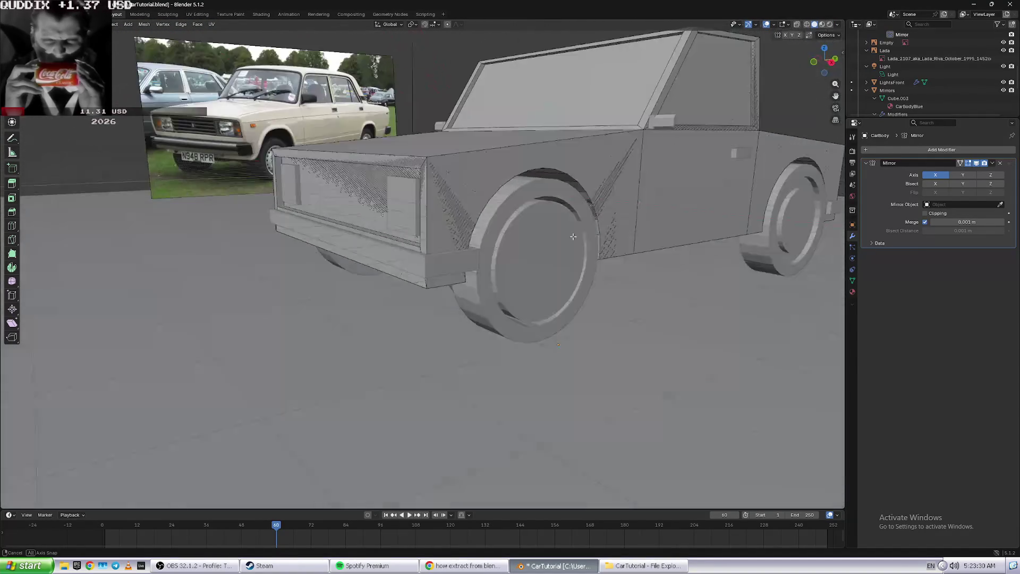
pyautogui.moveTo(537, 224); pyautogui.dragTo(577, 239, button='middle')
pyautogui.press('Tab')
pyautogui.press('Tab')
pyautogui.press('Tab')
pyautogui.press('Tab')
pyautogui.press('Tab')
pyautogui.press('Tab')
pyautogui.press('Tab')
pyautogui.click(534, 251)
pyautogui.press('Tab')
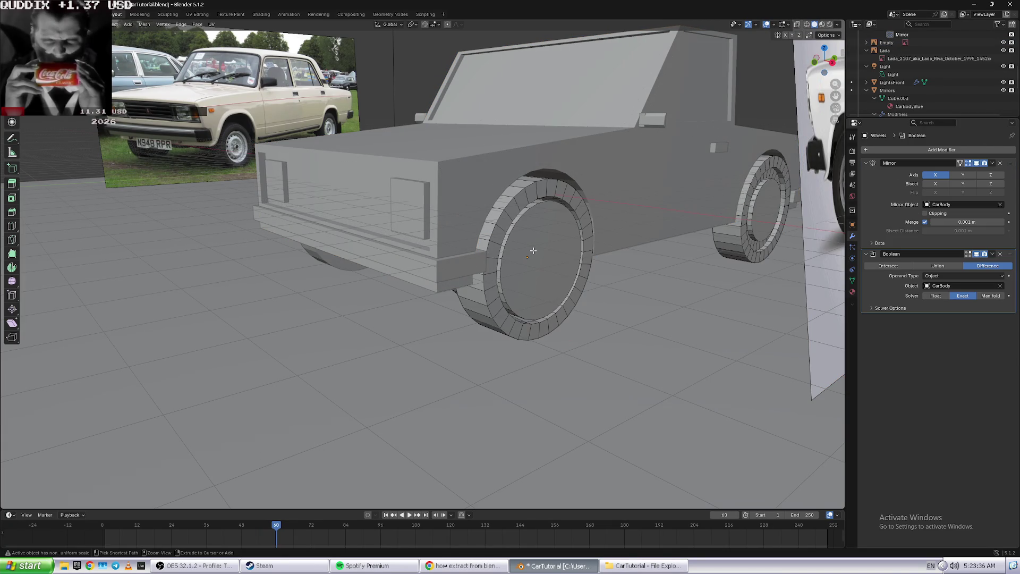
pyautogui.scroll(-6, 536, 245)
pyautogui.scroll(-2, 540, 240)
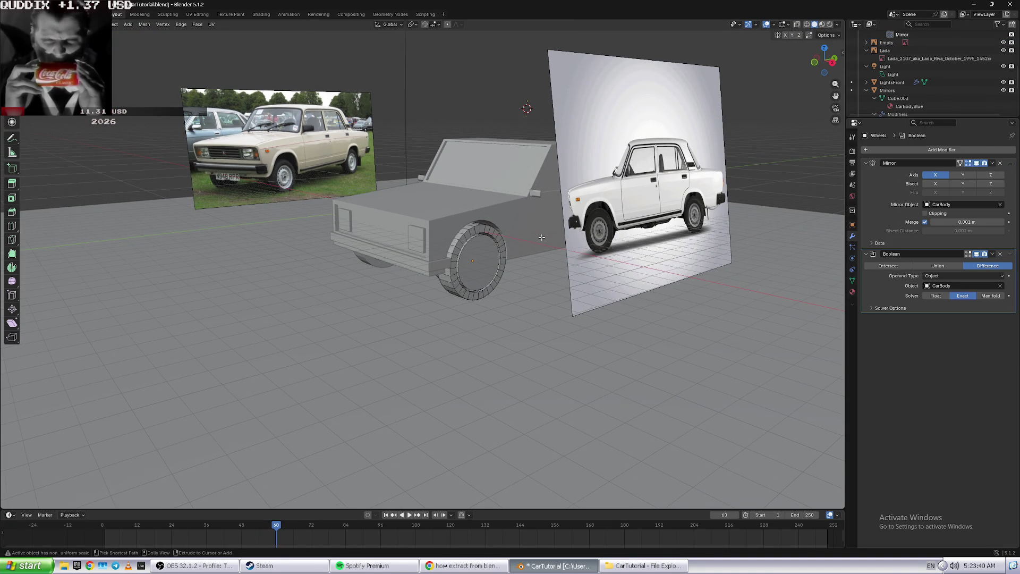
pyautogui.press('Tab')
# - Shift the side-view reference Empty to X 30.767 m, then reselect the wheel object
pyautogui.click(544, 240)
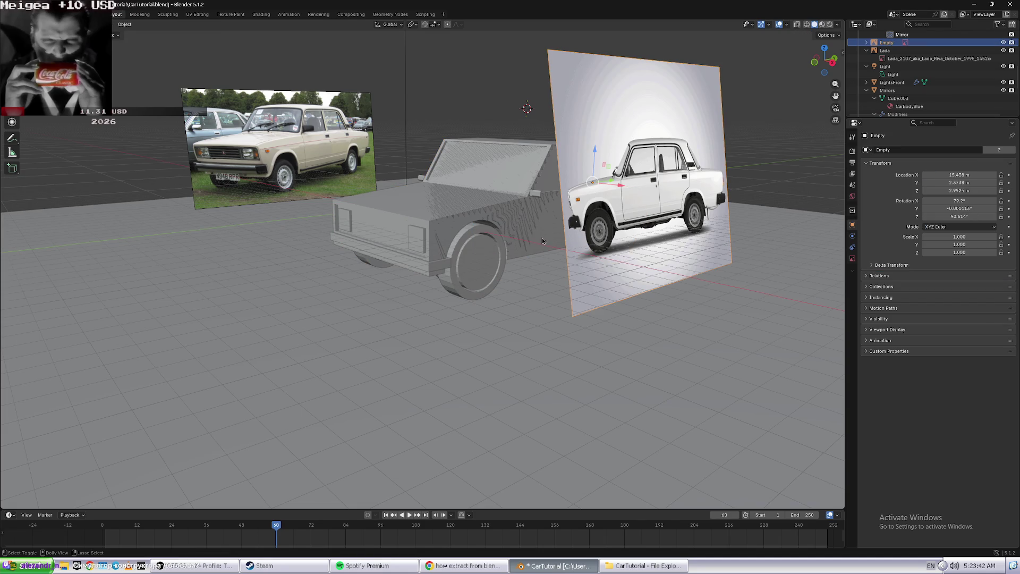
pyautogui.hotkey('ctrl', 'z')
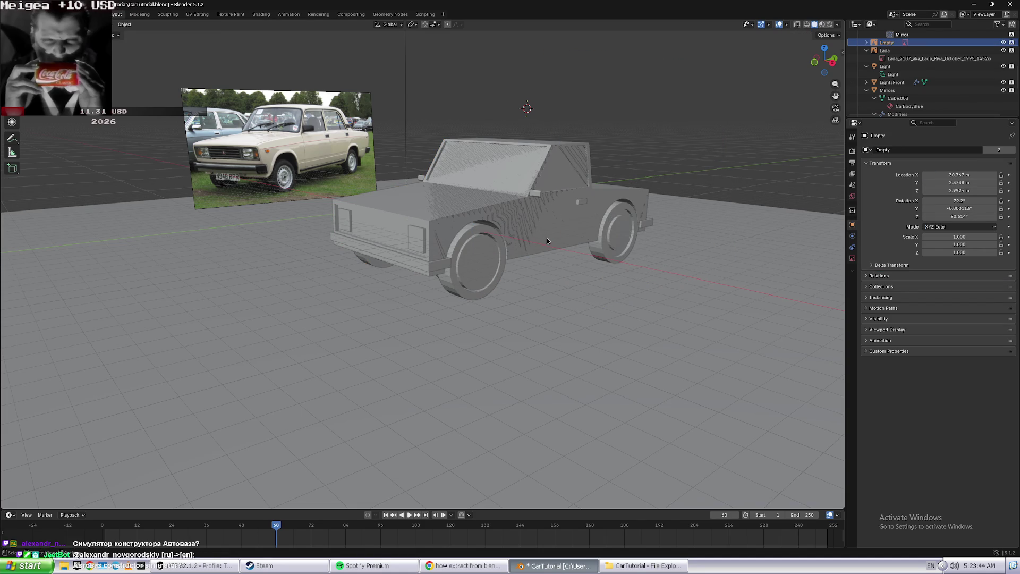
pyautogui.scroll(-2, 572, 237)
pyautogui.scroll(-3, 576, 237)
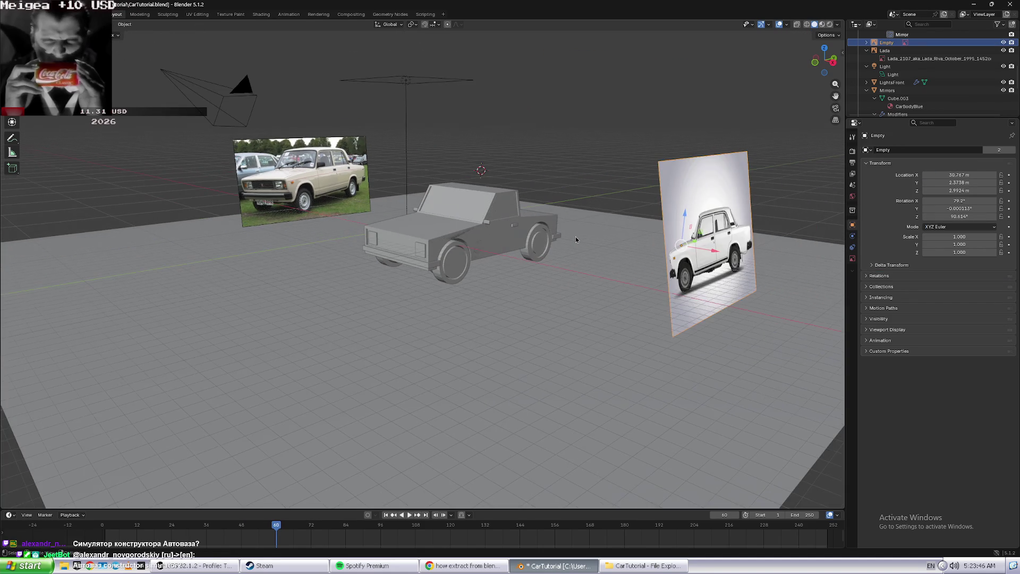
pyautogui.scroll(1, 576, 239)
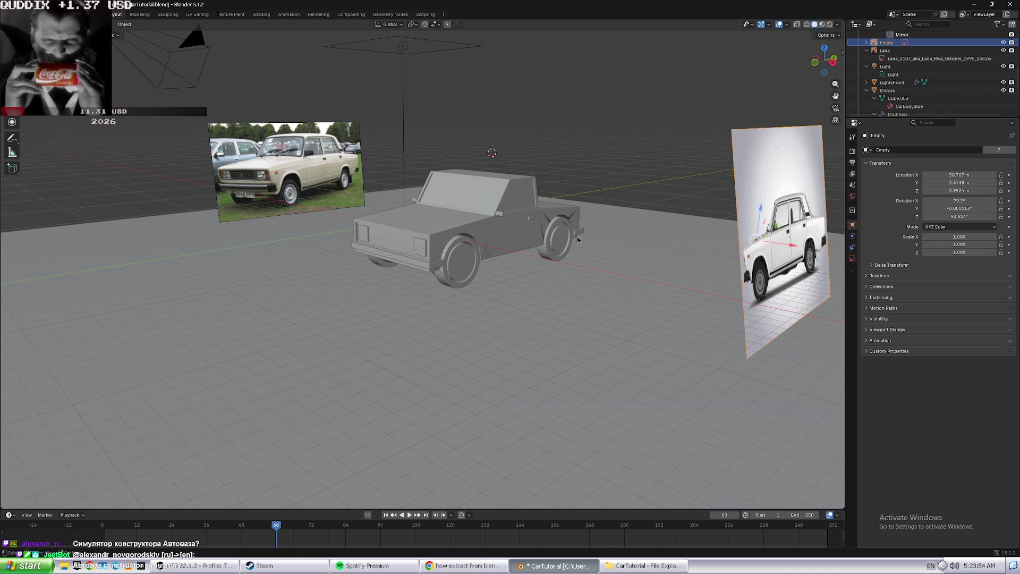
pyautogui.scroll(1, 568, 234)
pyautogui.scroll(2, 534, 228)
pyautogui.click(535, 237)
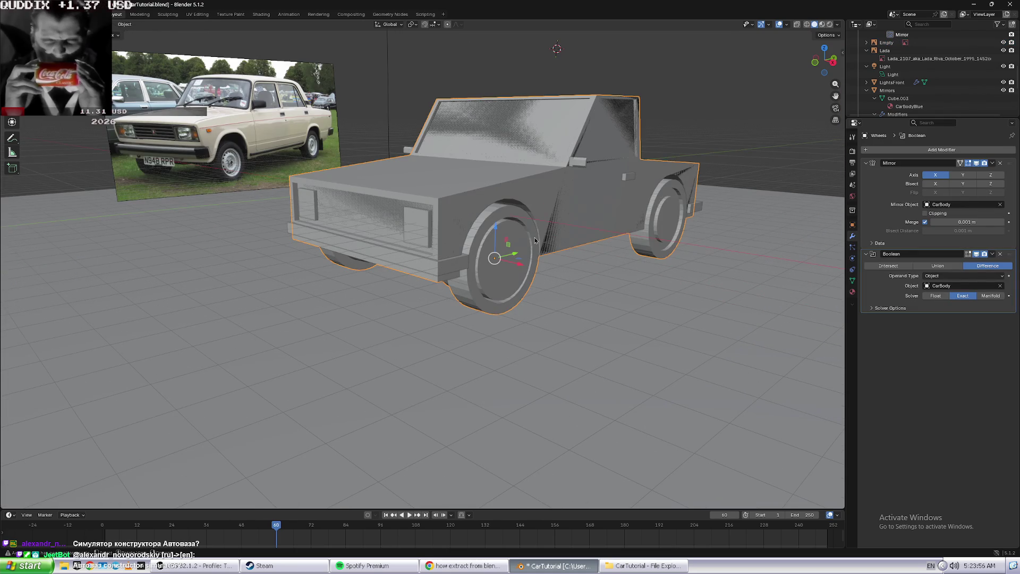
# - Switch to Material Preview shading and select the front wheel's central hub face
pyautogui.press('Tab')
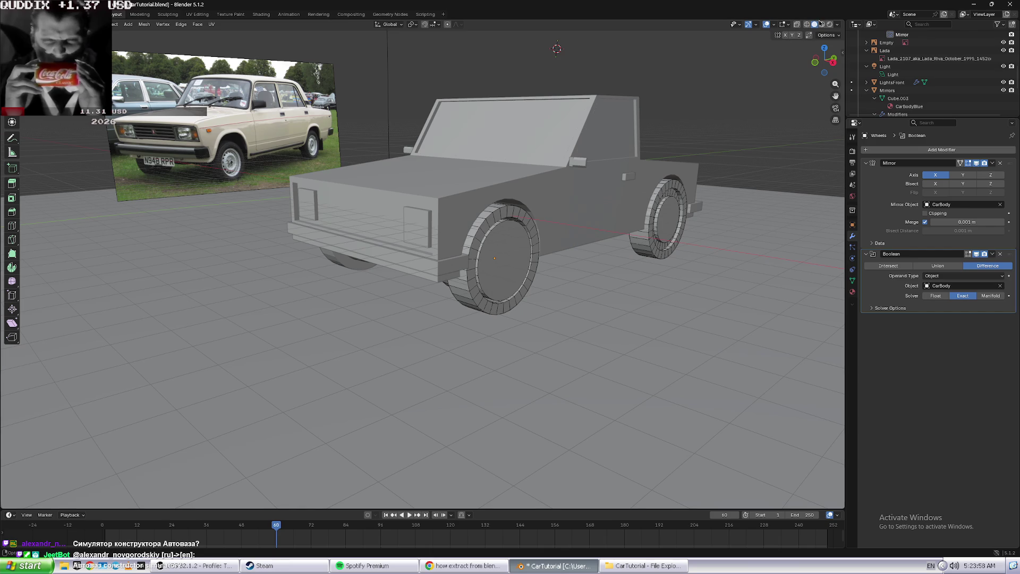
pyautogui.click(822, 24)
pyautogui.scroll(1, 532, 227)
pyautogui.scroll(1, 537, 211)
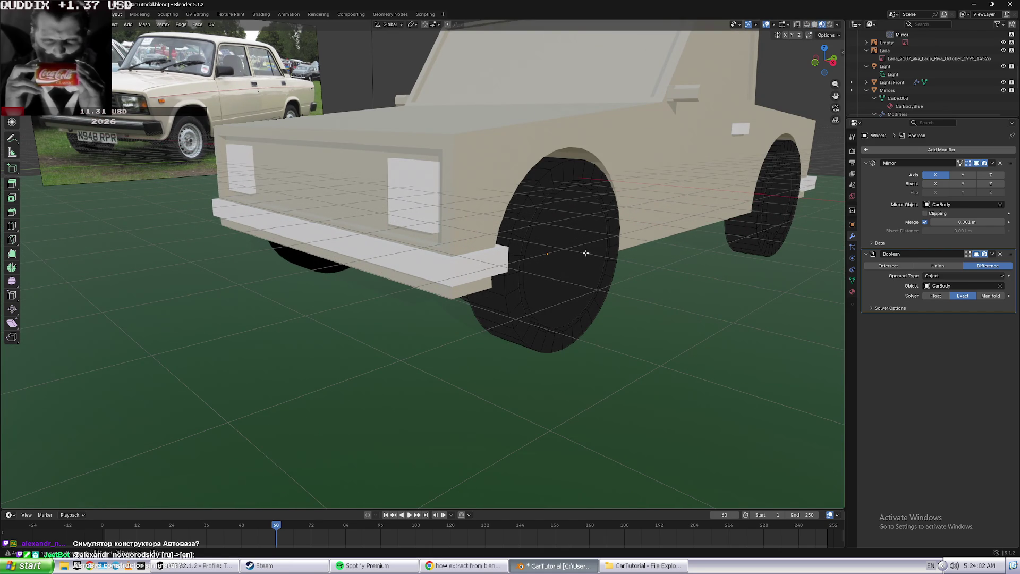
pyautogui.scroll(2, 136, 137)
pyautogui.scroll(-4, 136, 137)
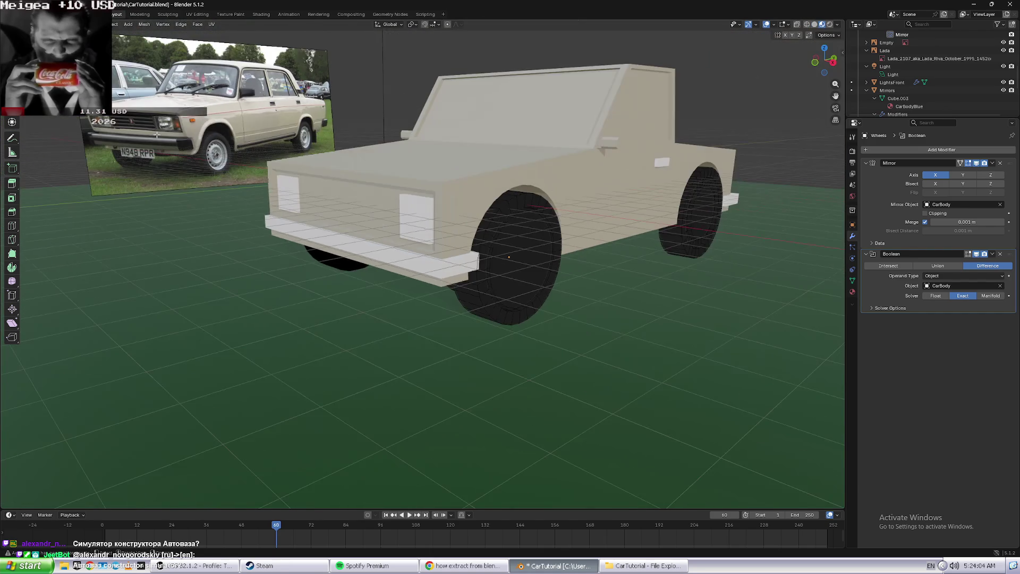
pyautogui.moveTo(136, 137); pyautogui.dragTo(235, 179, button='middle')
pyautogui.scroll(2, 235, 178)
pyautogui.click(512, 270)
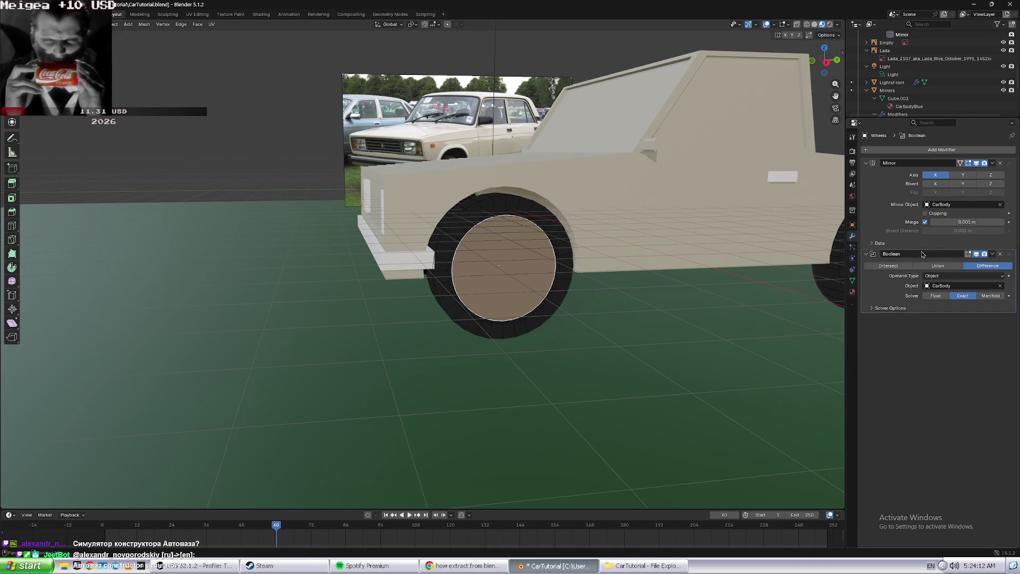
# - Delete the wheels' Boolean modifier and open their material settings
pyautogui.click(1002, 255)
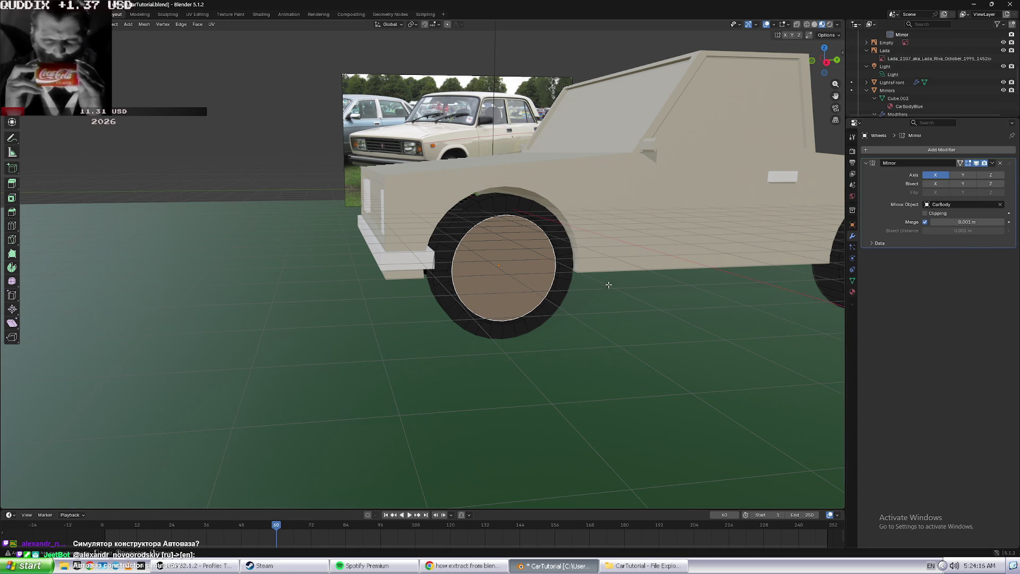
pyautogui.moveTo(627, 285); pyautogui.dragTo(630, 282, button='middle')
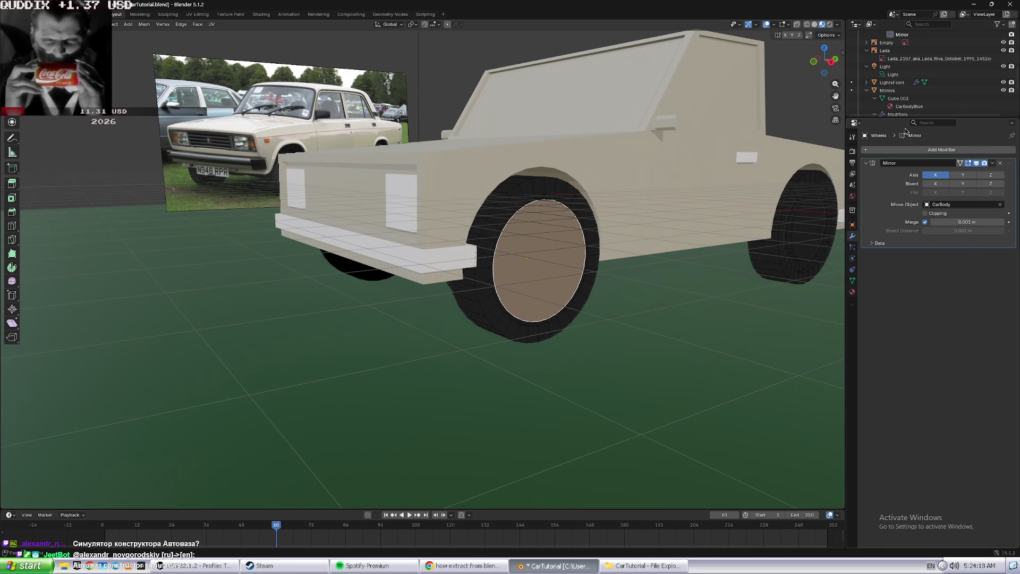
pyautogui.click(852, 292)
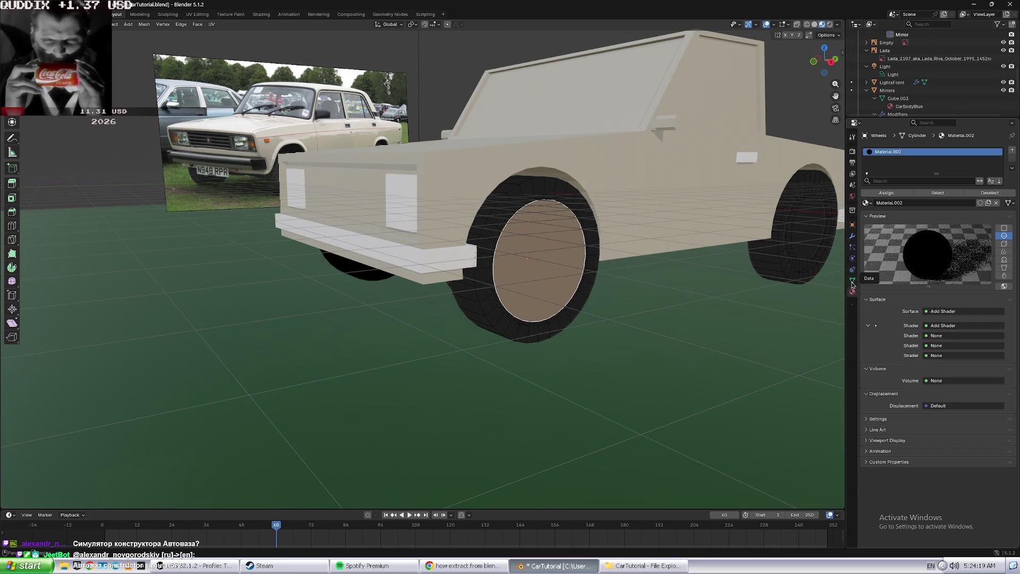
pyautogui.click(853, 247)
pyautogui.click(852, 259)
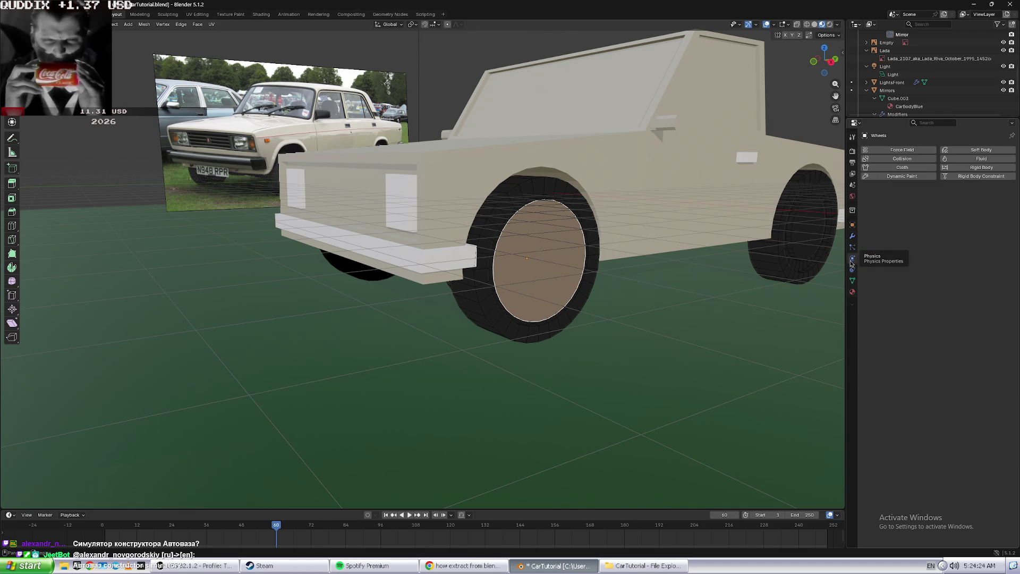
pyautogui.click(853, 280)
pyautogui.click(853, 292)
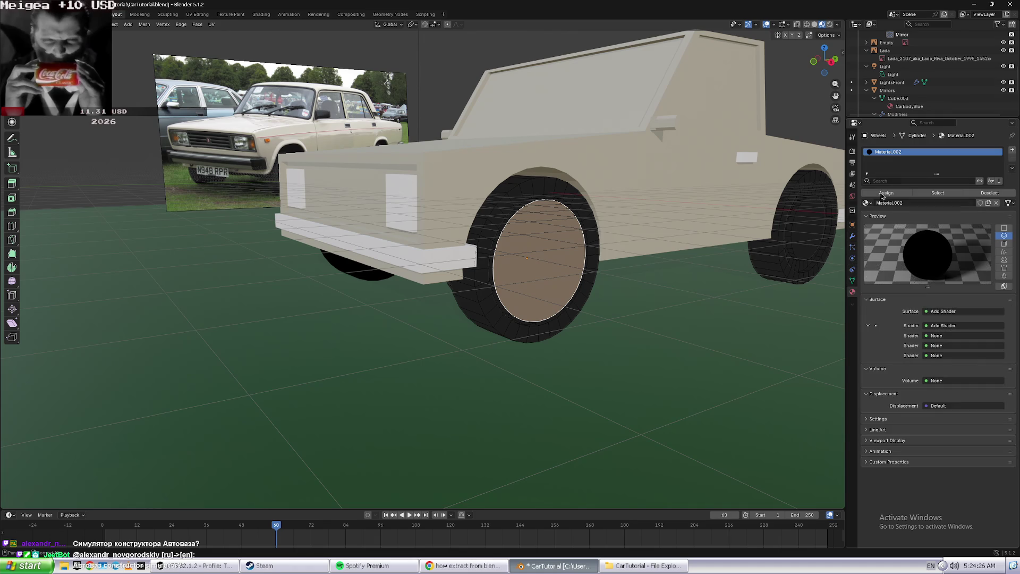
# - Browse the other Properties pages, then return to Material.002 with a taller slot list
pyautogui.click(853, 151)
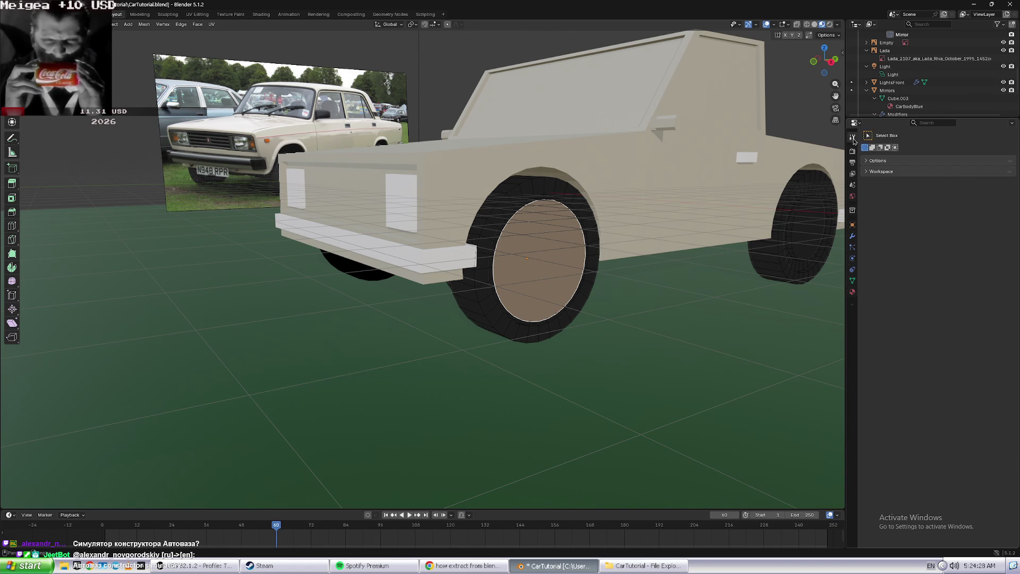
pyautogui.click(852, 163)
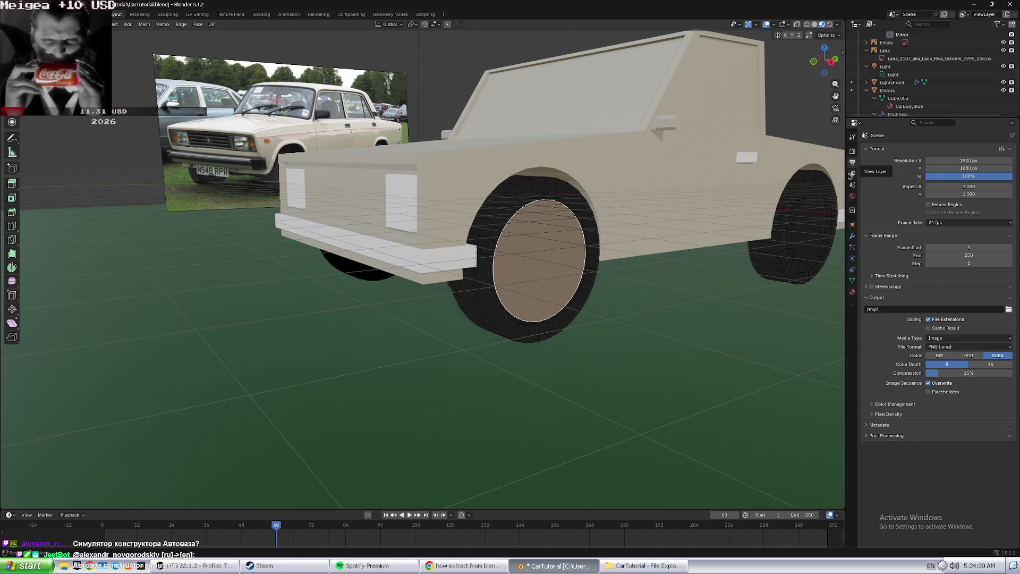
pyautogui.click(852, 174)
pyautogui.click(852, 184)
pyautogui.click(853, 196)
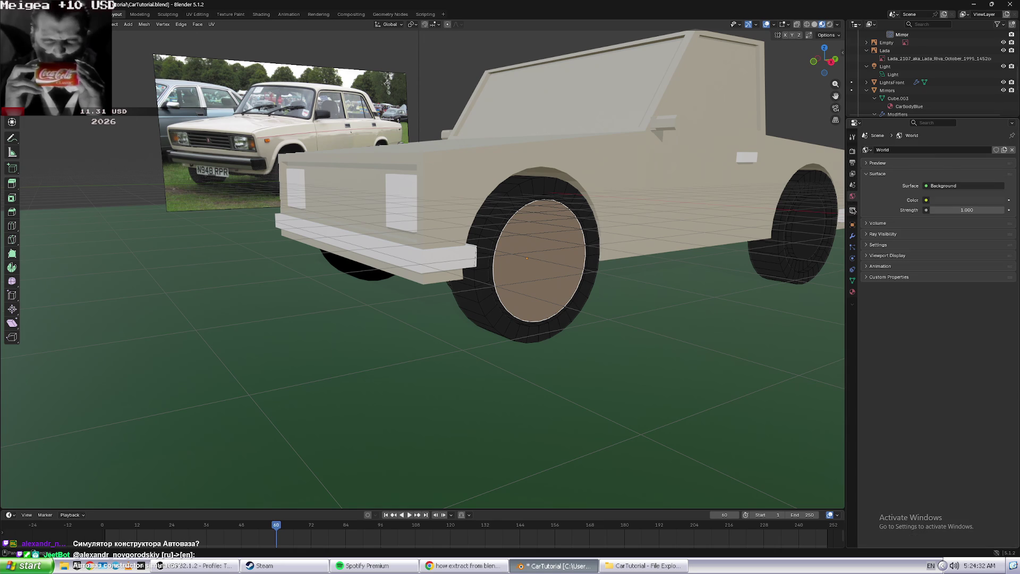
pyautogui.click(853, 210)
pyautogui.click(853, 224)
pyautogui.click(852, 236)
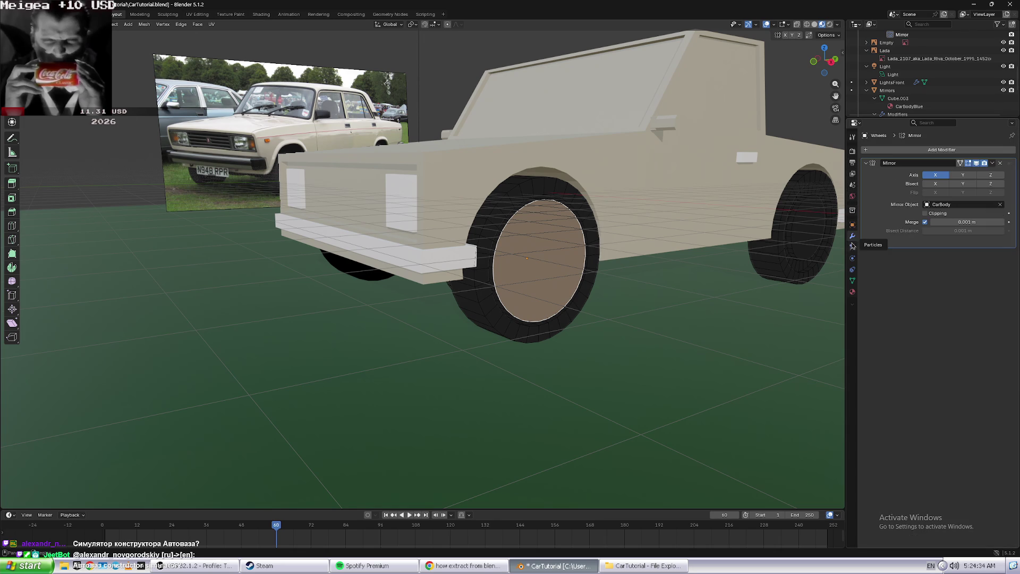
pyautogui.click(852, 247)
pyautogui.click(853, 258)
pyautogui.click(852, 269)
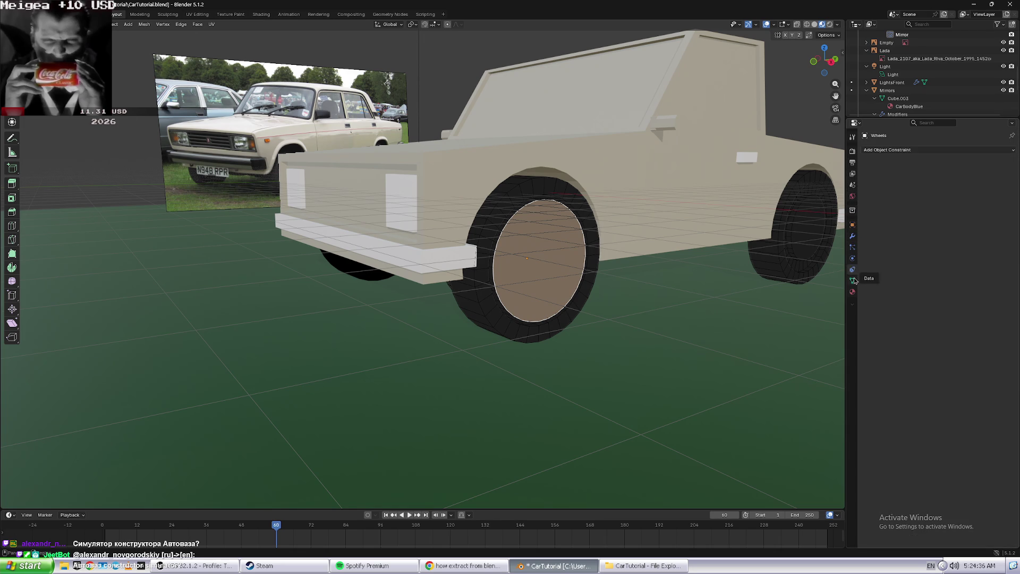
pyautogui.click(852, 280)
pyautogui.click(853, 292)
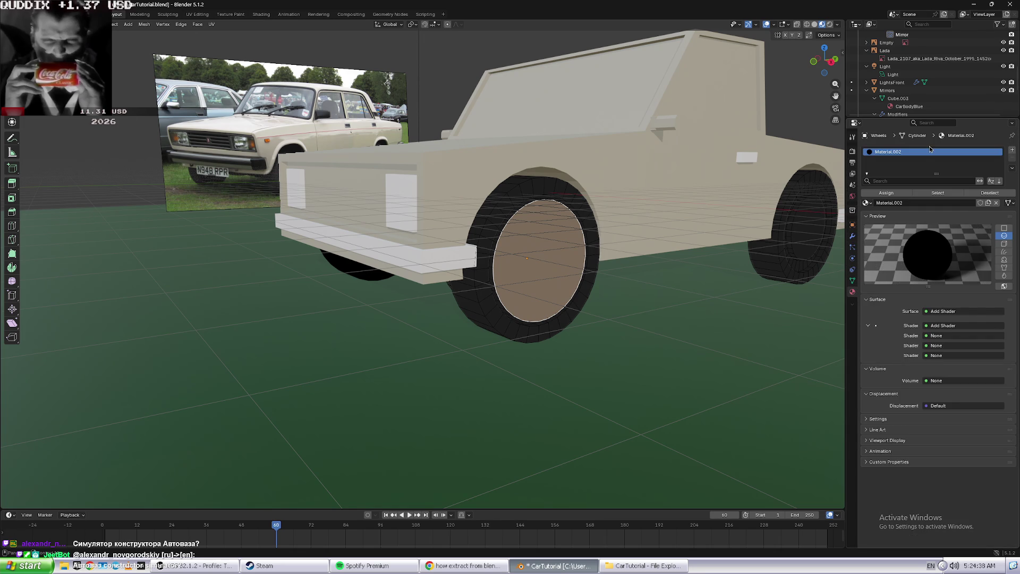
pyautogui.moveTo(935, 174); pyautogui.dragTo(933, 203)
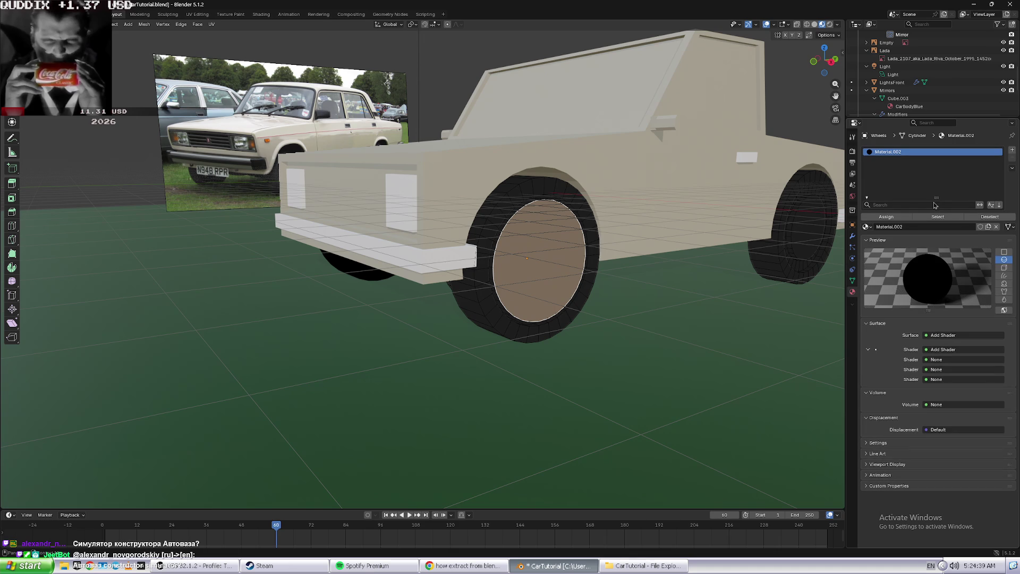
pyautogui.click(869, 197)
pyautogui.doubleClick(898, 218)
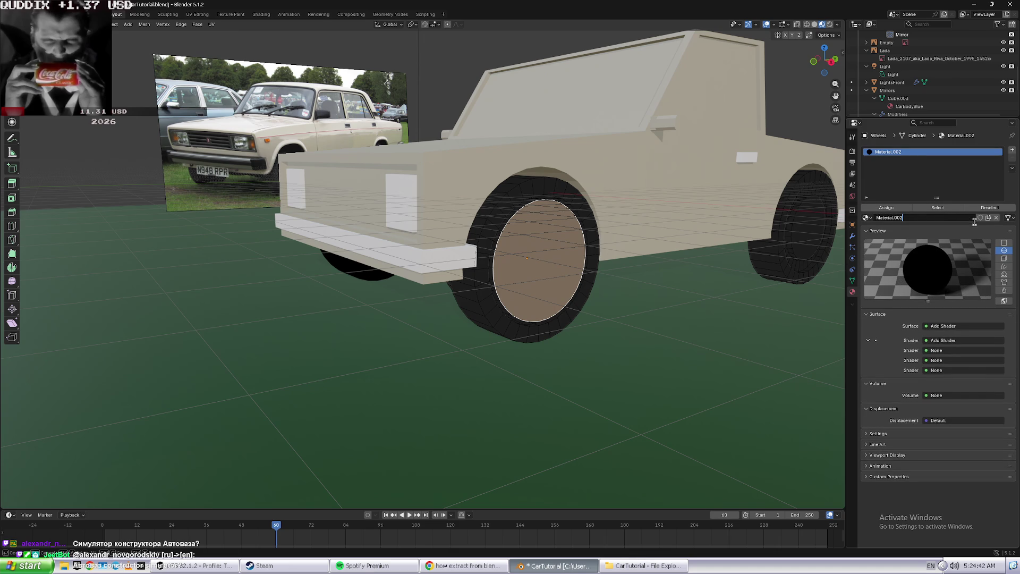
pyautogui.click(867, 217)
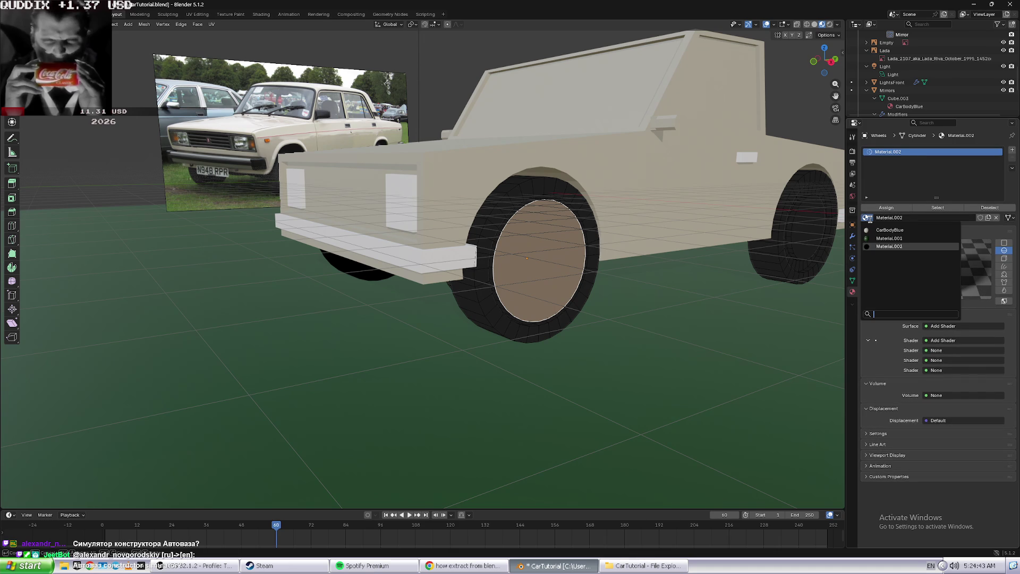
pyautogui.click(890, 238)
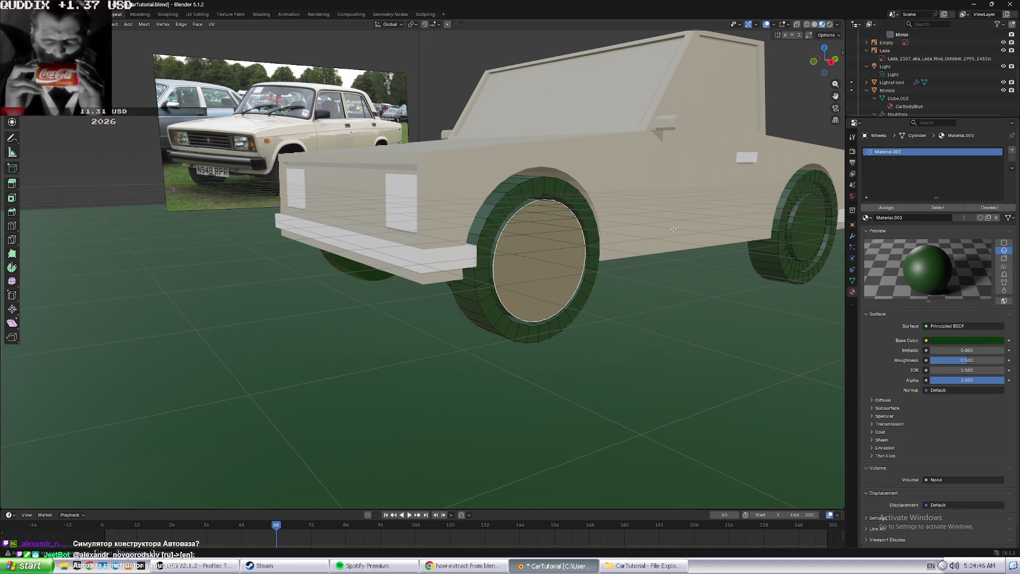
pyautogui.click(666, 309)
pyautogui.moveTo(666, 309); pyautogui.dragTo(611, 303, button='middle')
pyautogui.click(524, 255)
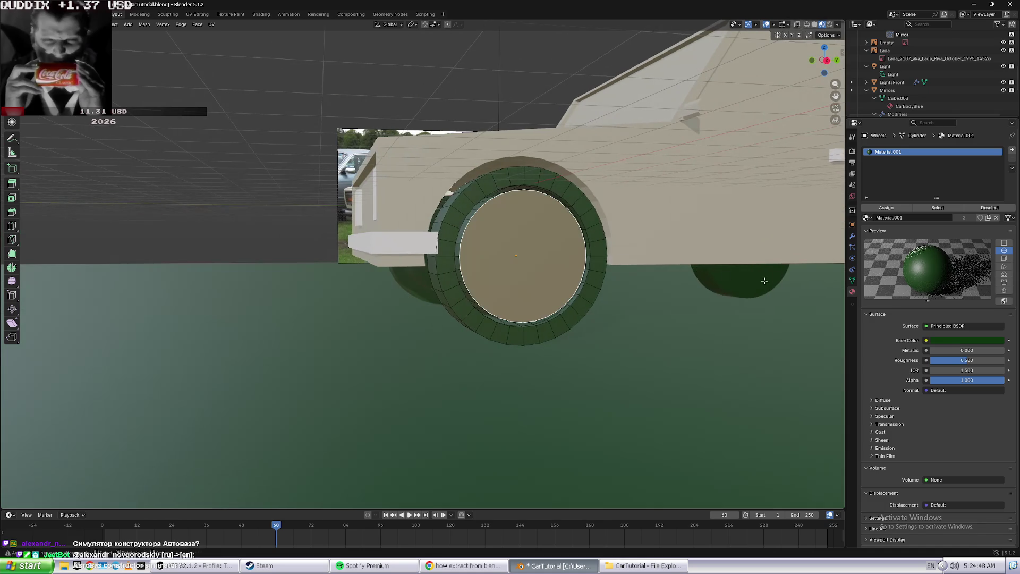
pyautogui.click(866, 218)
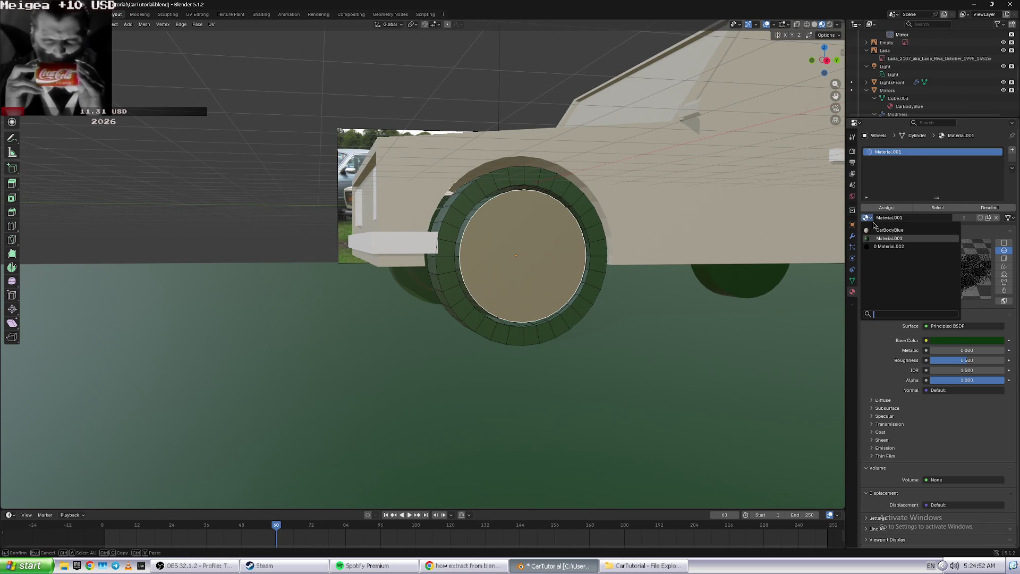
pyautogui.click(892, 246)
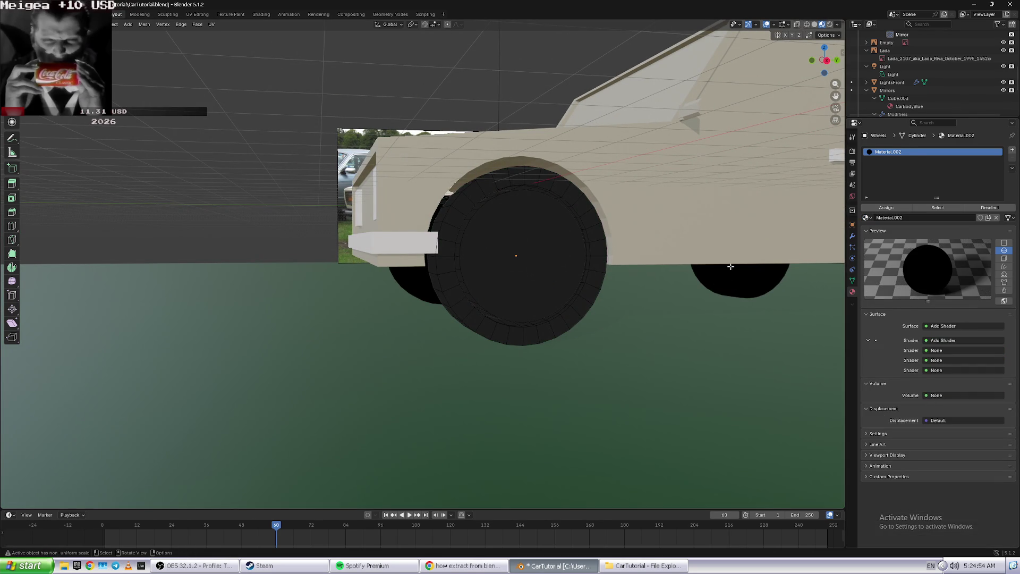
pyautogui.click(866, 218)
pyautogui.click(875, 232)
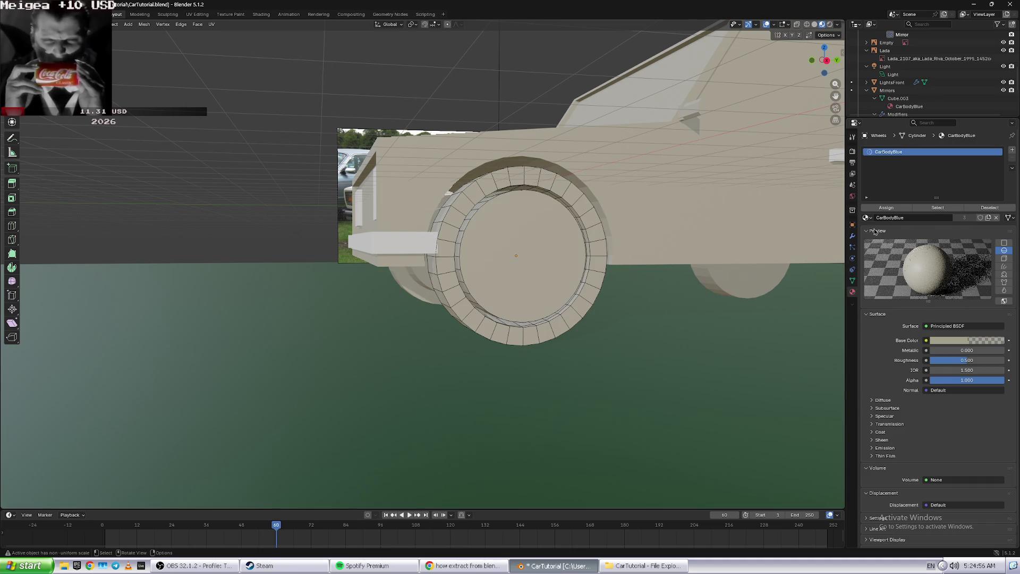
pyautogui.moveTo(631, 314); pyautogui.dragTo(641, 308, button='middle')
pyautogui.scroll(3, 646, 304)
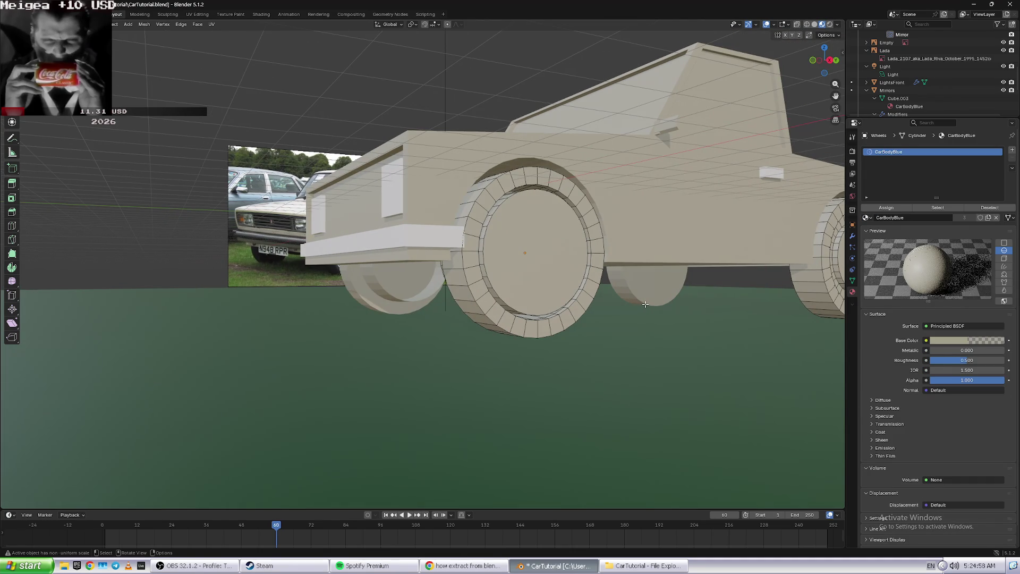
pyautogui.click(534, 277)
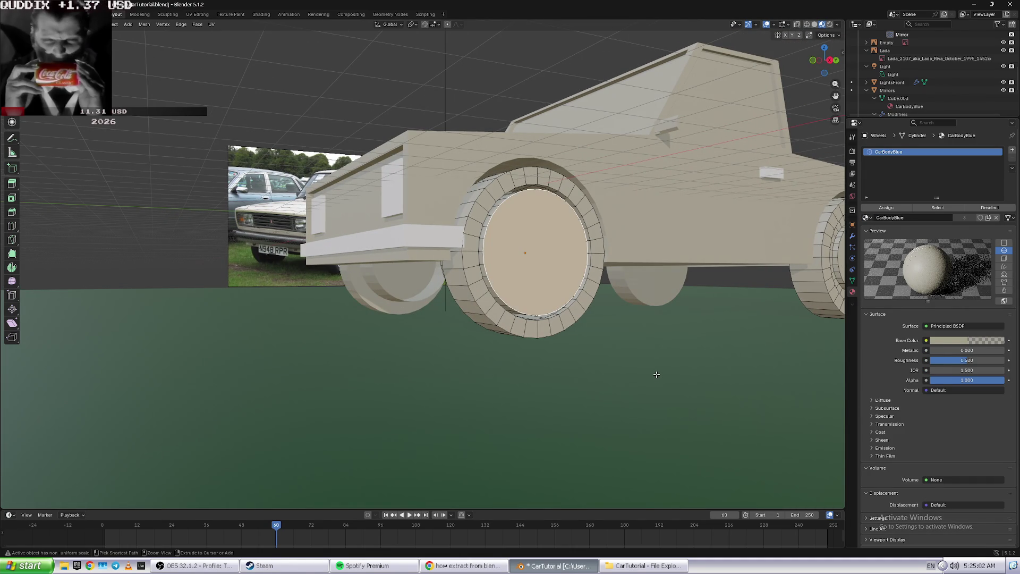
pyautogui.click(904, 218)
pyautogui.click(867, 218)
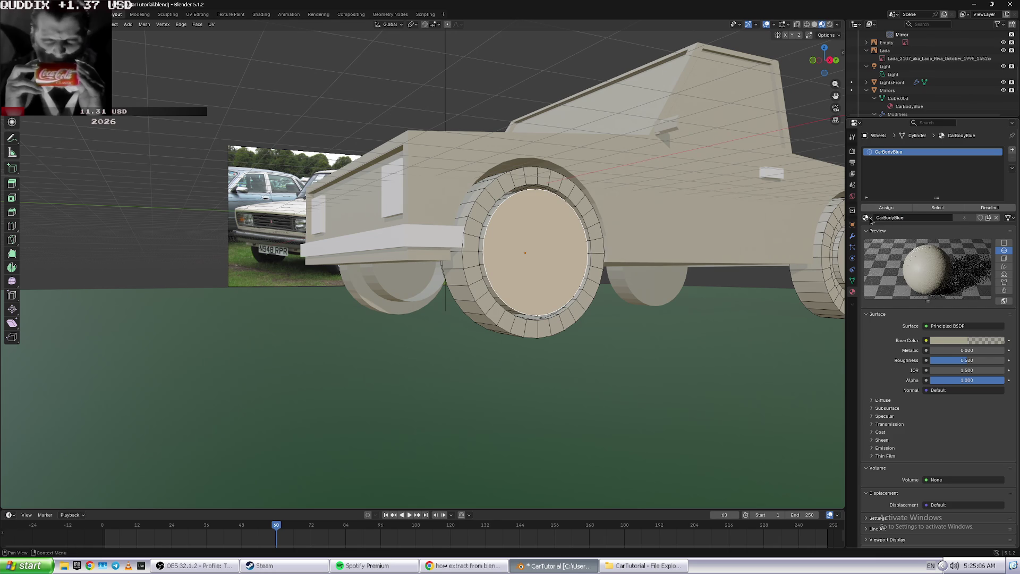
pyautogui.click(904, 247)
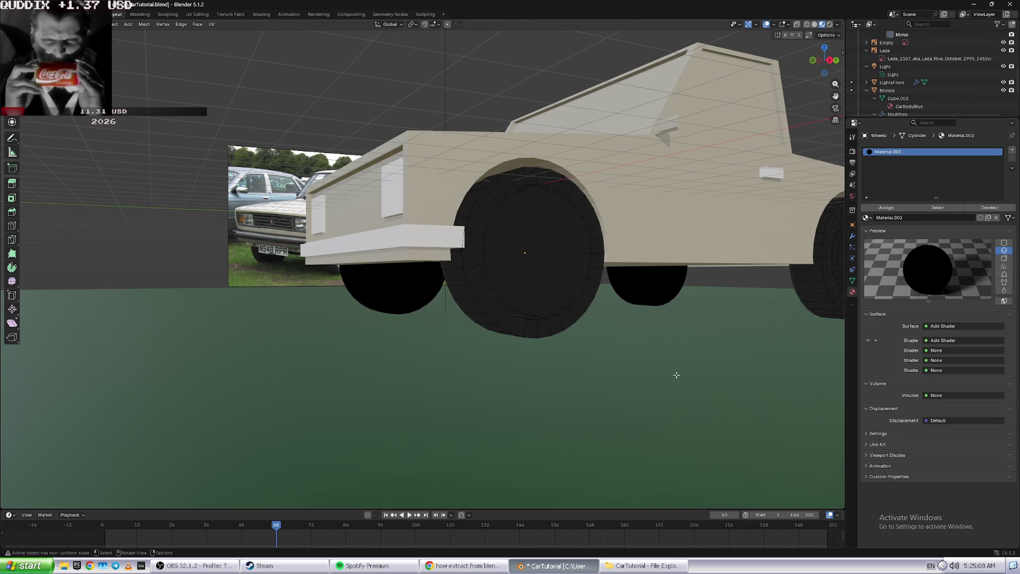
pyautogui.moveTo(665, 388); pyautogui.dragTo(732, 354, button='middle')
pyautogui.moveTo(658, 322); pyautogui.dragTo(664, 274, button='middle')
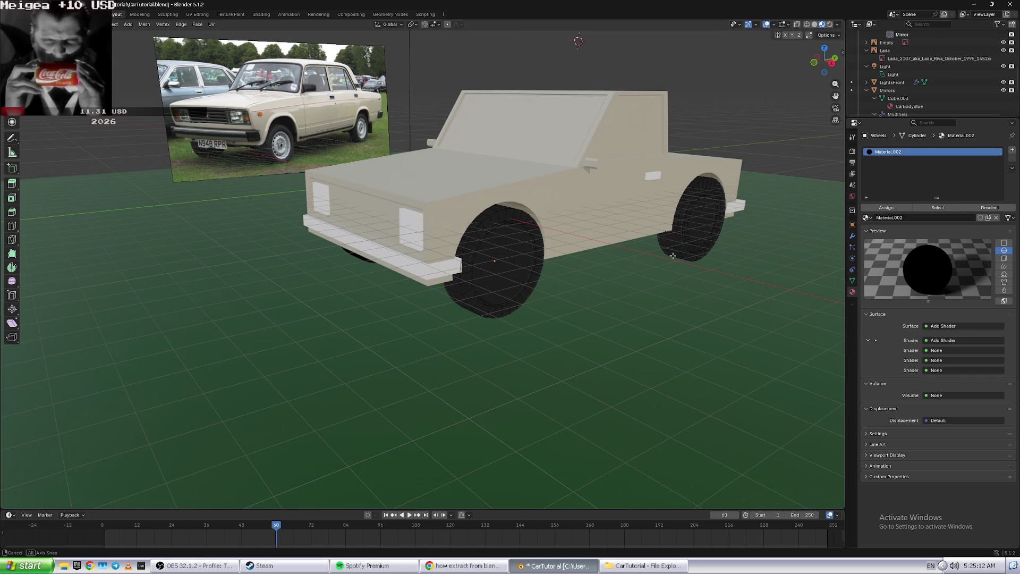
pyautogui.moveTo(666, 265); pyautogui.dragTo(680, 257, button='middle')
pyautogui.moveTo(587, 134)
pyautogui.mouseDown(button='middle')
pyautogui.moveTo(558, 240)
pyautogui.moveTo(436, 300)
pyautogui.moveTo(463, 300)
pyautogui.mouseUp(button='middle')
pyautogui.scroll(-3, 558, 240)
pyautogui.scroll(3, 558, 240)
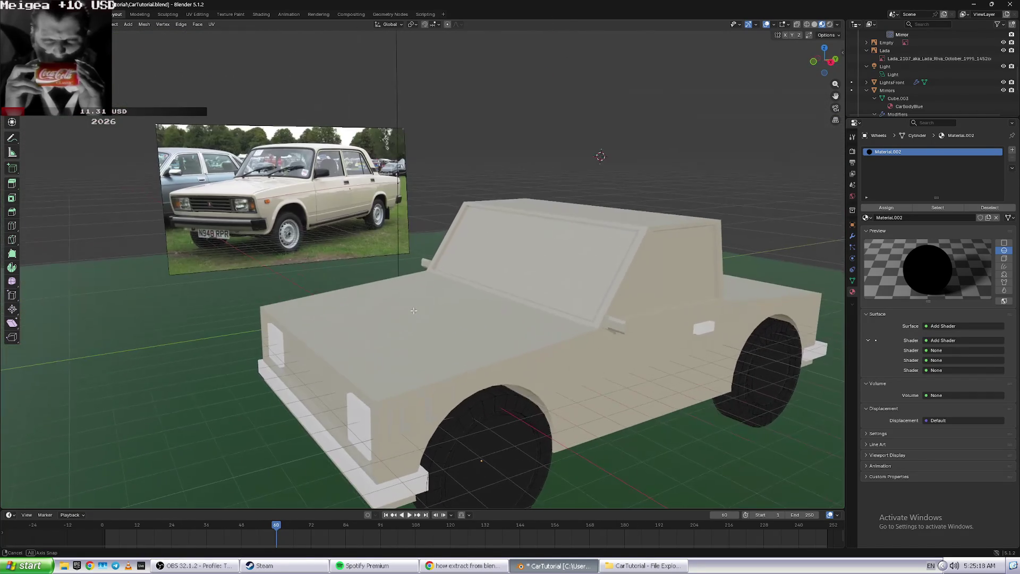
pyautogui.scroll(3, 463, 301)
pyautogui.scroll(-3, 463, 300)
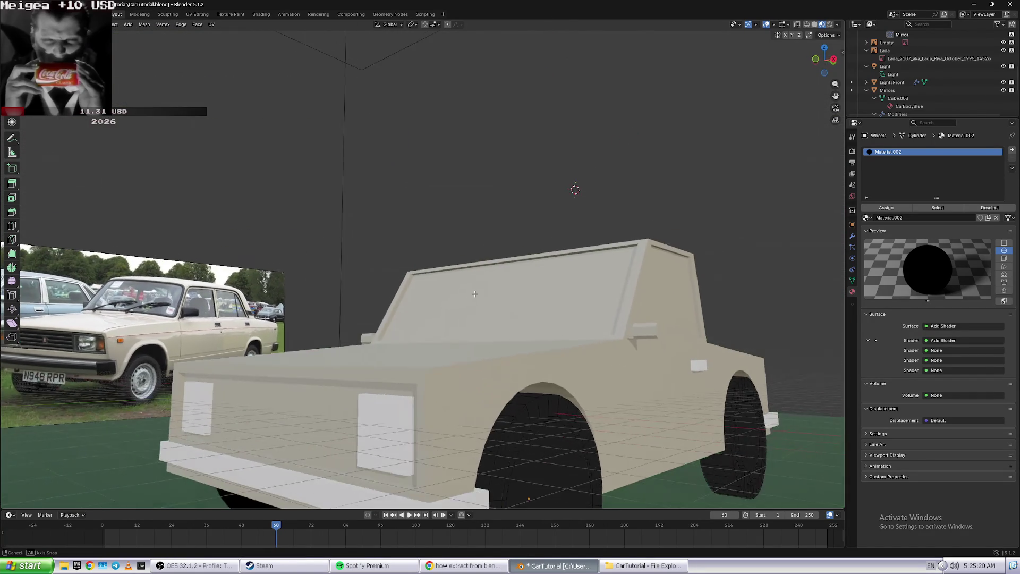
pyautogui.scroll(3, 467, 298)
pyautogui.moveTo(468, 298); pyautogui.dragTo(468, 319, button='middle')
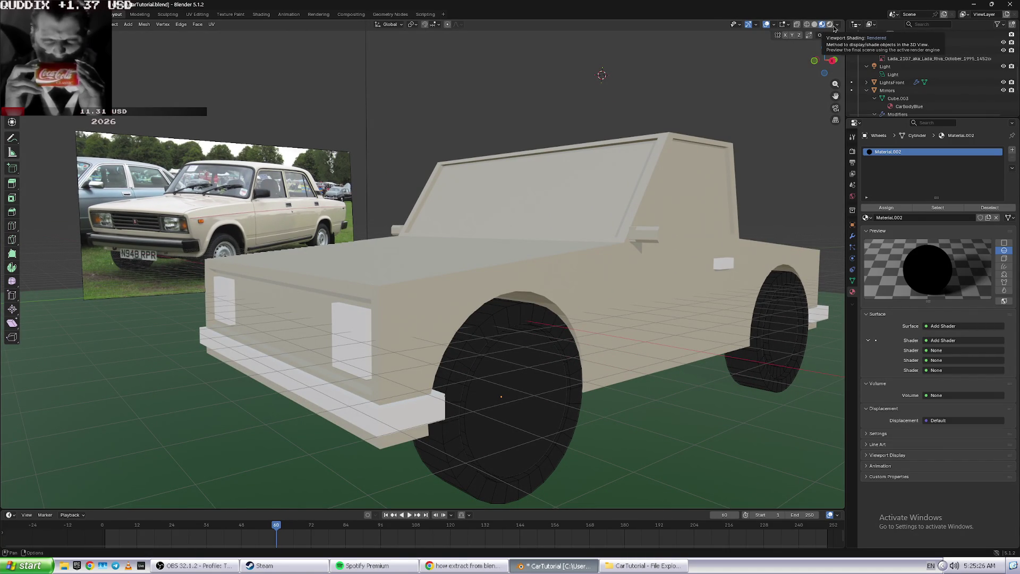
pyautogui.press('Tab')
pyautogui.press('Tab')
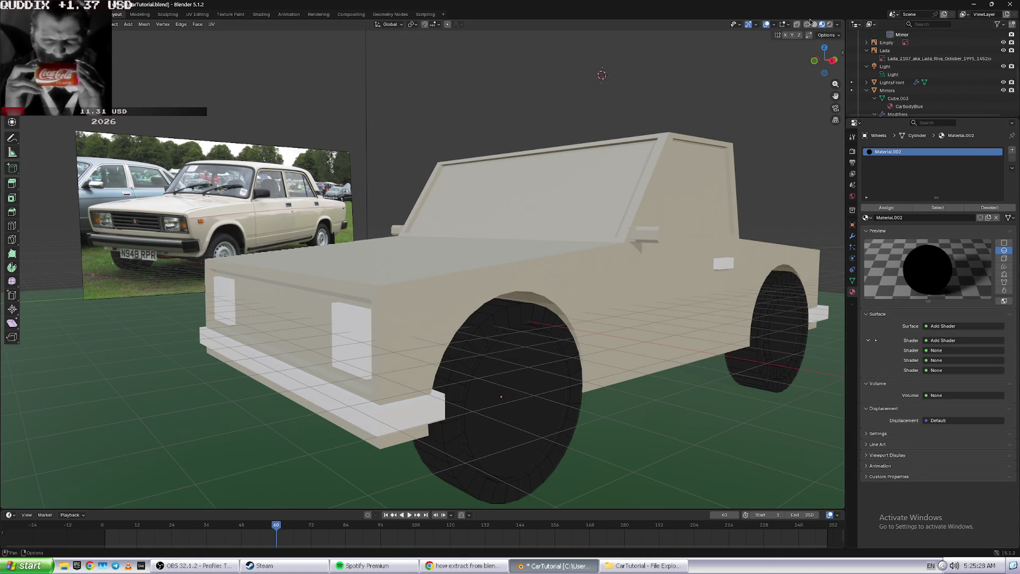
pyautogui.press('Tab')
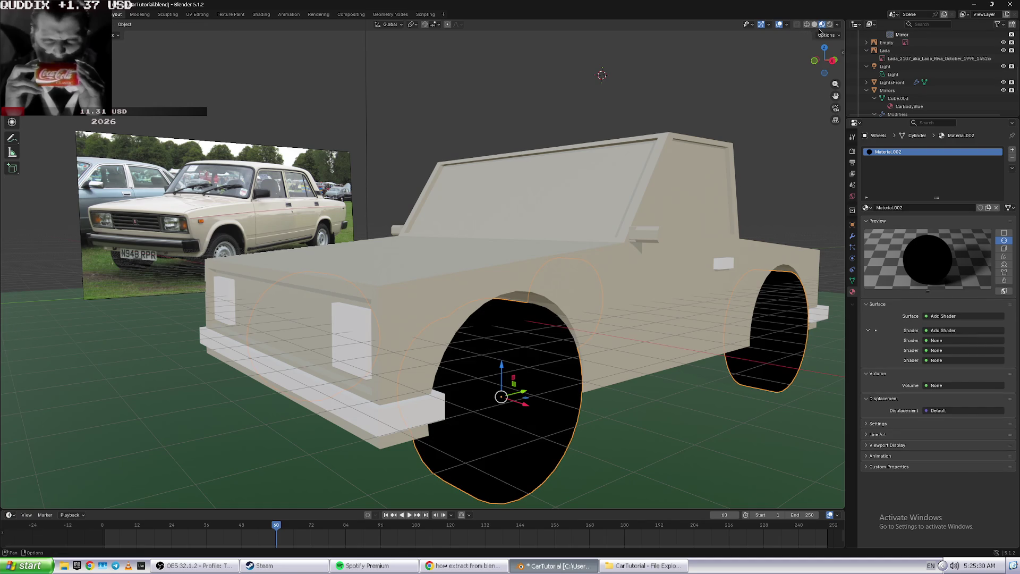
# - Switch to Rendered shading, deselect everything, and zoom out over the whole scene
pyautogui.click(814, 25)
pyautogui.click(807, 24)
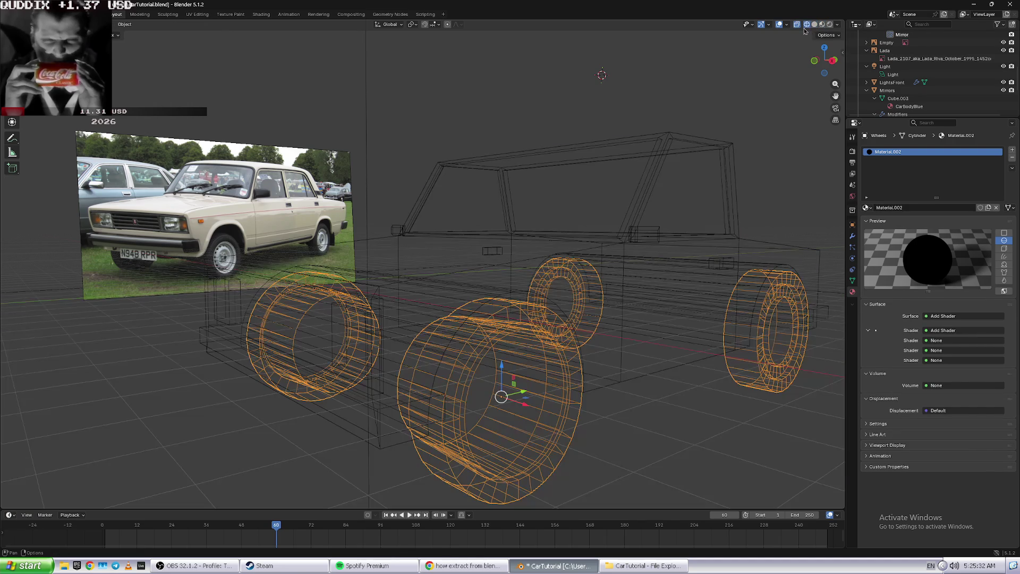
pyautogui.click(827, 25)
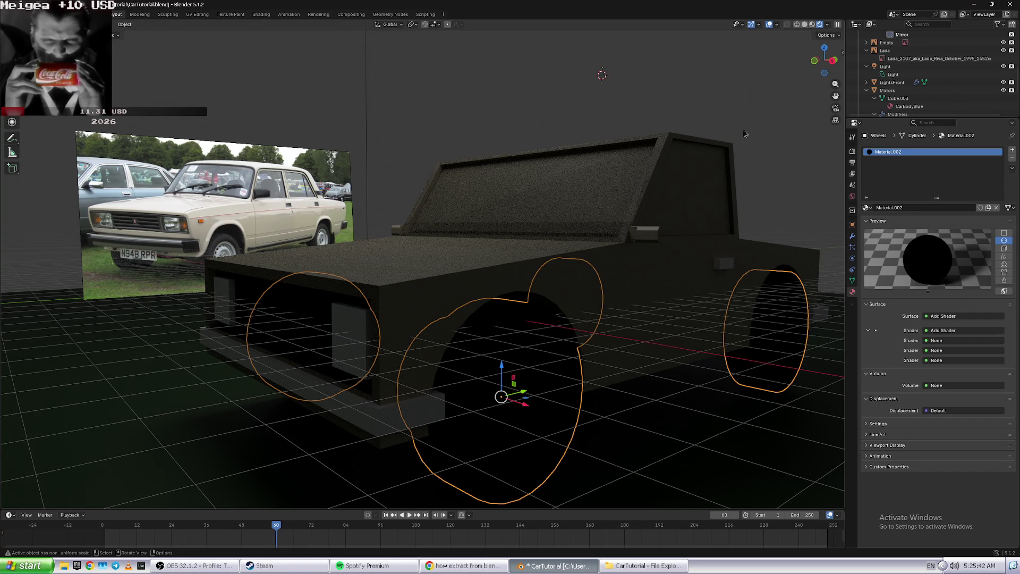
pyautogui.click(668, 103)
pyautogui.scroll(-2, 669, 103)
pyautogui.scroll(-2, 668, 103)
pyautogui.scroll(-2, 669, 103)
pyautogui.scroll(-3, 372, 124)
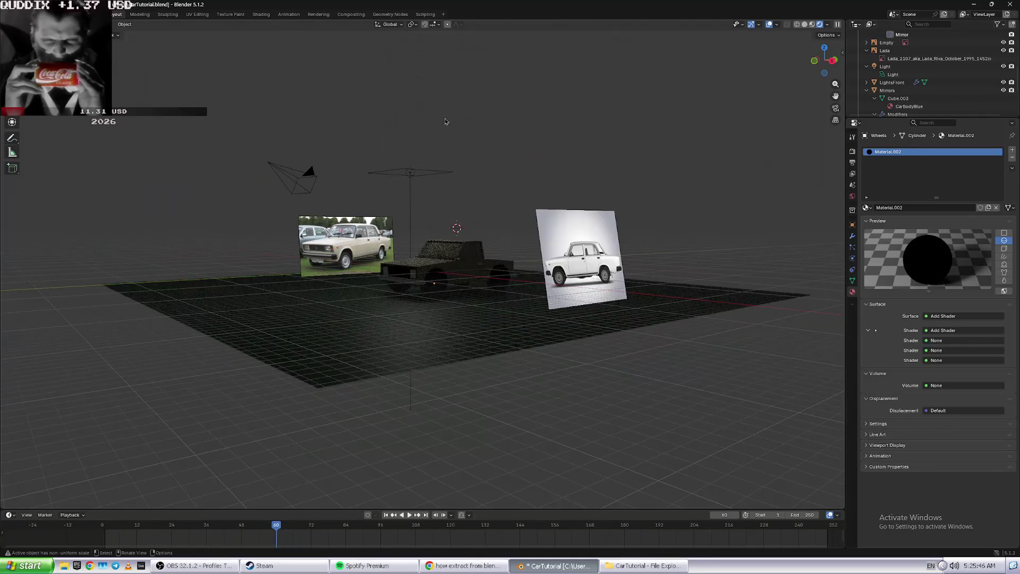
# - Select the area light, set Size X to 3.2 m, and lower it toward the car
pyautogui.moveTo(372, 125); pyautogui.dragTo(442, 156, button='middle')
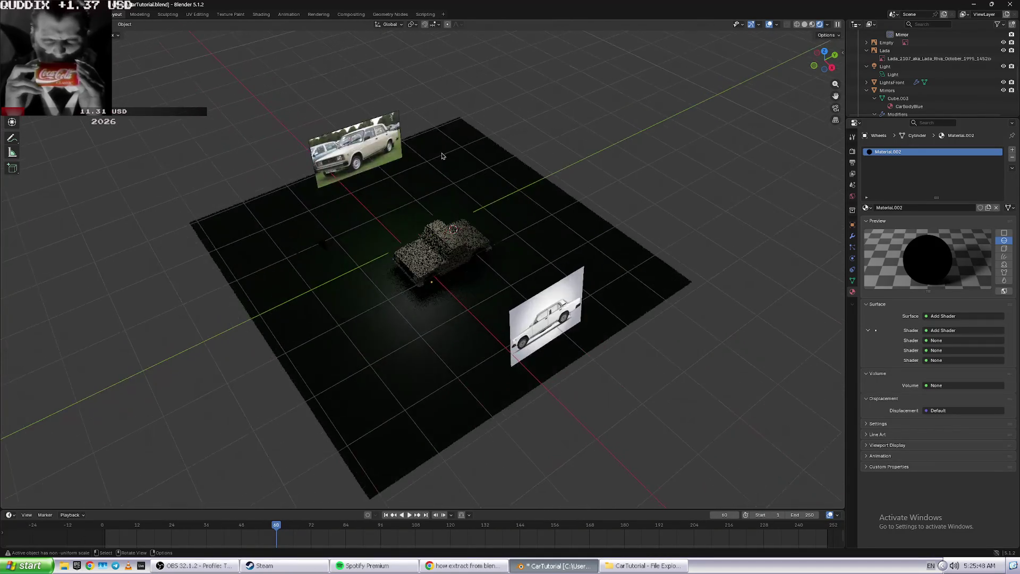
pyautogui.scroll(5, 446, 155)
pyautogui.click(915, 67)
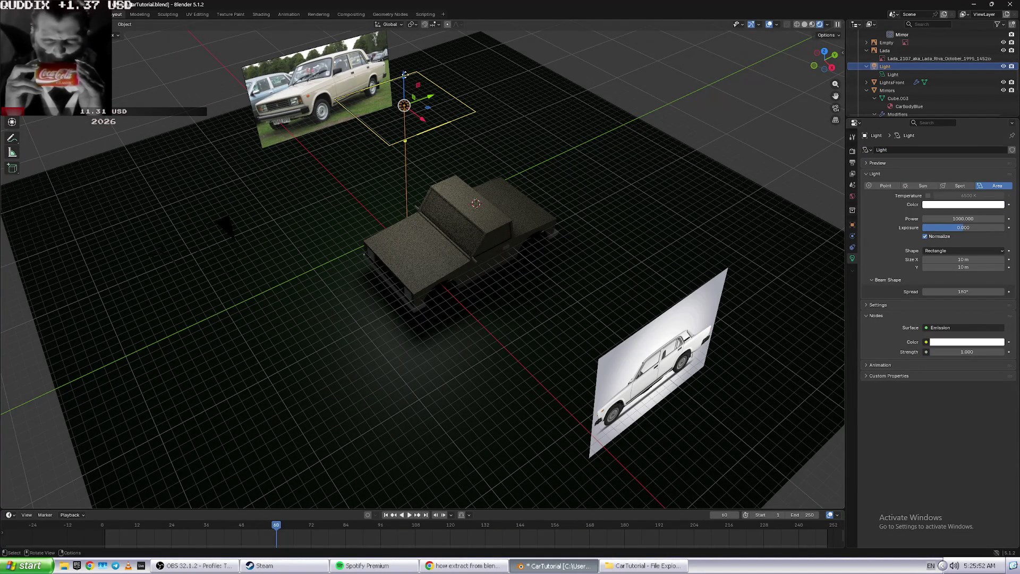
pyautogui.moveTo(404, 75); pyautogui.dragTo(406, 97)
pyautogui.moveTo(406, 98); pyautogui.dragTo(406, 77, button='middle')
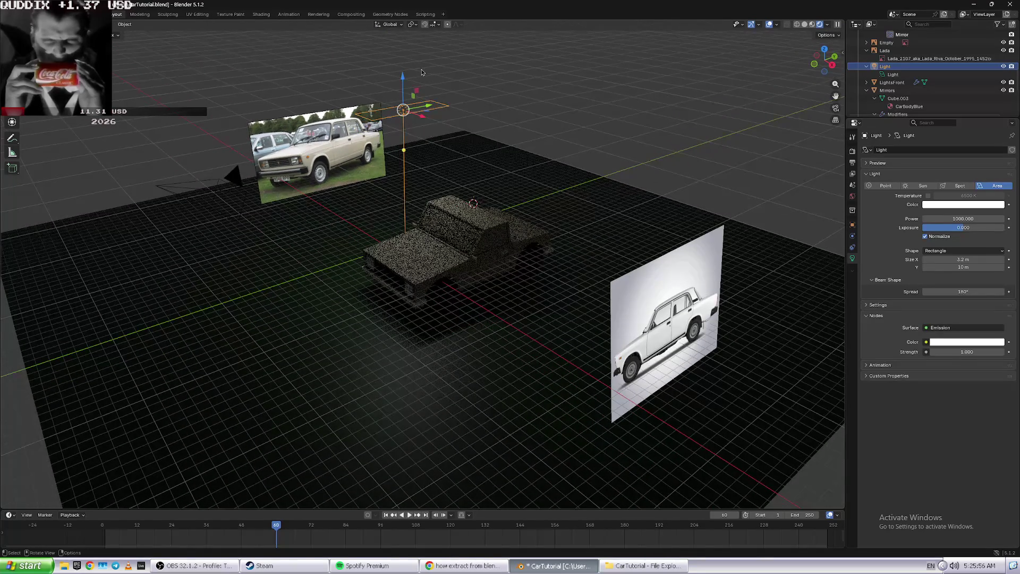
pyautogui.moveTo(406, 77); pyautogui.dragTo(414, 156)
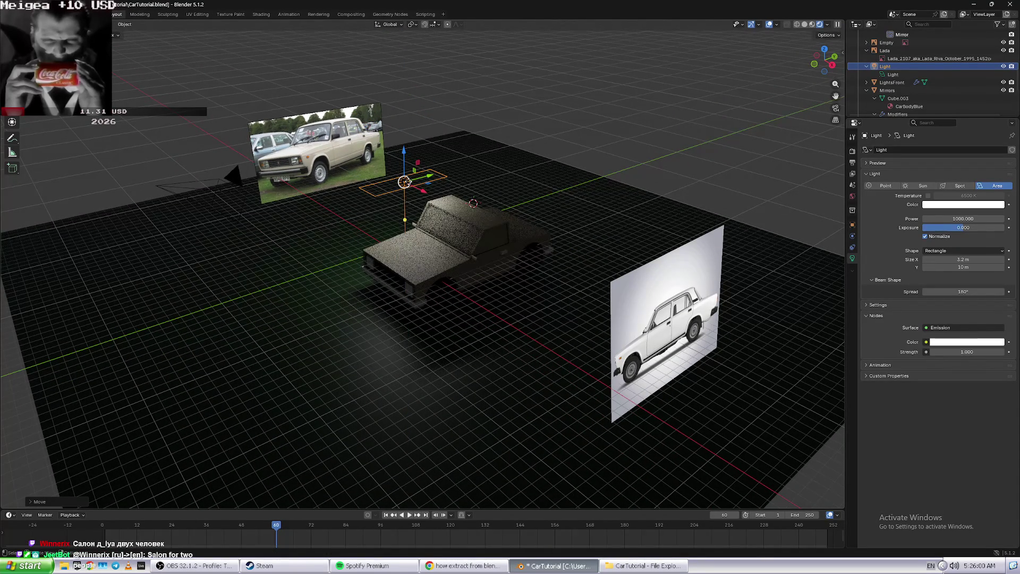
# - Scale the area light up about 2x, then select the Road plane
pyautogui.press('s')
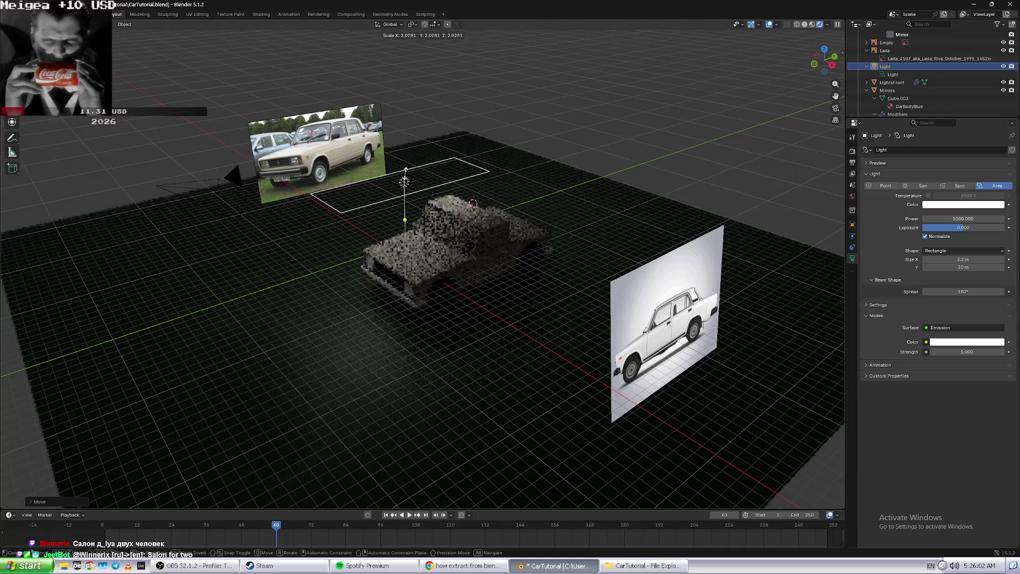
pyautogui.click(455, 173)
pyautogui.scroll(2, 455, 173)
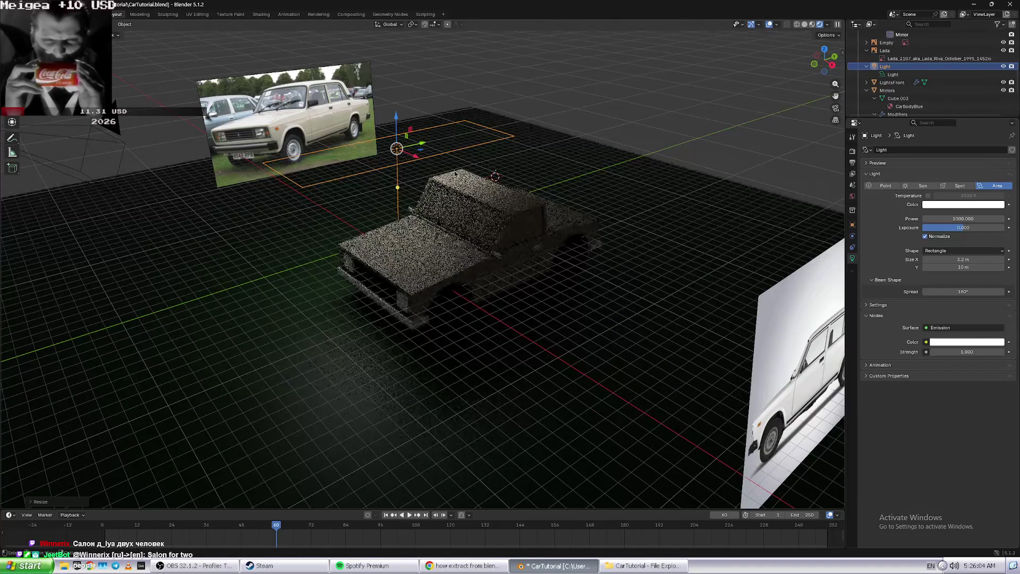
pyautogui.scroll(1, 455, 173)
pyautogui.click(568, 132)
pyautogui.moveTo(576, 121); pyautogui.dragTo(525, 192, button='middle')
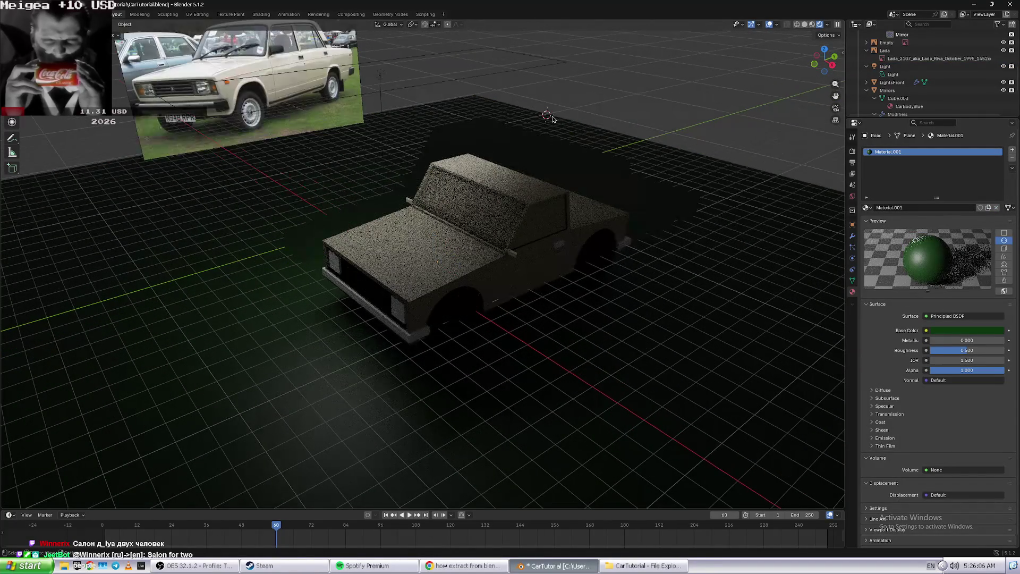
pyautogui.scroll(3, 525, 192)
pyautogui.scroll(-2, 524, 191)
pyautogui.moveTo(524, 191); pyautogui.dragTo(483, 163, button='middle')
pyautogui.scroll(1, 480, 179)
pyautogui.scroll(1, 484, 164)
pyautogui.scroll(1, 493, 141)
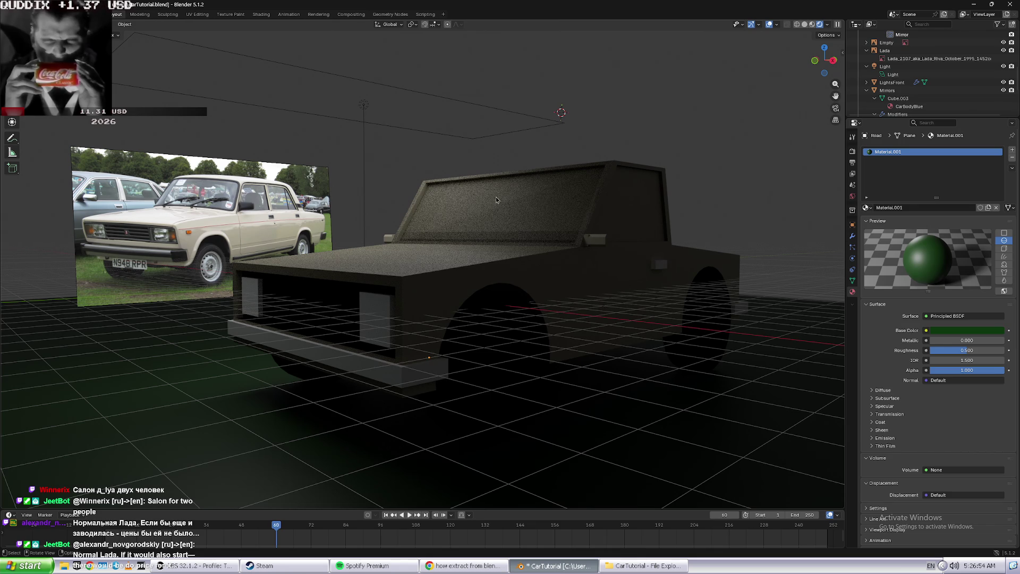
pyautogui.moveTo(497, 196); pyautogui.dragTo(503, 209, button='middle')
pyautogui.scroll(3, 503, 208)
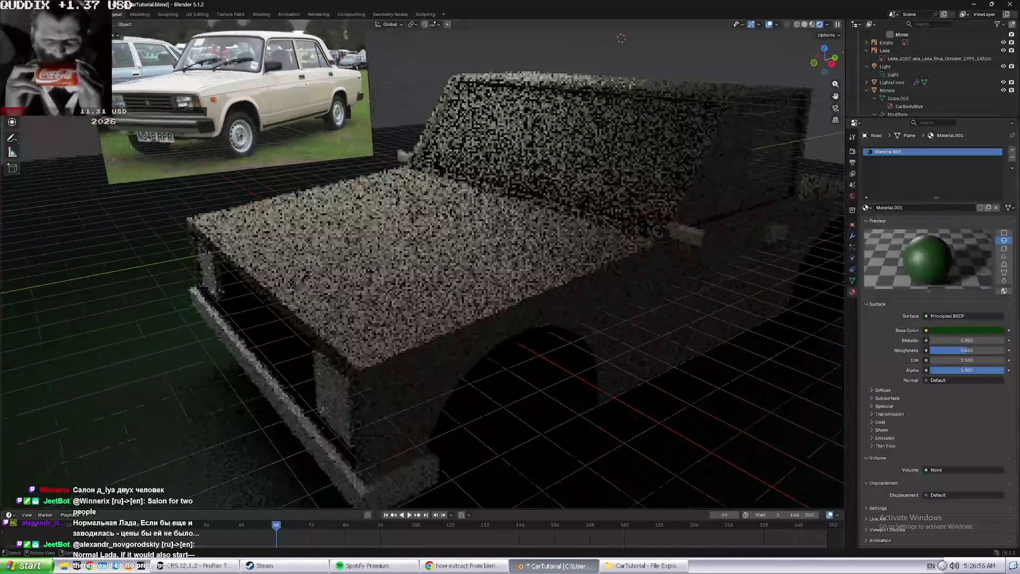
pyautogui.scroll(-3, 503, 209)
pyautogui.moveTo(504, 209)
pyautogui.mouseDown(button='middle')
pyautogui.moveTo(508, 199)
pyautogui.moveTo(520, 246)
pyautogui.mouseUp(button='middle')
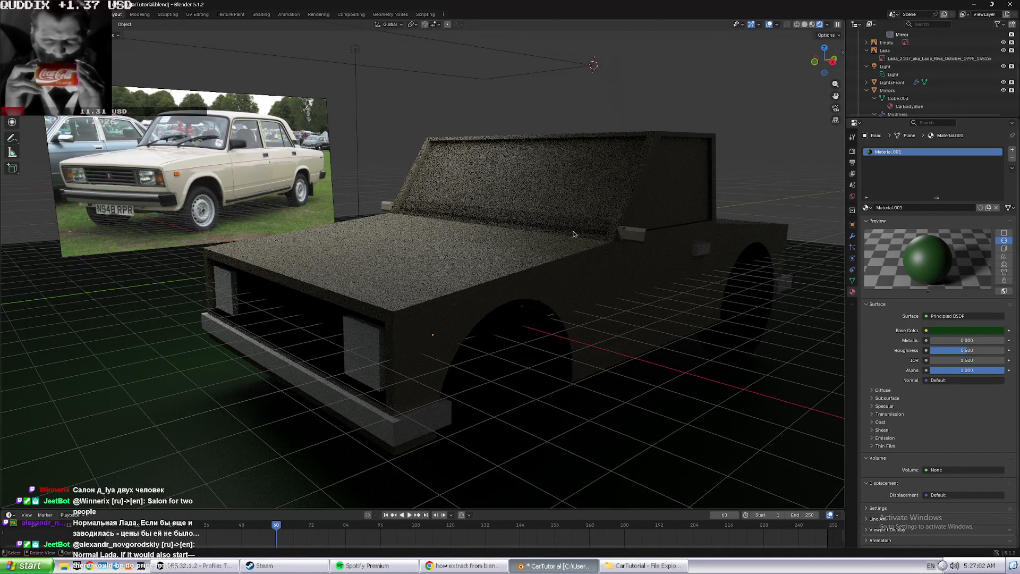
pyautogui.click(14, 569)
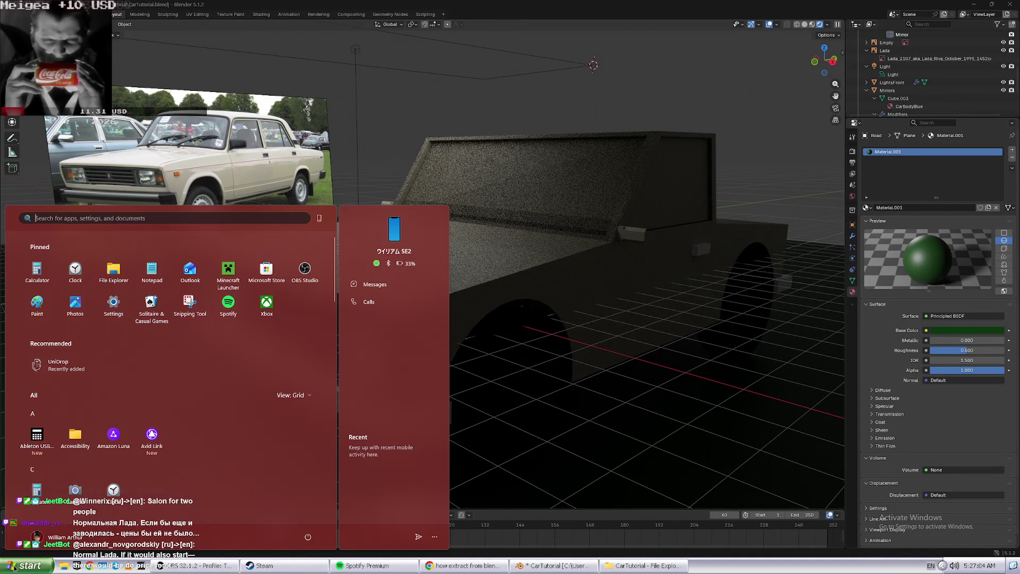
# - Search the Start menu for 'unreal' to confirm Unreal Engine is installed, then close it
pyautogui.scroll(-3, 135, 419)
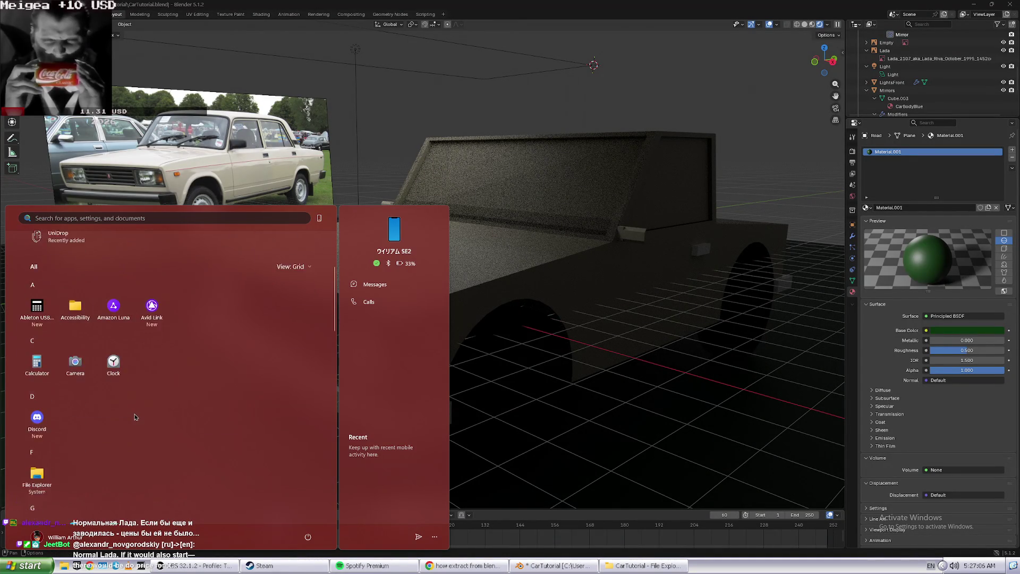
pyautogui.scroll(2, 143, 404)
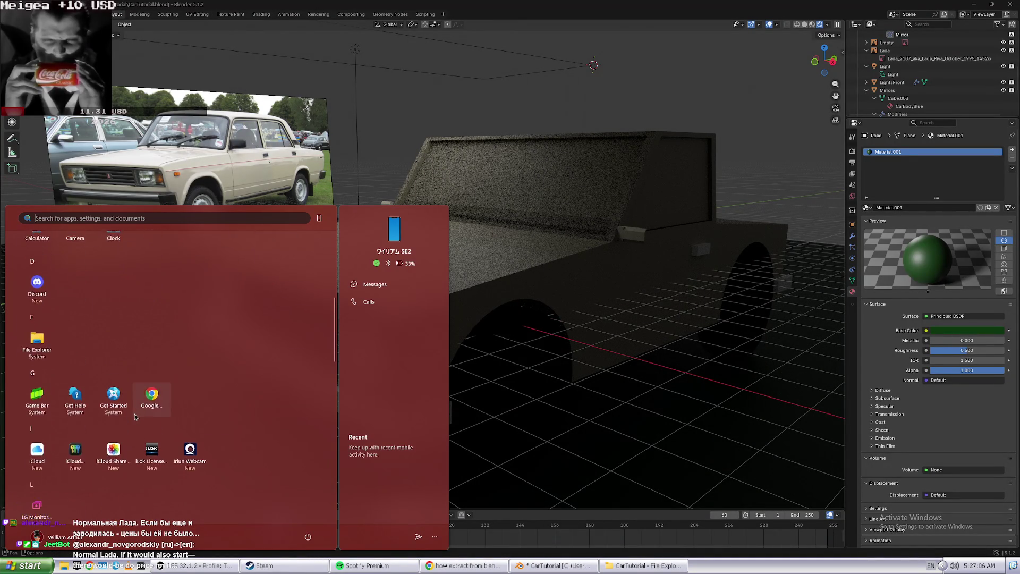
pyautogui.click(101, 218)
pyautogui.write('un')
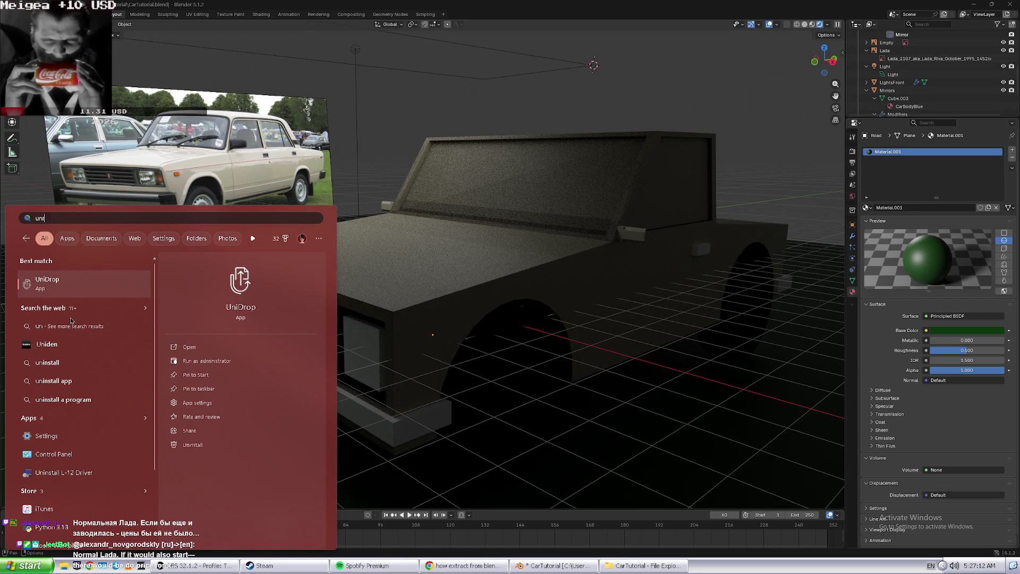
pyautogui.write('real')
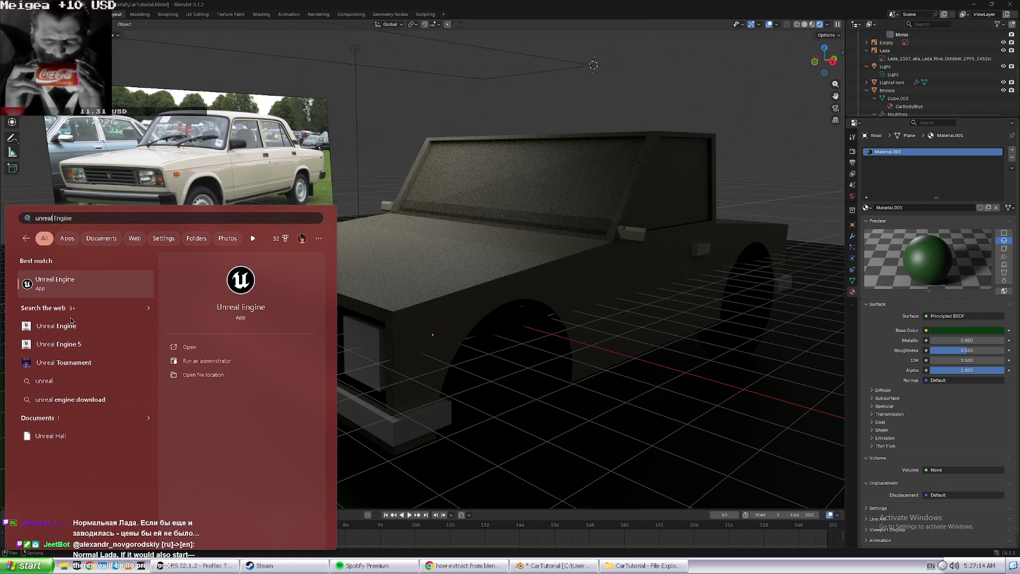
pyautogui.press('Escape')
pyautogui.press('Escape')
# - Select the Road plane in Blender and cycle the window switcher toward Chrome
pyautogui.click(735, 352)
pyautogui.click(735, 352)
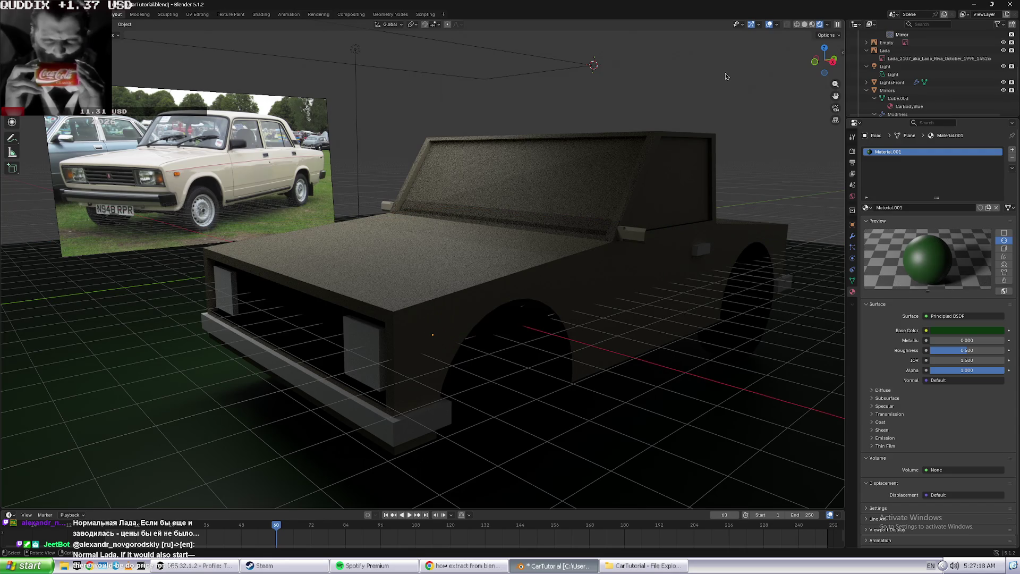
pyautogui.hotkey('alt', 'Tab')
pyautogui.press('Tab')
pyautogui.press('Tab')
pyautogui.press('Tab')
pyautogui.press('Tab')
pyautogui.press('Tab')
pyautogui.press('Tab')
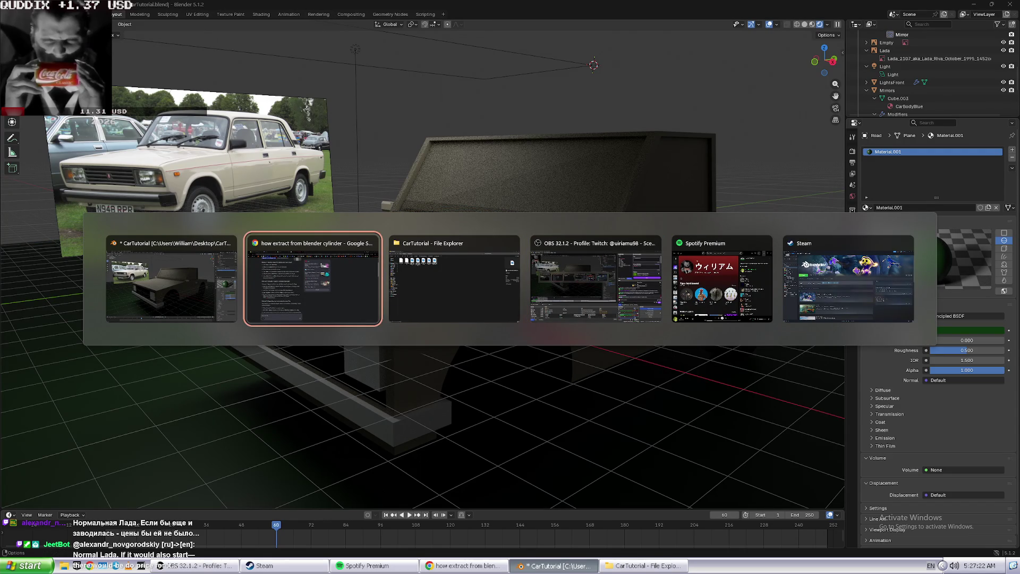
# - Go to youtube.com in the browser
pyautogui.hotkey('ctrl', 'l')
pyautogui.write('yout')
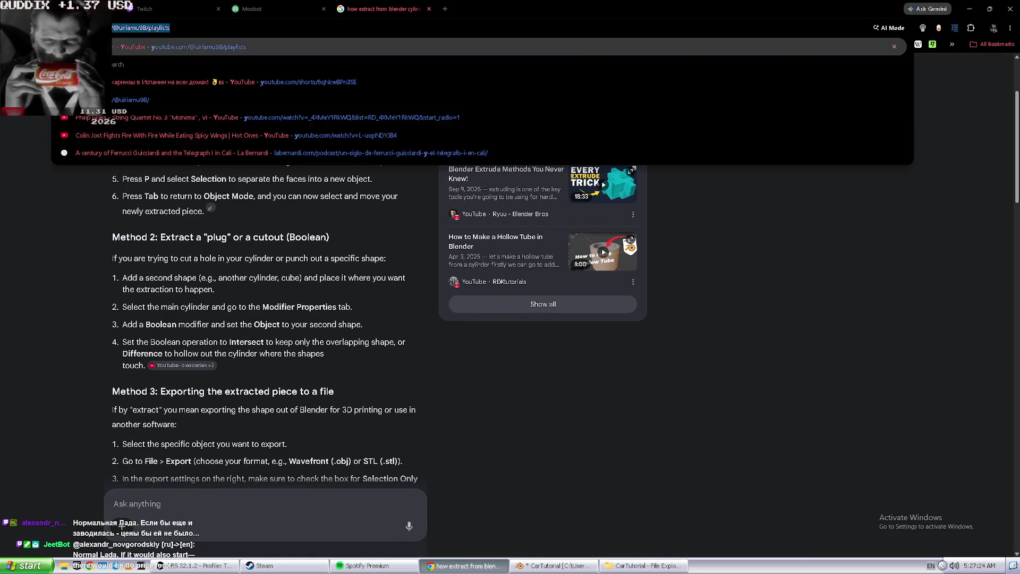
pyautogui.press('Return')
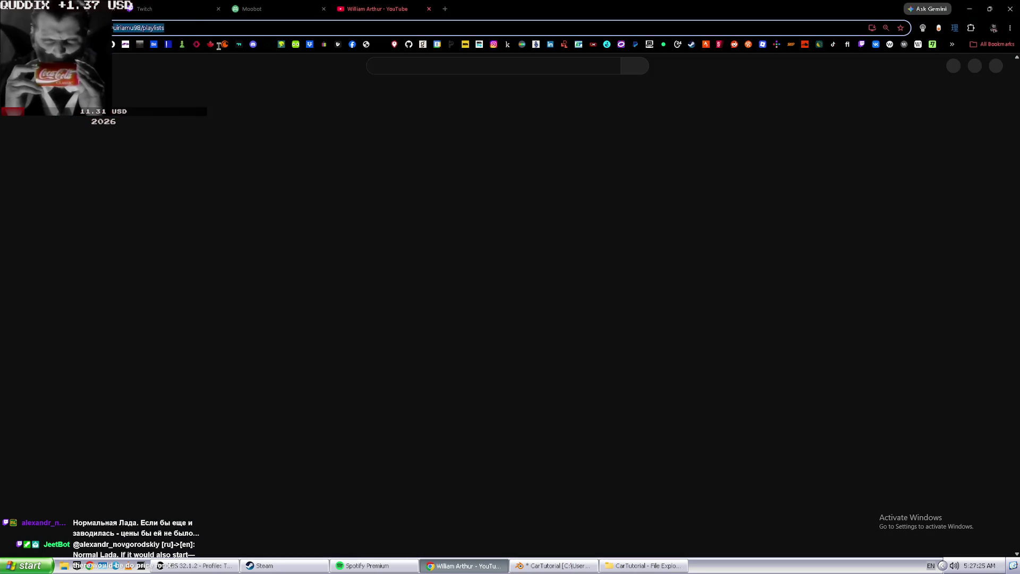
pyautogui.write('youtube.com')
pyautogui.press('Return')
# - Search YouTube for 'how export blender model to unreal'
pyautogui.click(405, 71)
pyautogui.write('how')
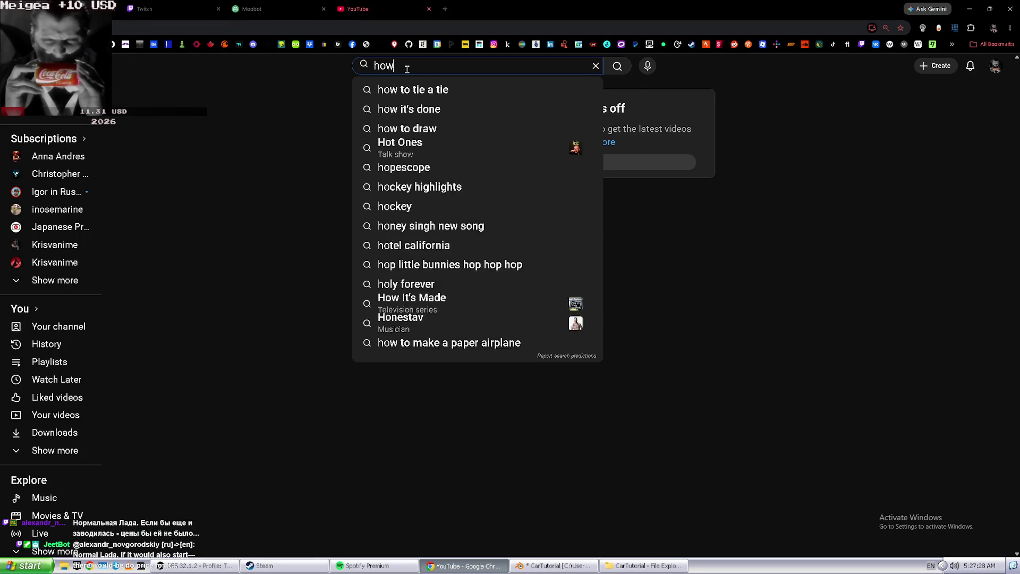
pyautogui.write(' export blender file')
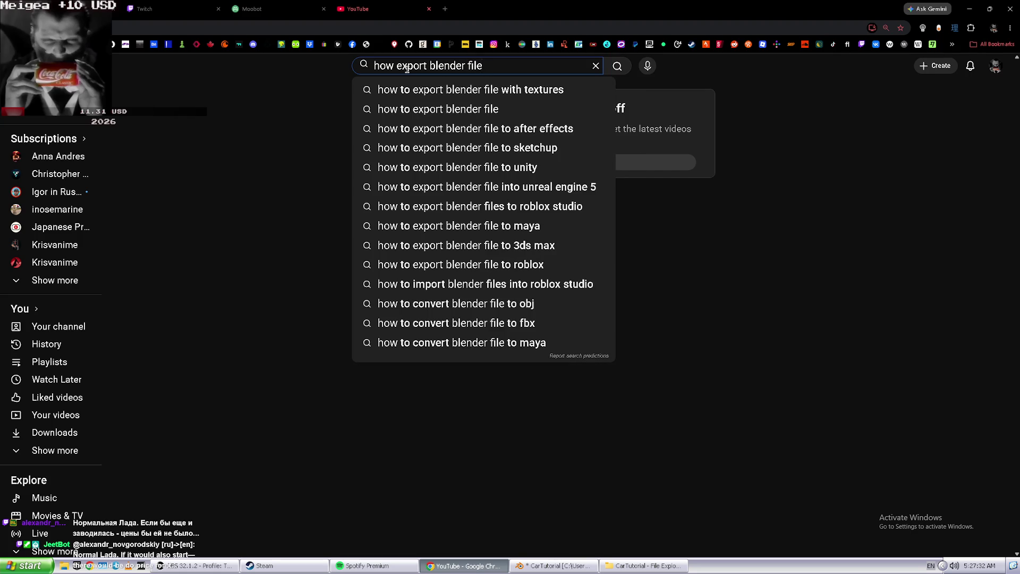
pyautogui.press('BackSpace')
pyautogui.press('BackSpace')
pyautogui.press('BackSpace')
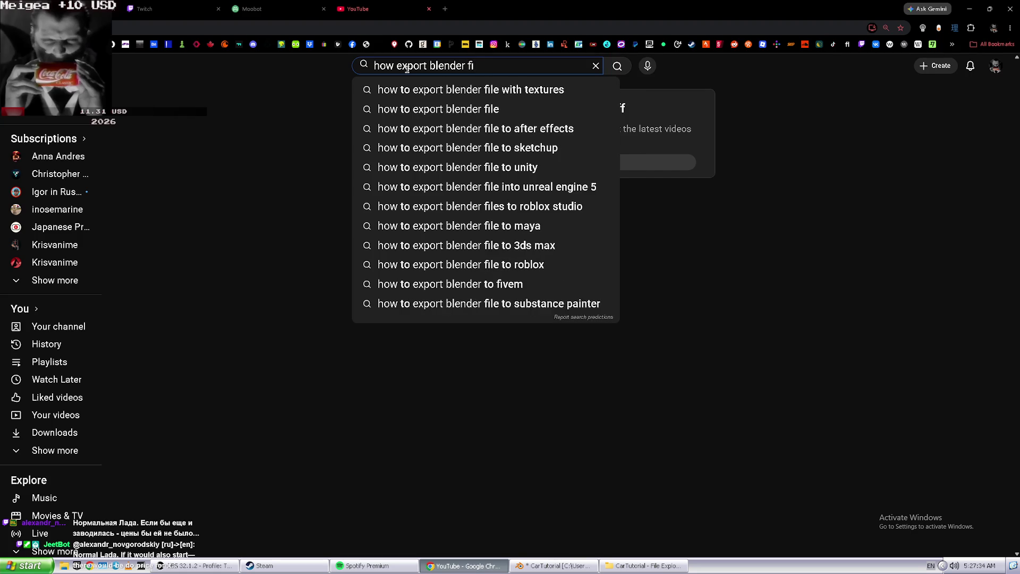
pyautogui.press('BackSpace')
pyautogui.write('model')
pyautogui.press('Return')
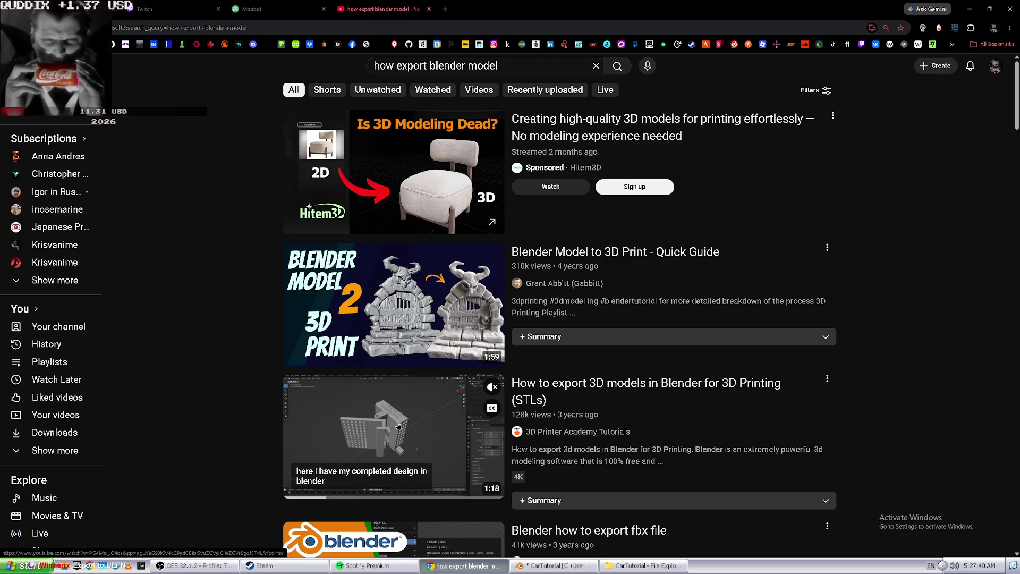
pyautogui.click(502, 66)
pyautogui.write('to')
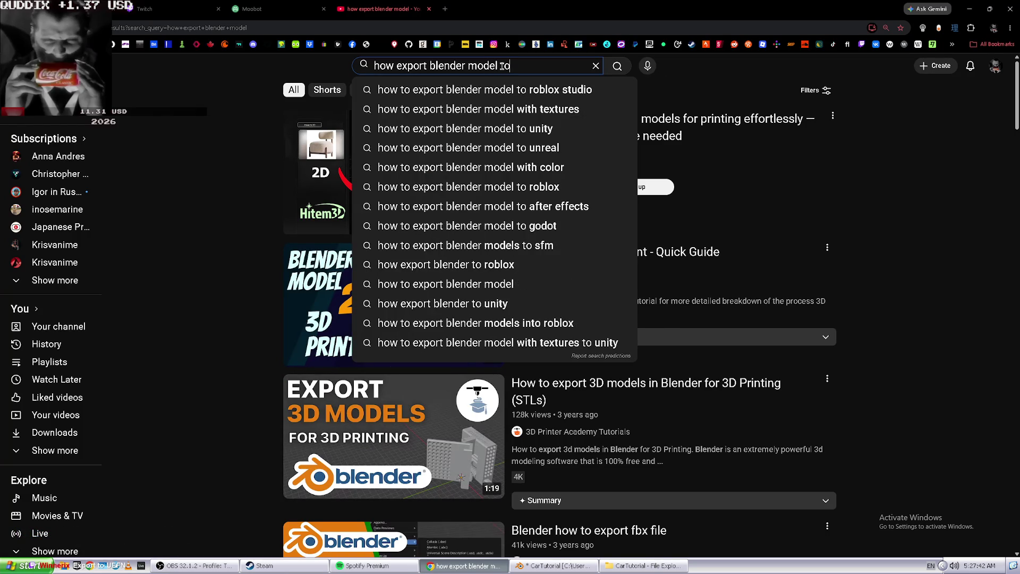
pyautogui.write(' unreal')
pyautogui.press('Down')
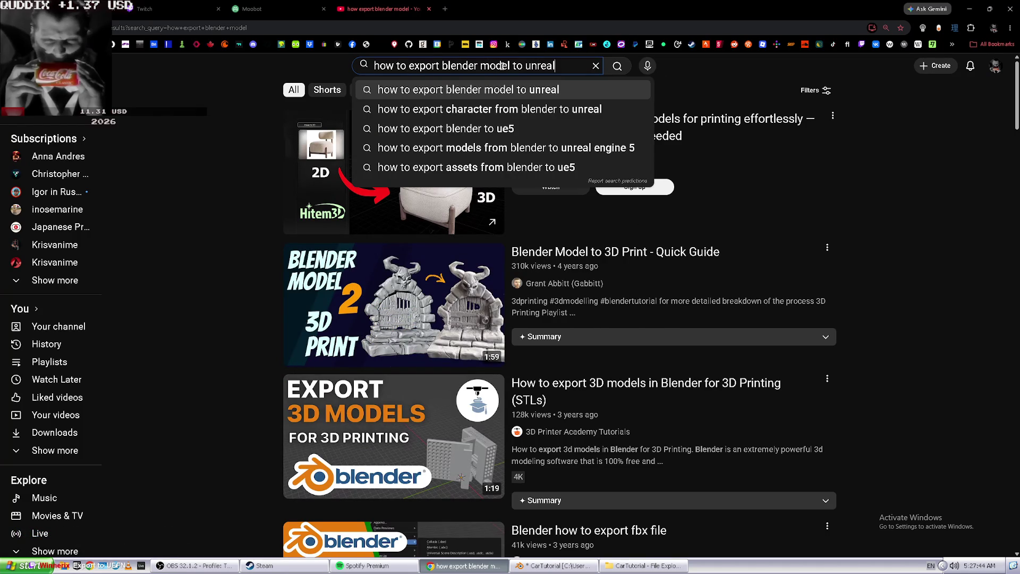
pyautogui.press('Return')
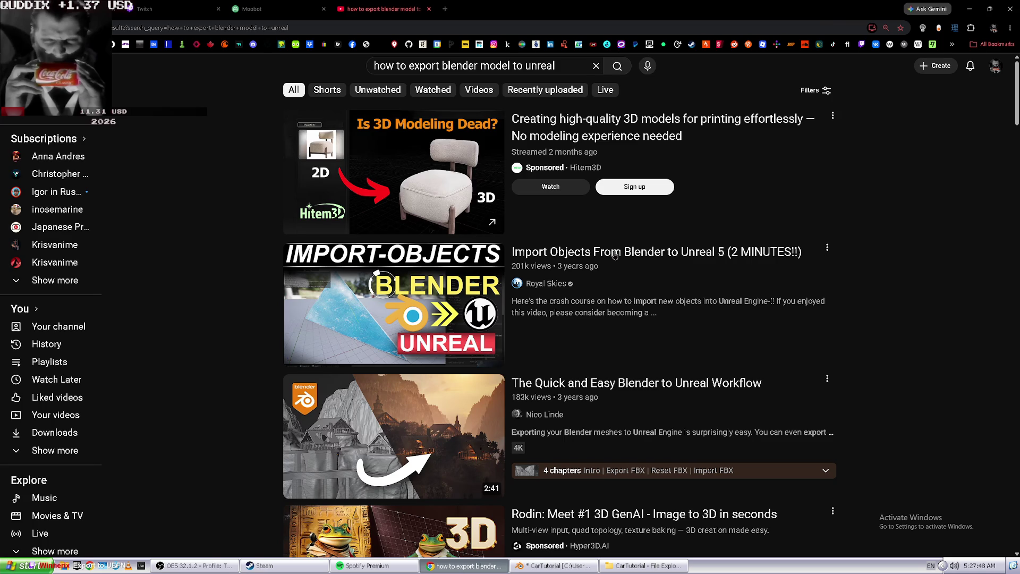
# - Open the 'Import Objects From Blender to Unreal 5' video, pause it, and return to Blender
pyautogui.scroll(-3, 613, 389)
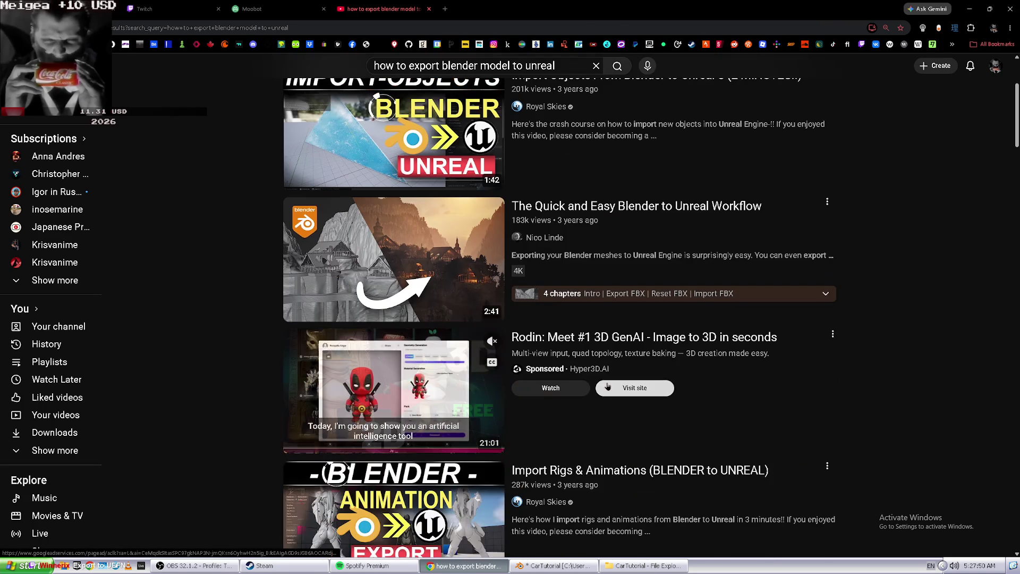
pyautogui.scroll(-2, 616, 391)
pyautogui.scroll(-2, 620, 392)
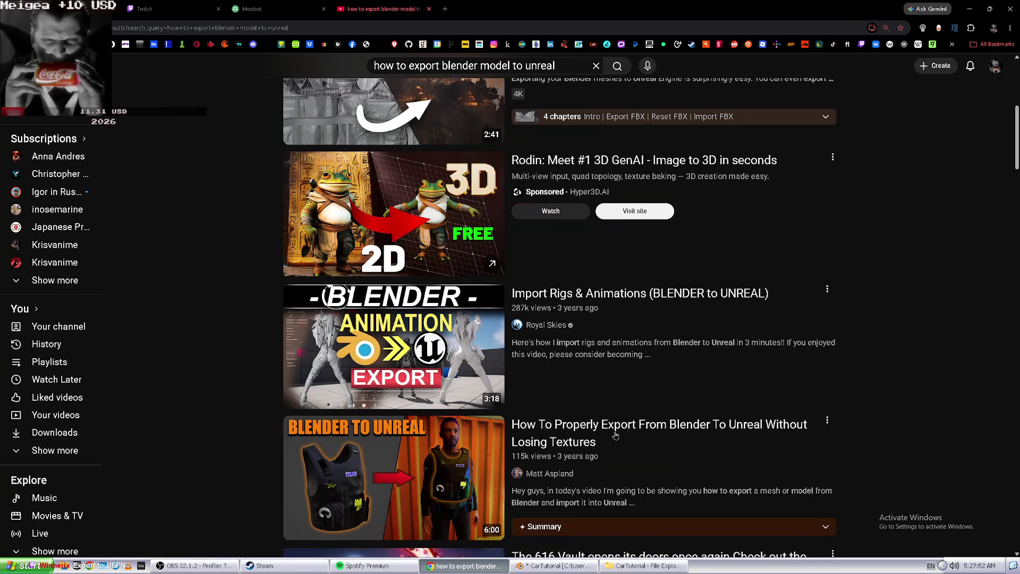
pyautogui.scroll(6, 617, 437)
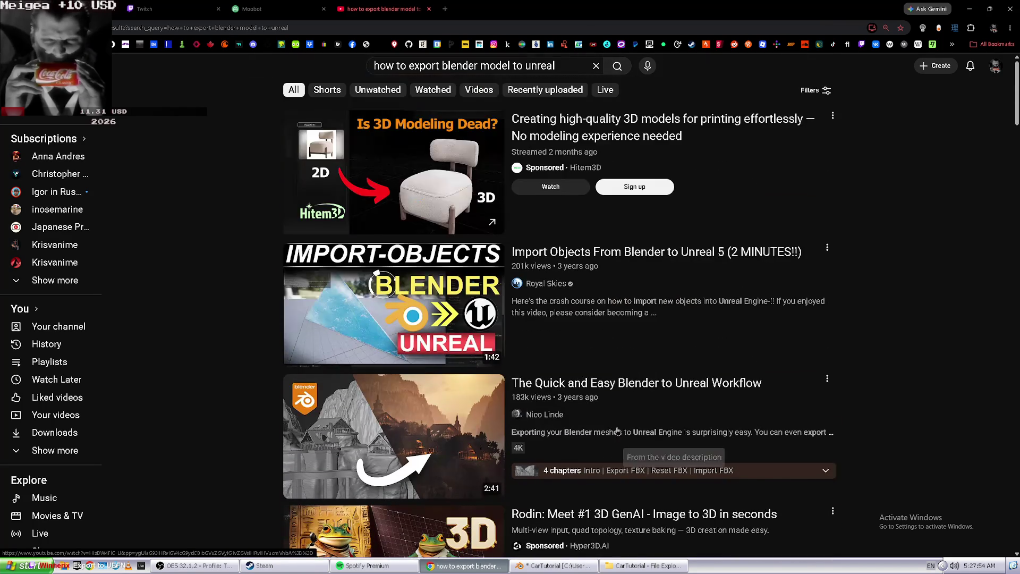
pyautogui.click(633, 261)
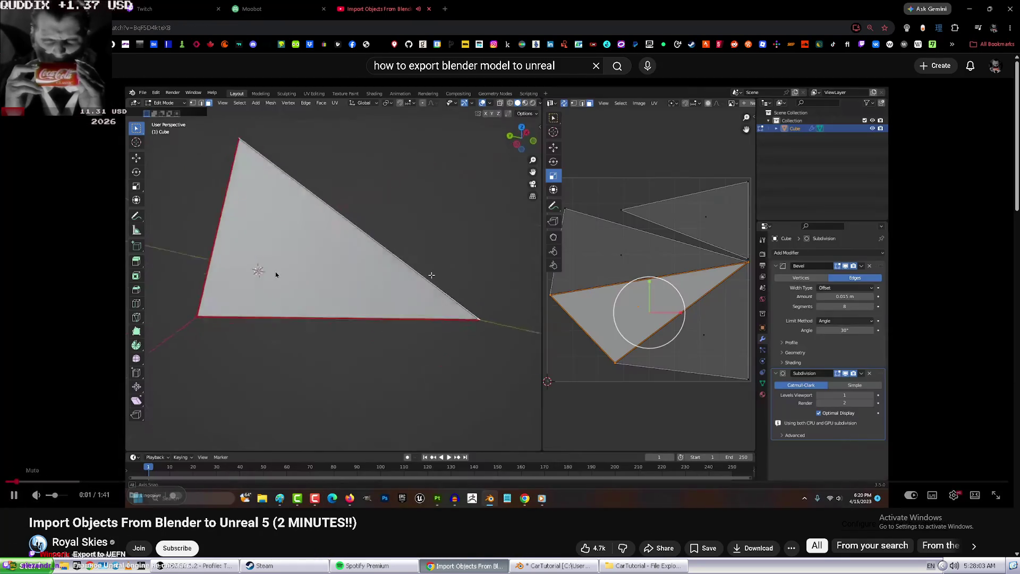
pyautogui.click(20, 500)
pyautogui.hotkey('alt', 'Tab')
pyautogui.hotkey('alt', 'Tab')
pyautogui.click(256, 257)
pyautogui.hotkey('alt', 'Tab')
# - Switch from Blender back to Chrome's Unreal import tutorial video
pyautogui.moveTo(10, 14)
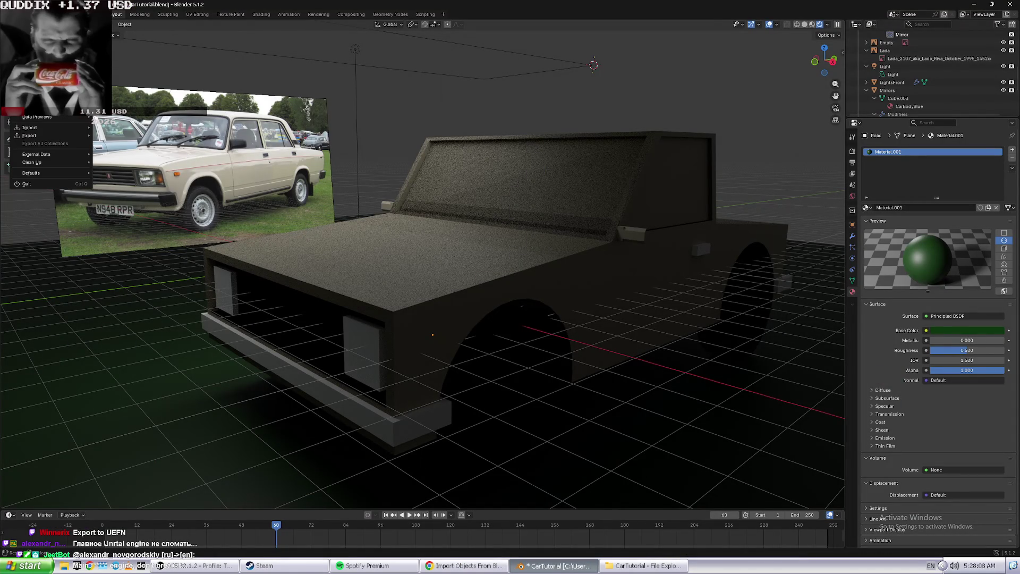
pyautogui.moveTo(53, 129)
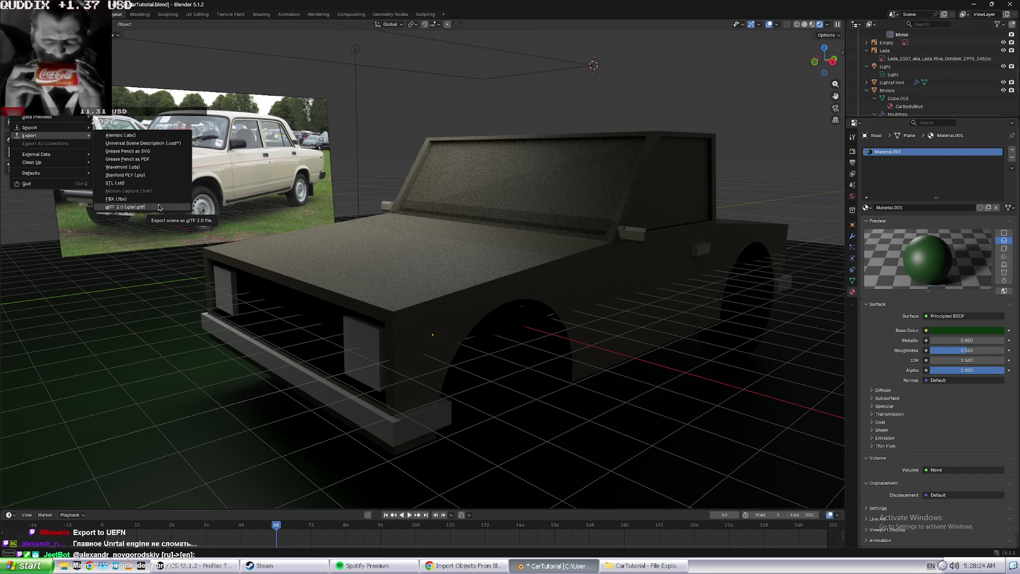
pyautogui.moveTo(64, 158)
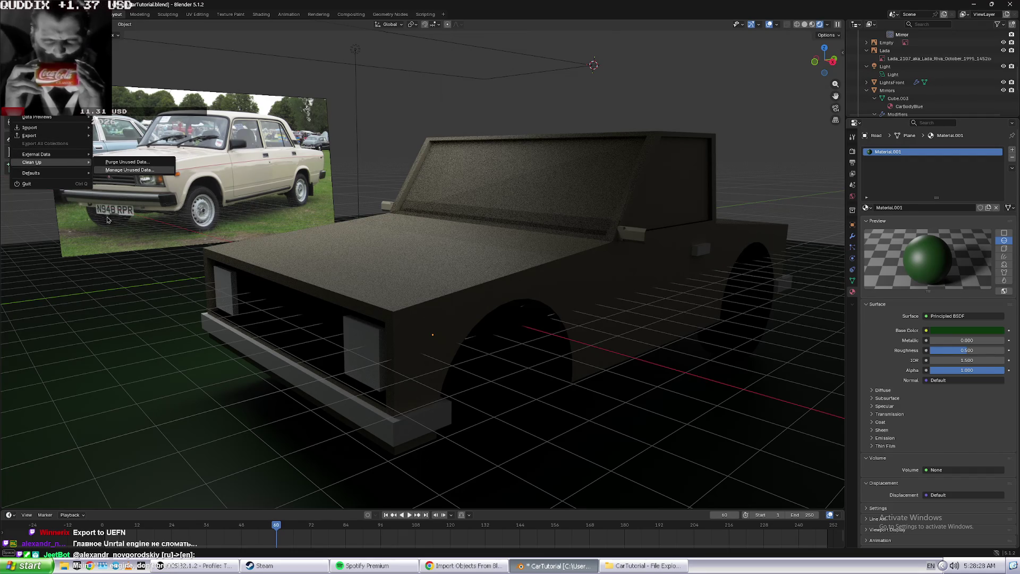
pyautogui.hotkey('alt', 'Tab')
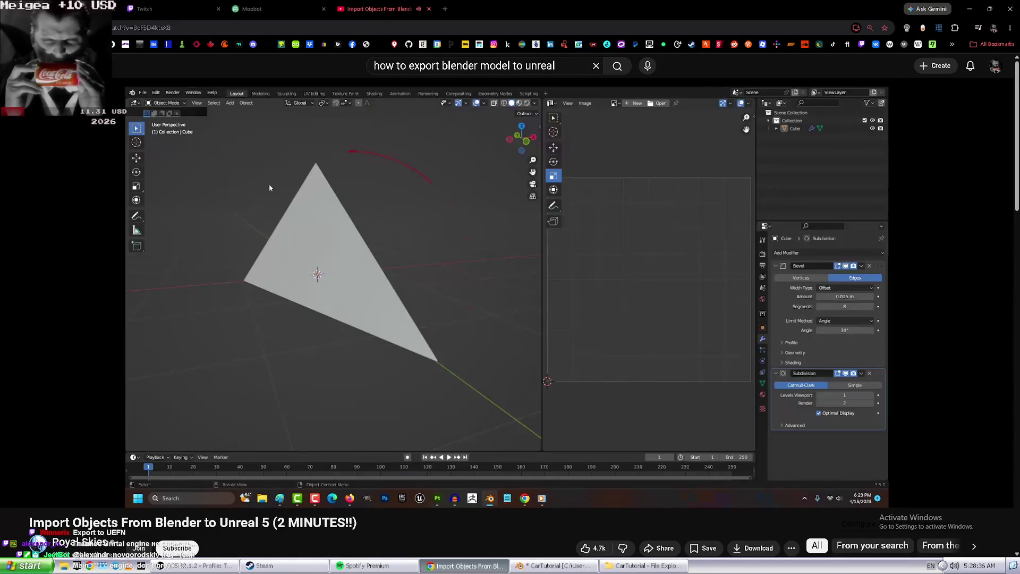
# - Pause the Unreal import tutorial and search YouTube for 'how to uv map in blender'
pyautogui.click(122, 231)
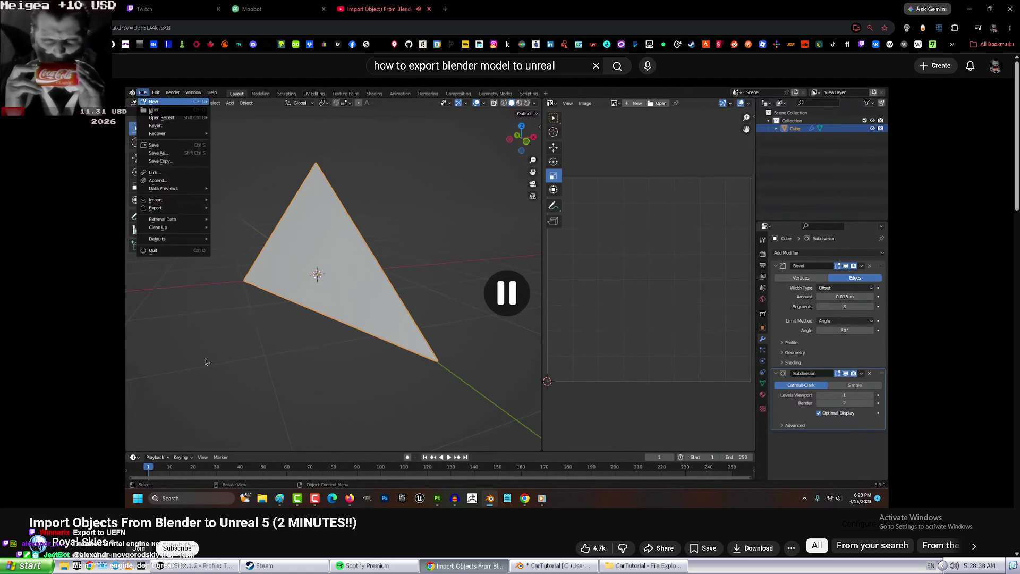
pyautogui.tripleClick(502, 66)
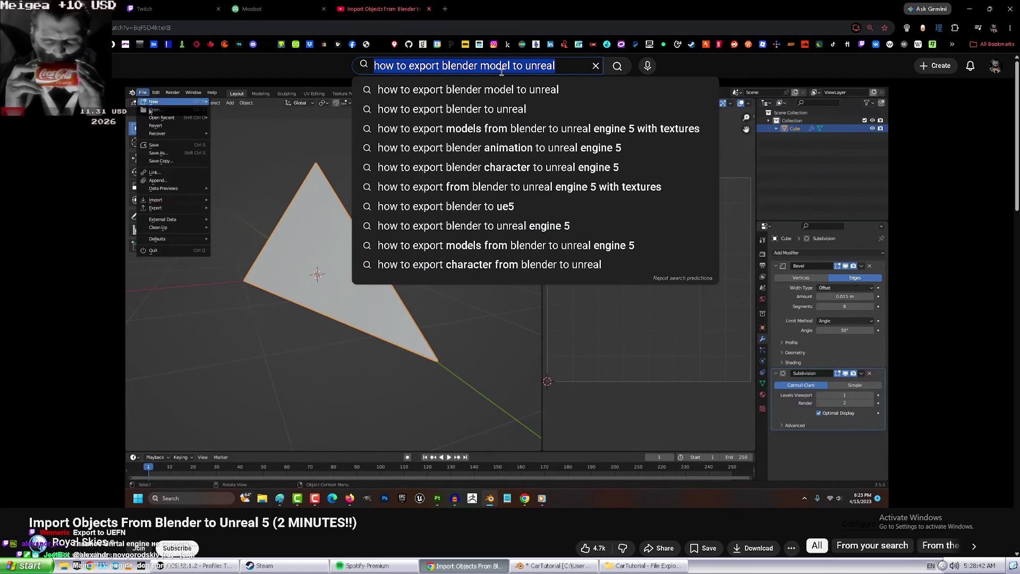
pyautogui.write('how ')
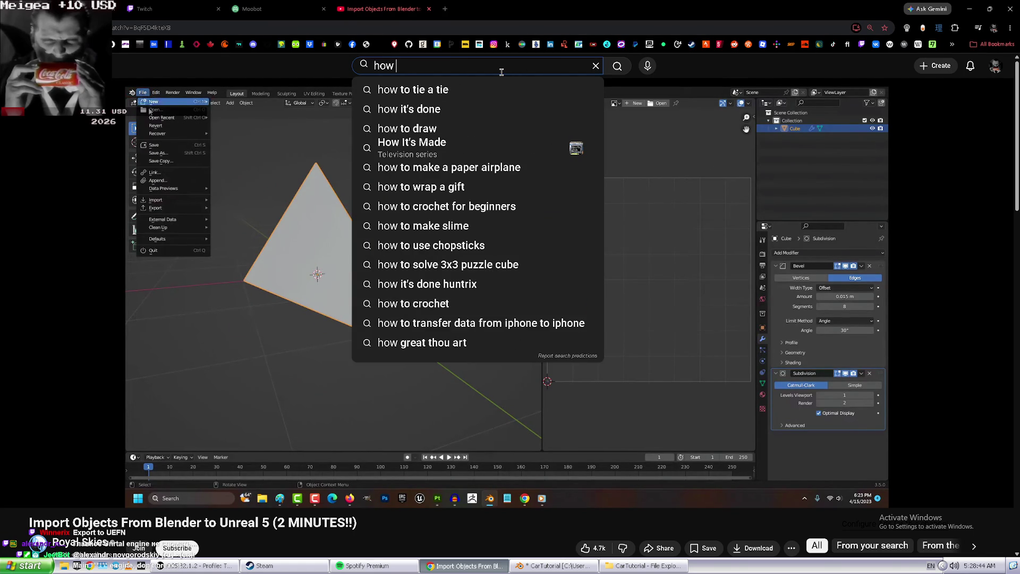
pyautogui.write('uv map')
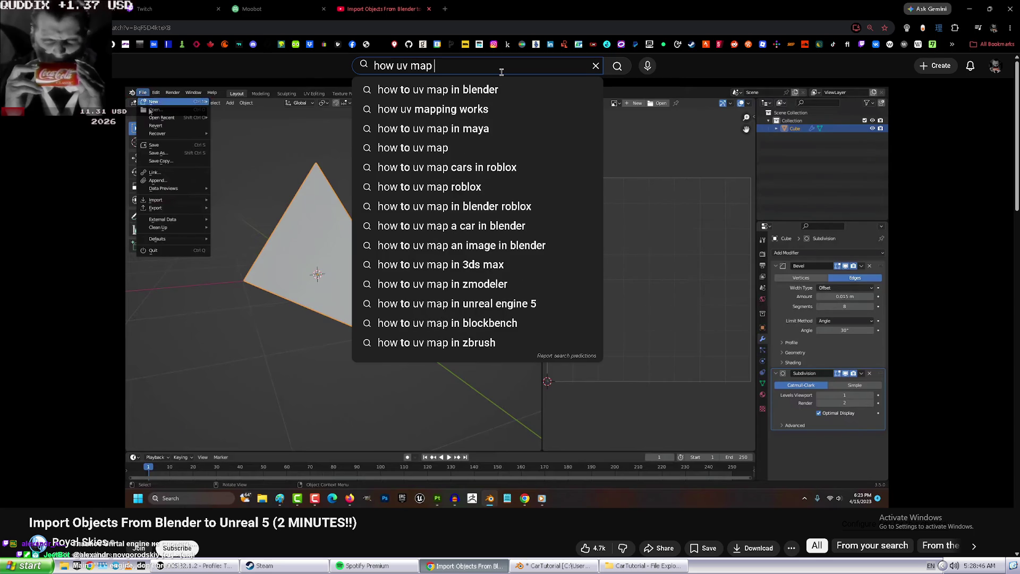
pyautogui.press('Down')
pyautogui.press('Return')
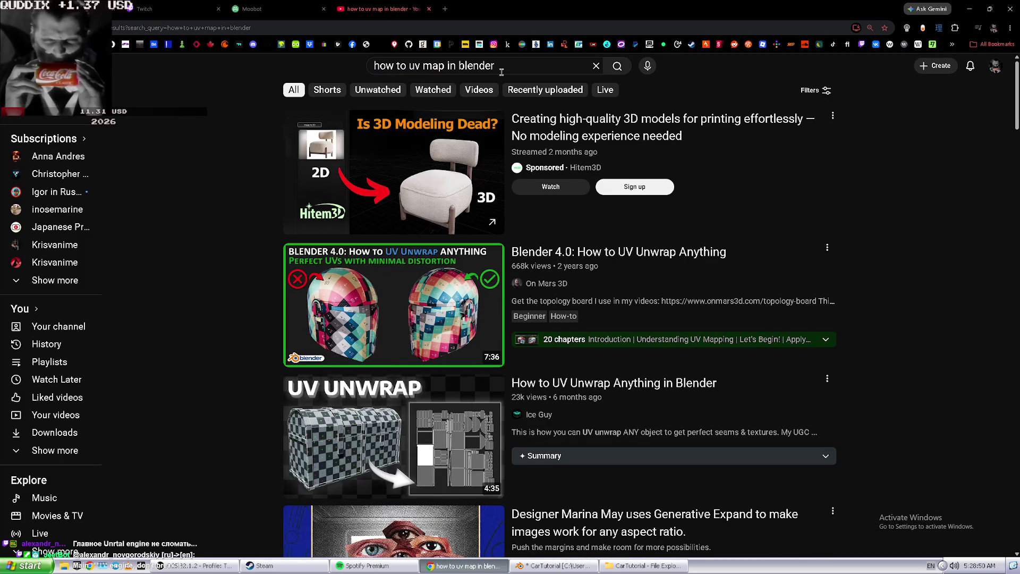
# - Open 'Blender 4.0: How to UV Unwrap Anything' and turn on Russian auto-translated subtitles
pyautogui.moveTo(601, 250)
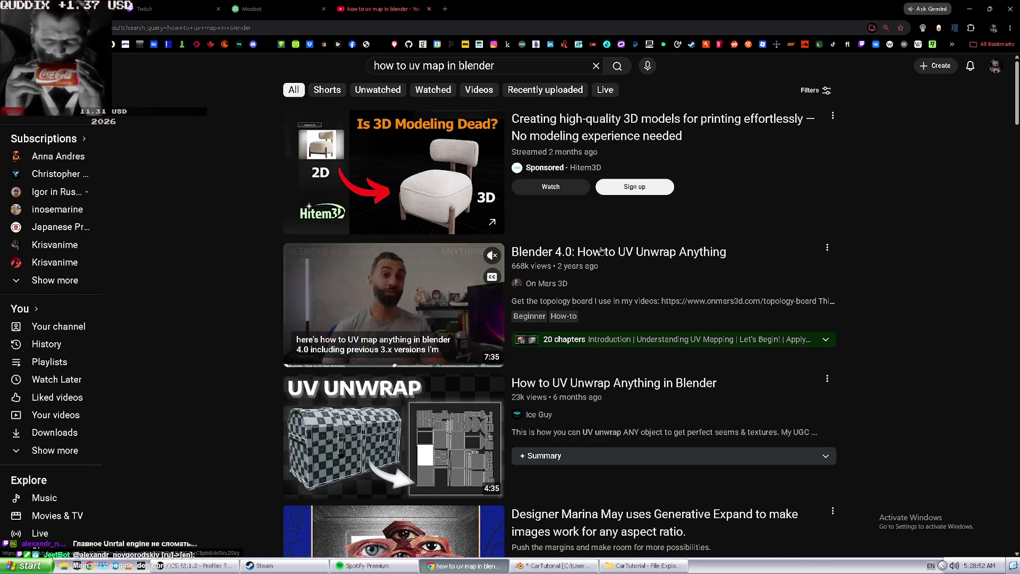
pyautogui.hotkey('alt', 'Left')
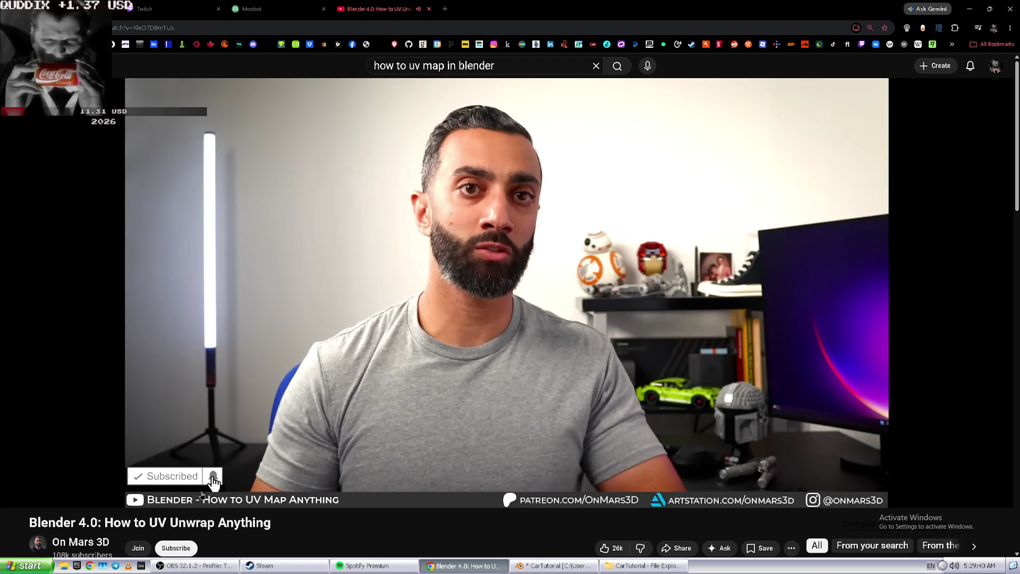
pyautogui.click(154, 495)
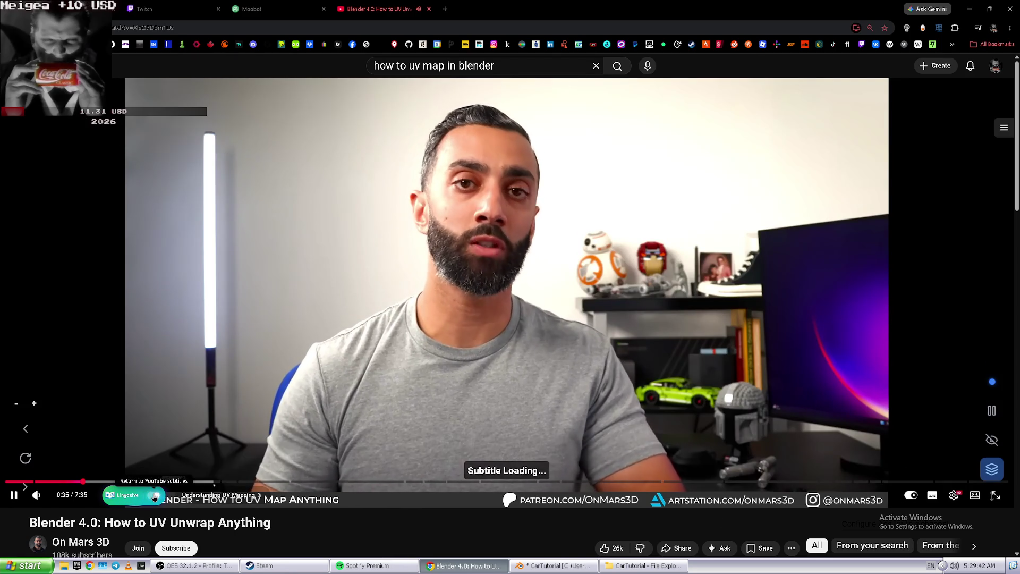
pyautogui.click(155, 495)
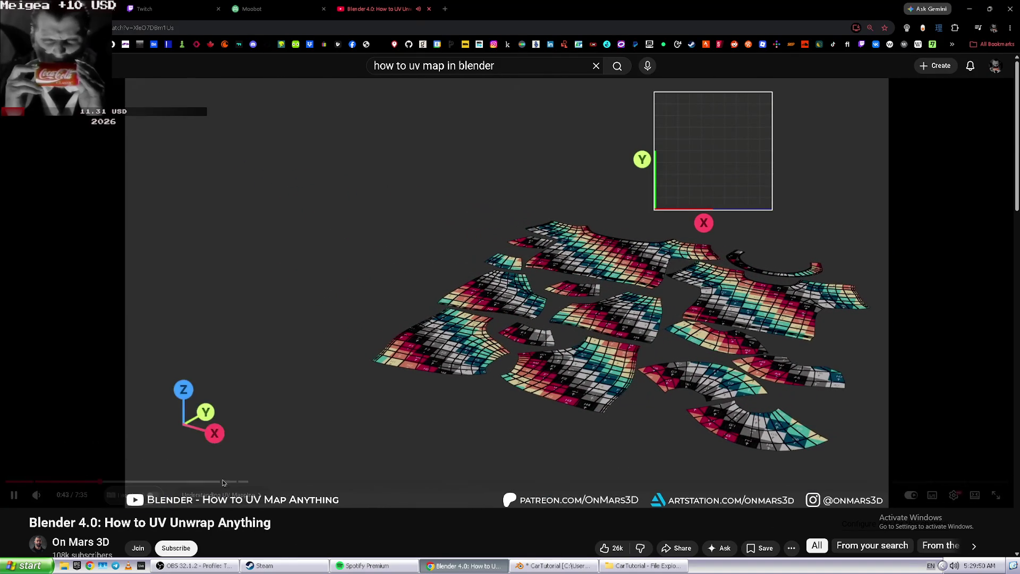
# - Jump to the Let's Begin part and watch through the apply-scale step, then return to Blender
pyautogui.click(226, 481)
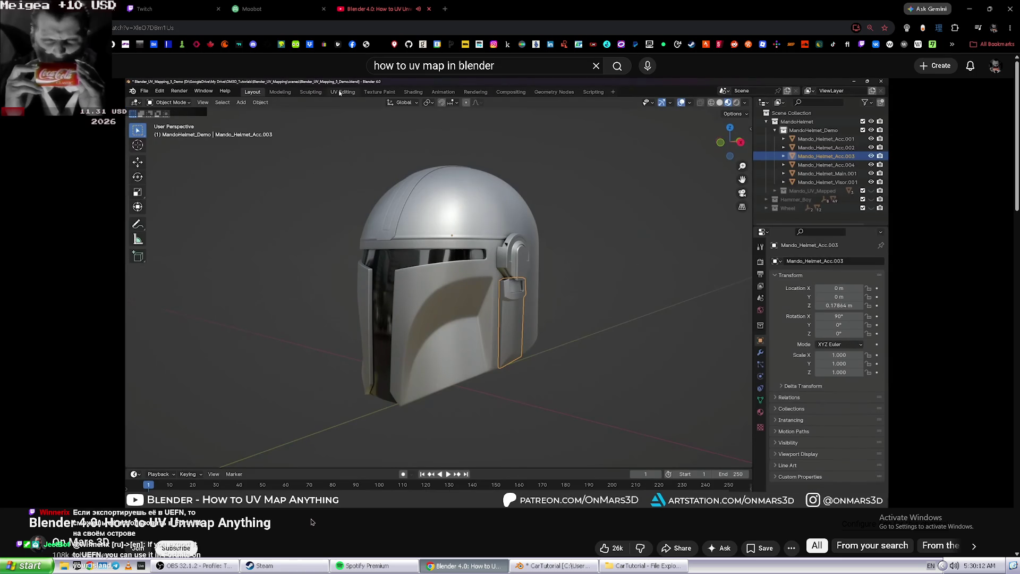
pyautogui.press('space')
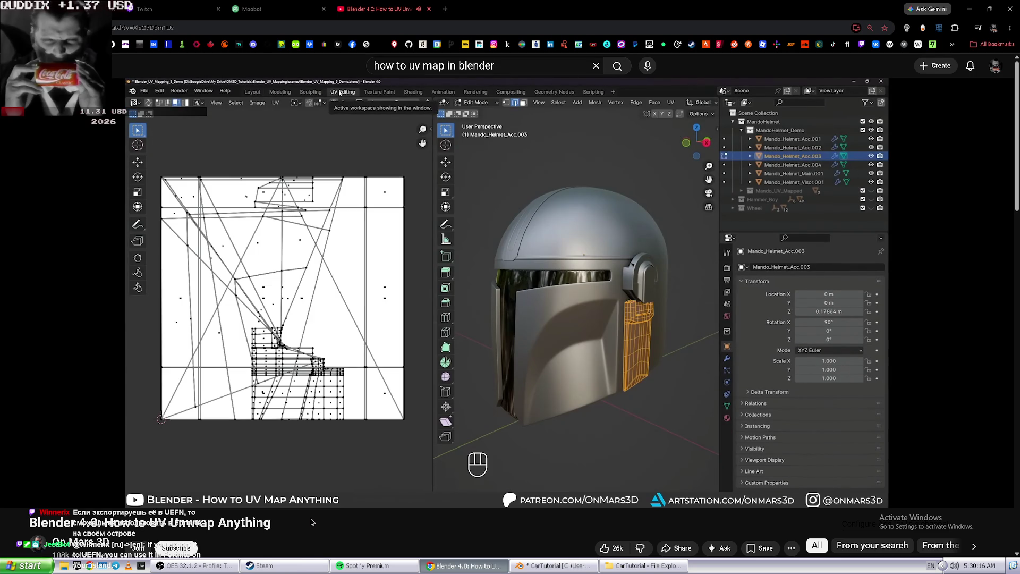
pyautogui.press('space')
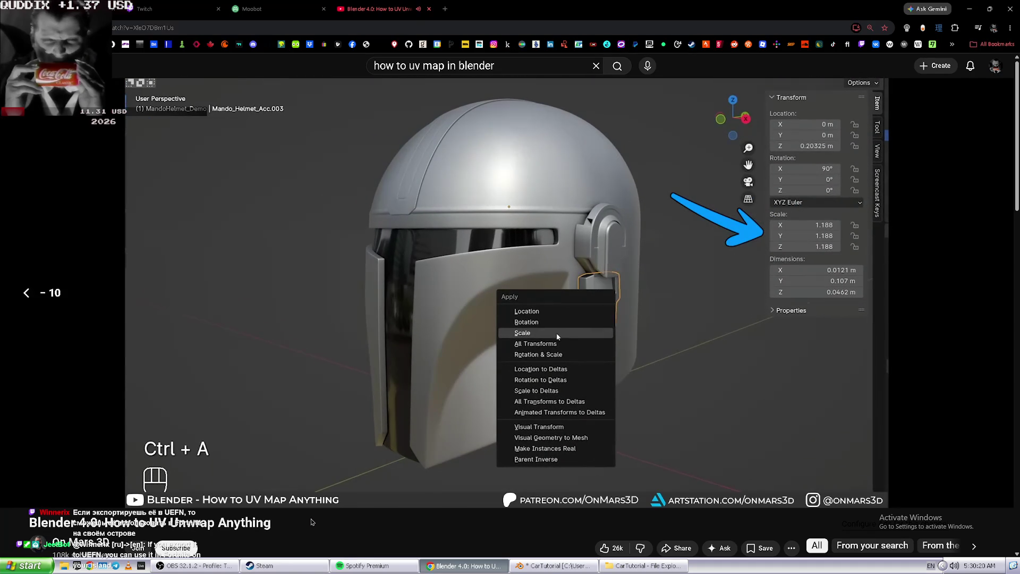
pyautogui.press('space')
pyautogui.hotkey('alt', 'Tab')
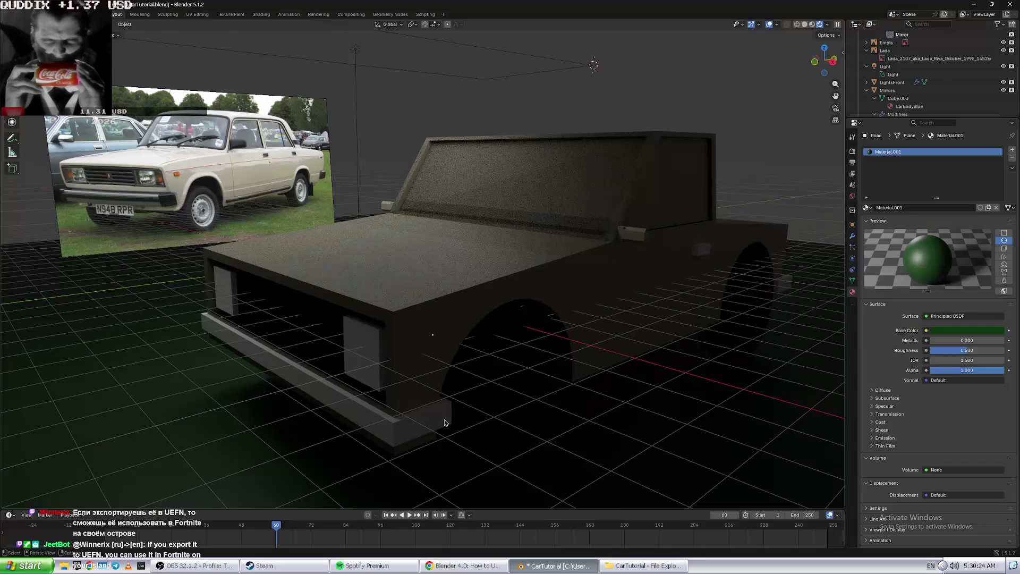
# - Select the car body and toggle its Edit Mode view between wireframe and solid
pyautogui.click(519, 306)
pyautogui.press('Tab')
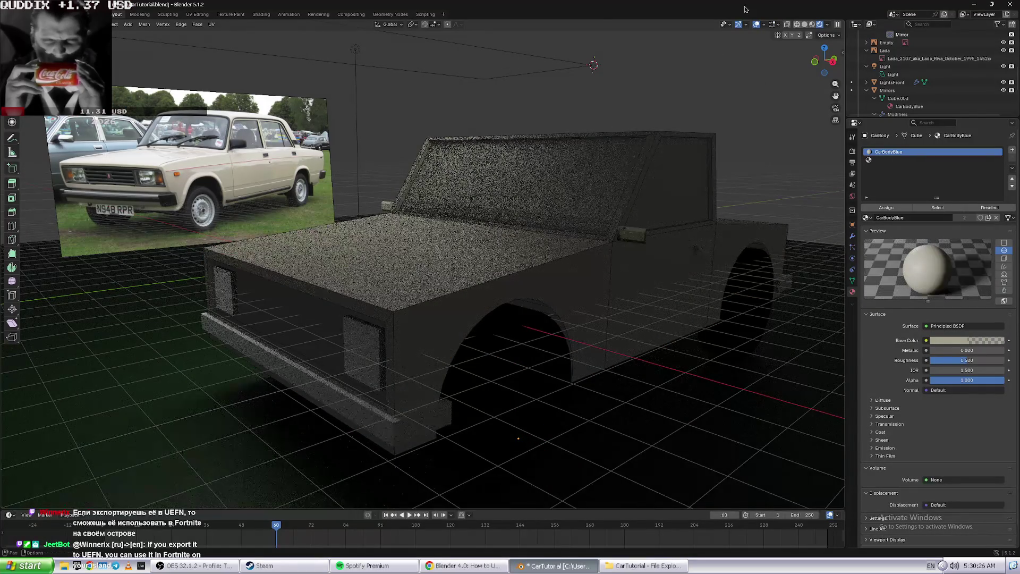
pyautogui.click(798, 25)
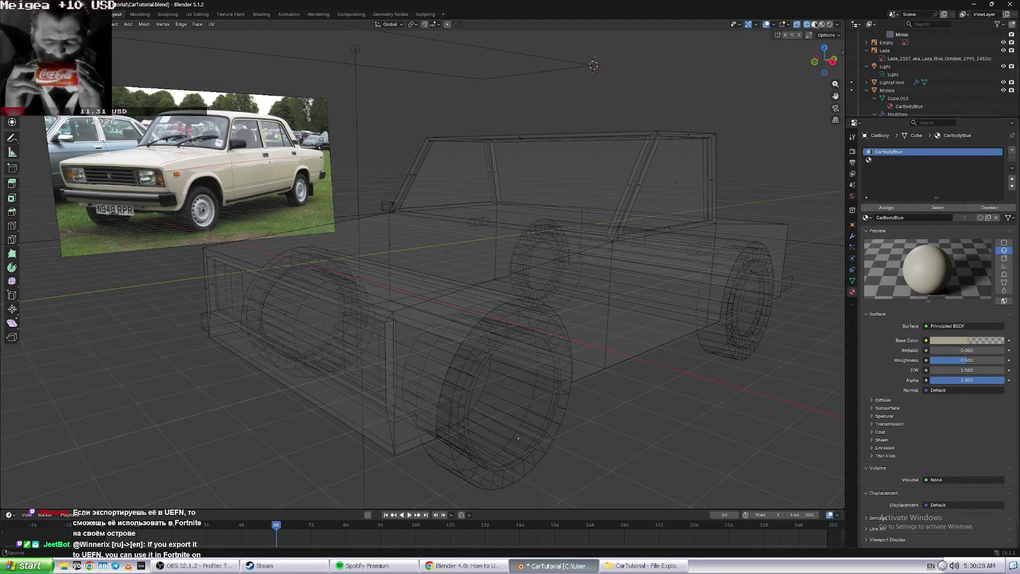
pyautogui.click(816, 24)
pyautogui.press('Tab')
# - Pause the tutorial at the apply-scale step and switch the car to Material Preview shading
pyautogui.hotkey('alt', 'Tab')
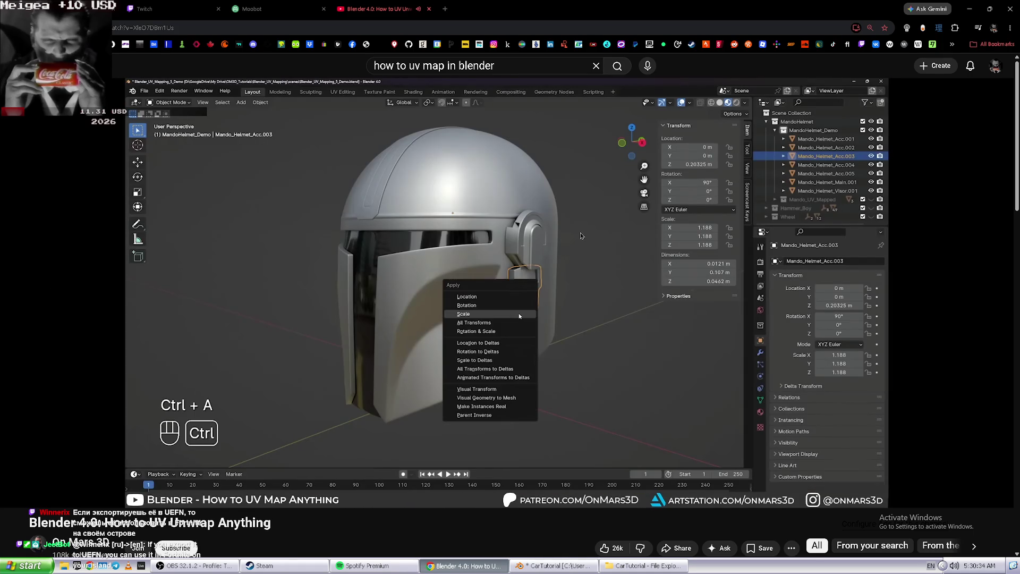
pyautogui.click(519, 314)
pyautogui.hotkey('alt', 'Tab')
pyautogui.click(824, 25)
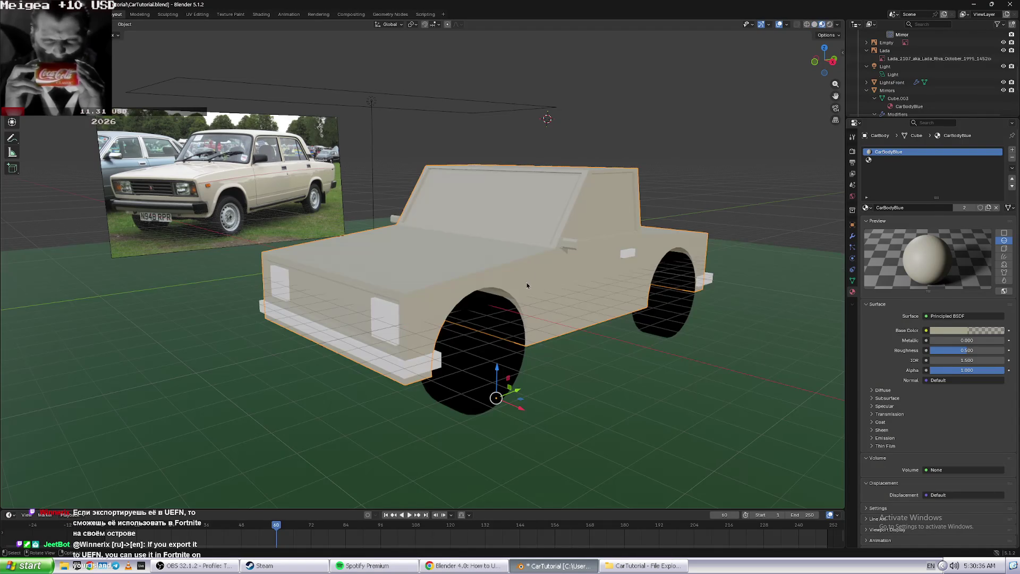
# - Bring up the Object context menu for the car body
pyautogui.hotkey('alt', 'Tab')
pyautogui.hotkey('alt', 'Tab')
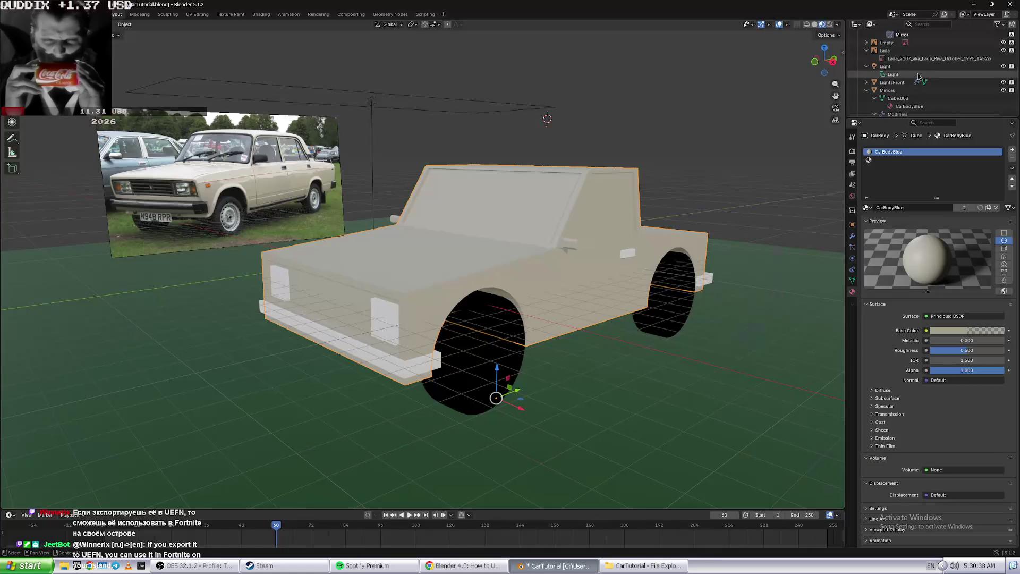
pyautogui.scroll(5, 906, 80)
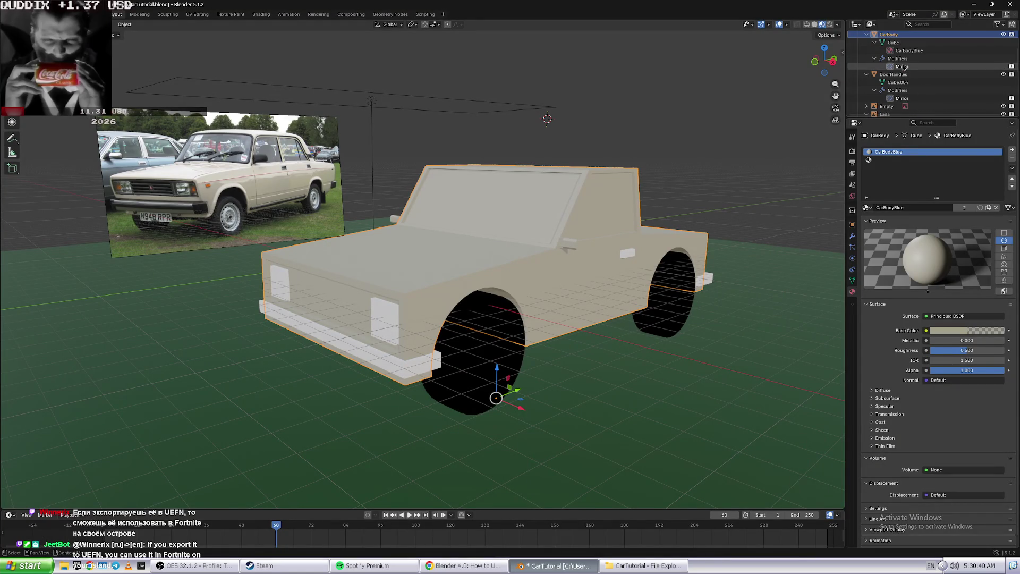
pyautogui.rightClick(597, 277)
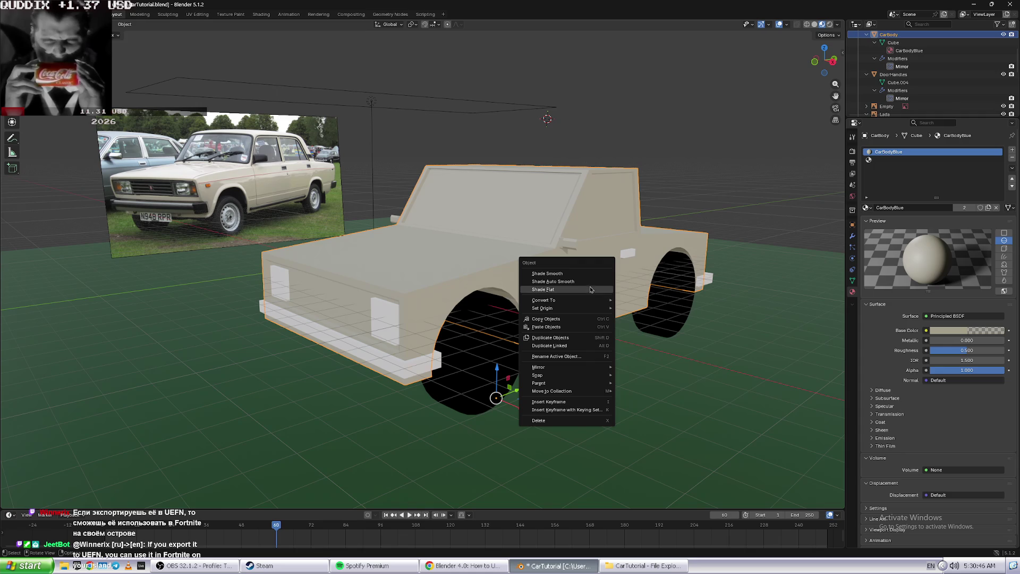
pyautogui.moveTo(579, 381)
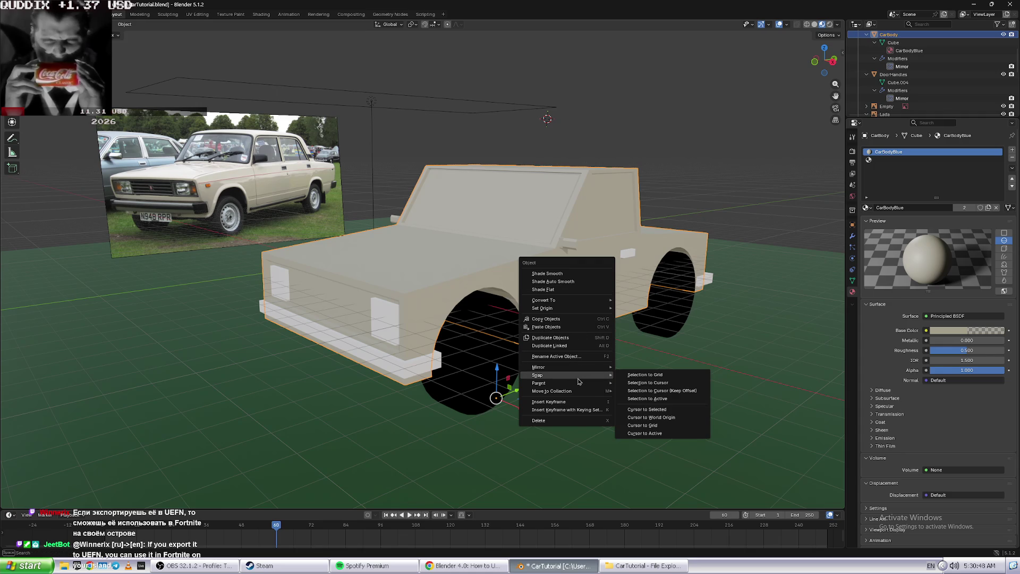
pyautogui.moveTo(571, 308)
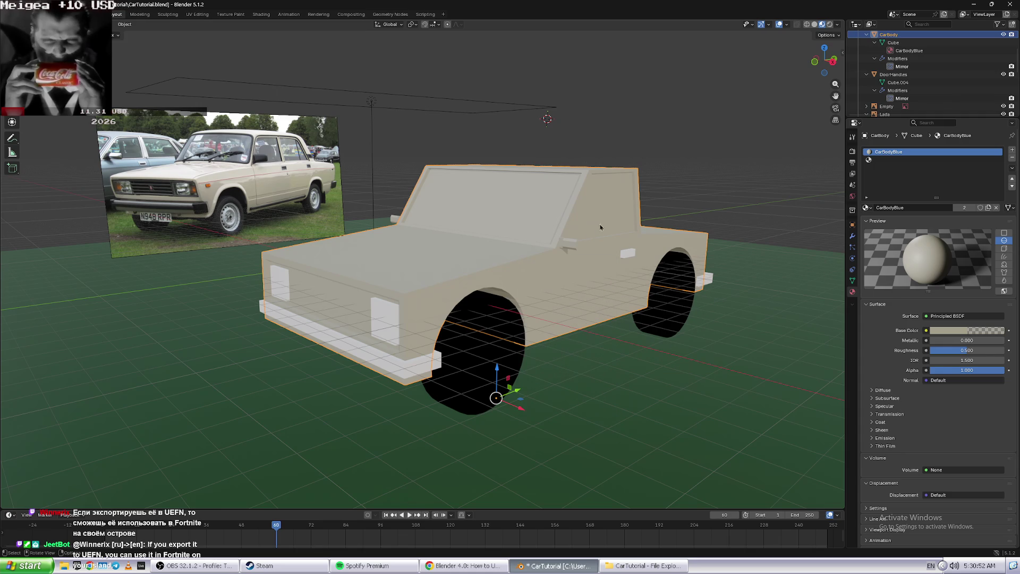
pyautogui.rightClick(582, 281)
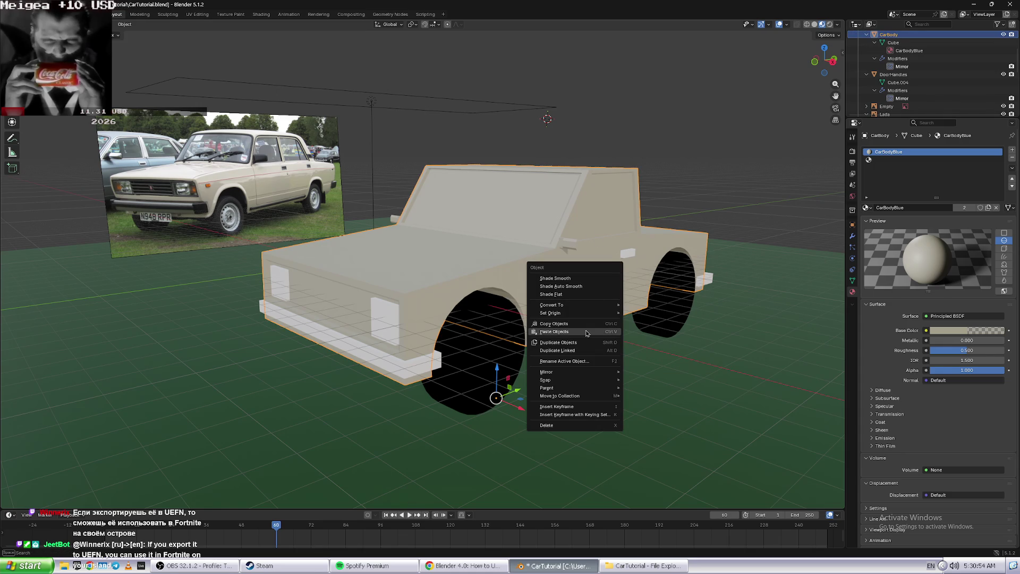
# - Compare the car with the tutorial, resume its playback, and return to Blender
pyautogui.hotkey('alt', 'Tab')
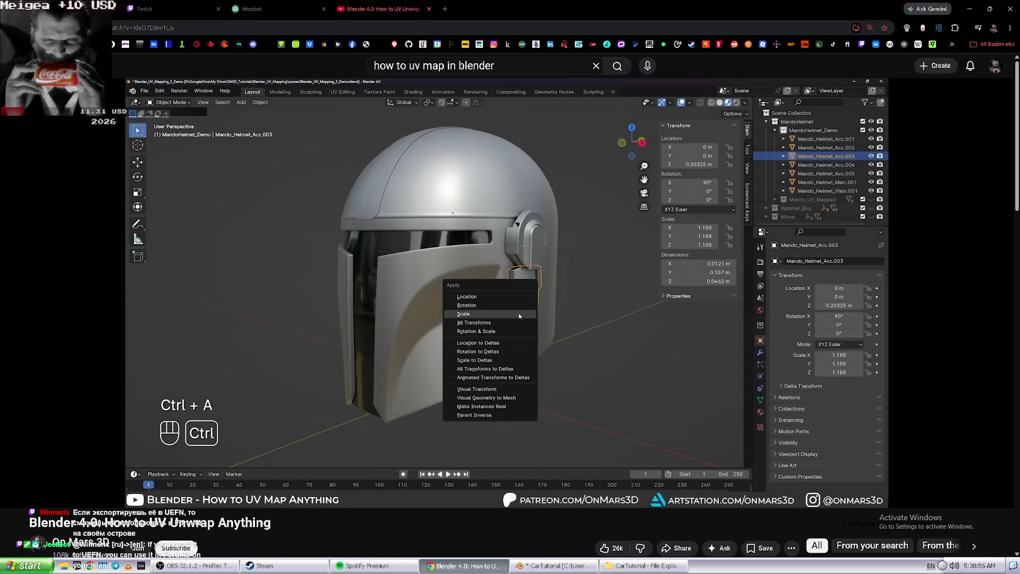
pyautogui.hotkey('alt', 'Tab')
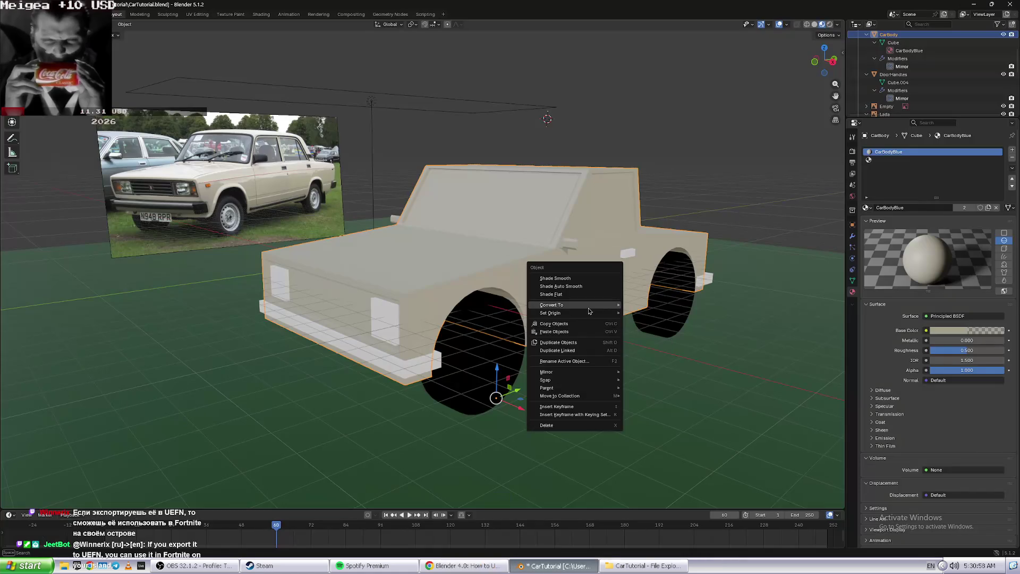
pyautogui.moveTo(588, 311)
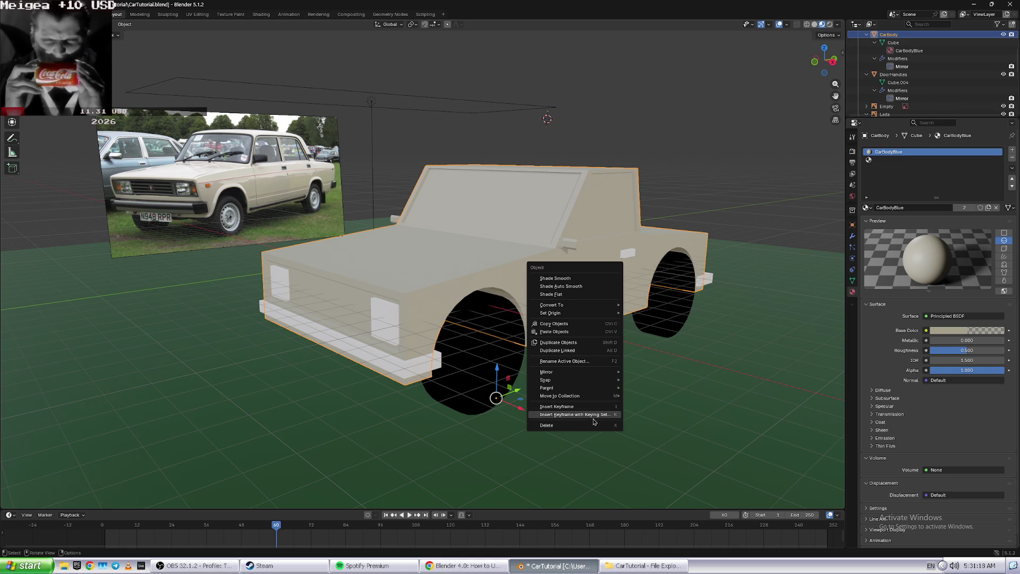
pyautogui.hotkey('alt', 'Tab')
pyautogui.click(569, 306)
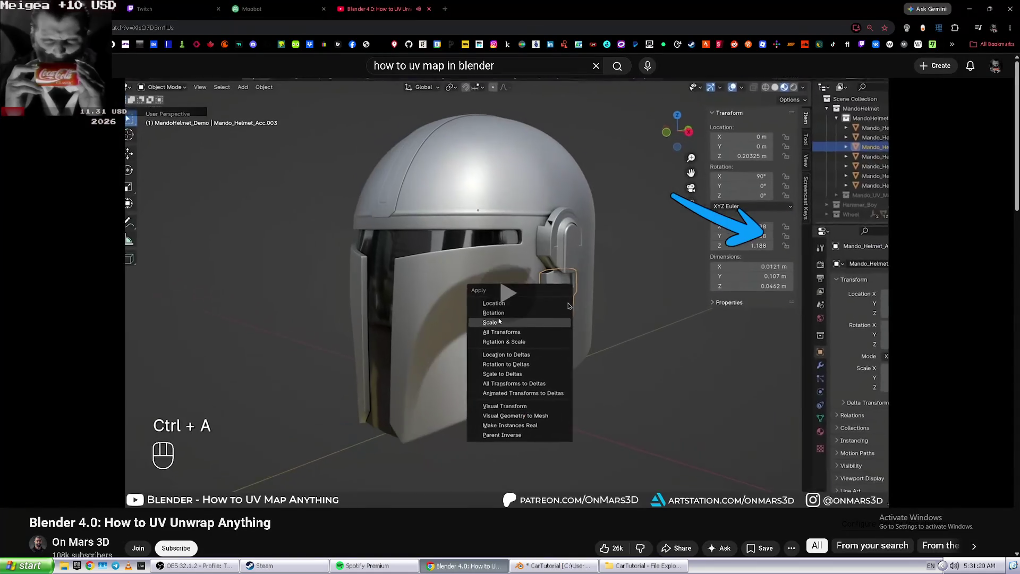
pyautogui.hotkey('alt', 'Tab')
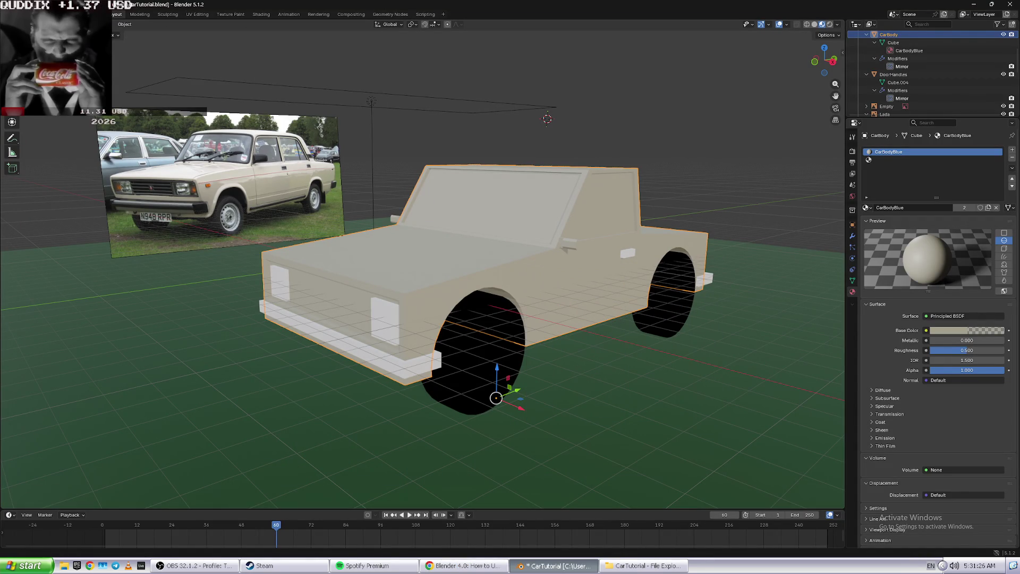
# - Search the command menu for 'scale' and apply the car body's scale
pyautogui.click(101, 14)
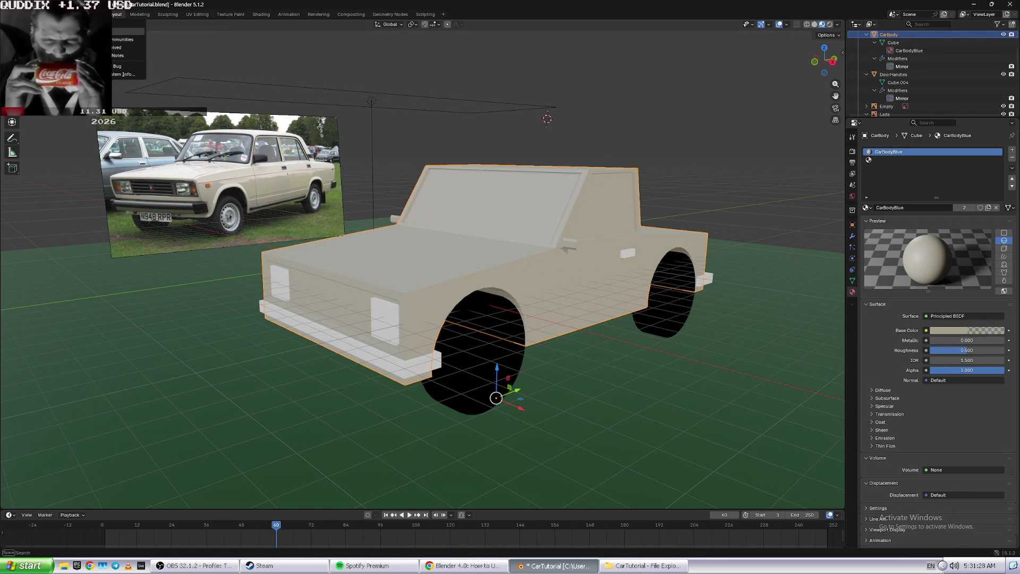
pyautogui.press('Escape')
pyautogui.click(37, 14)
pyautogui.write('pref')
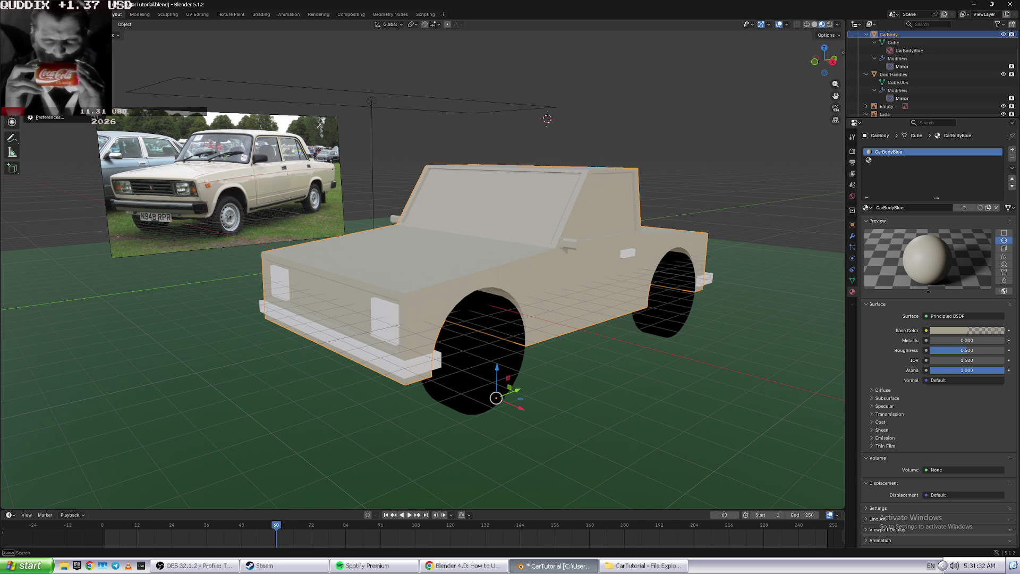
pyautogui.press('BackSpace')
pyautogui.press('BackSpace')
pyautogui.press('BackSpace')
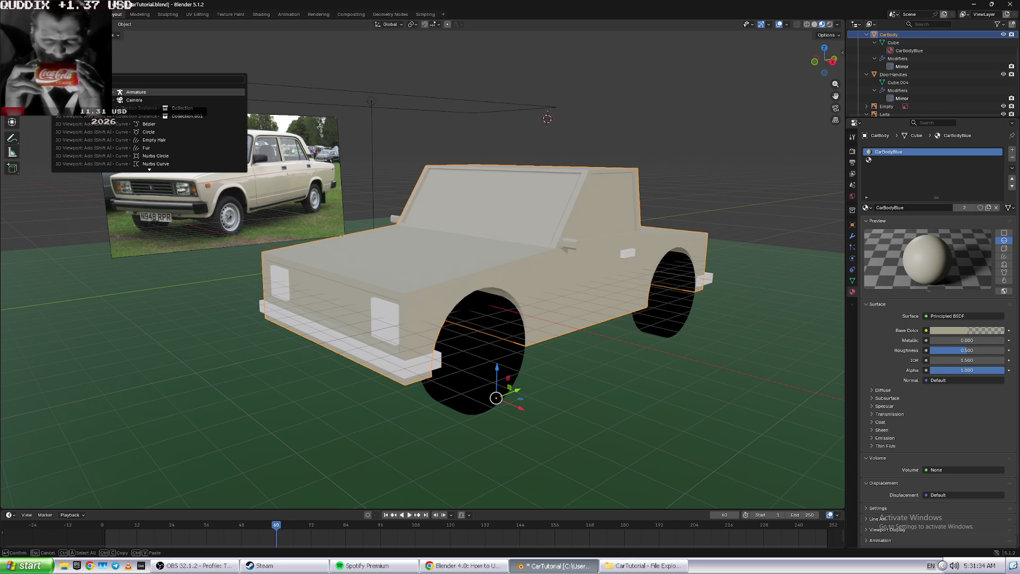
pyautogui.write('scale')
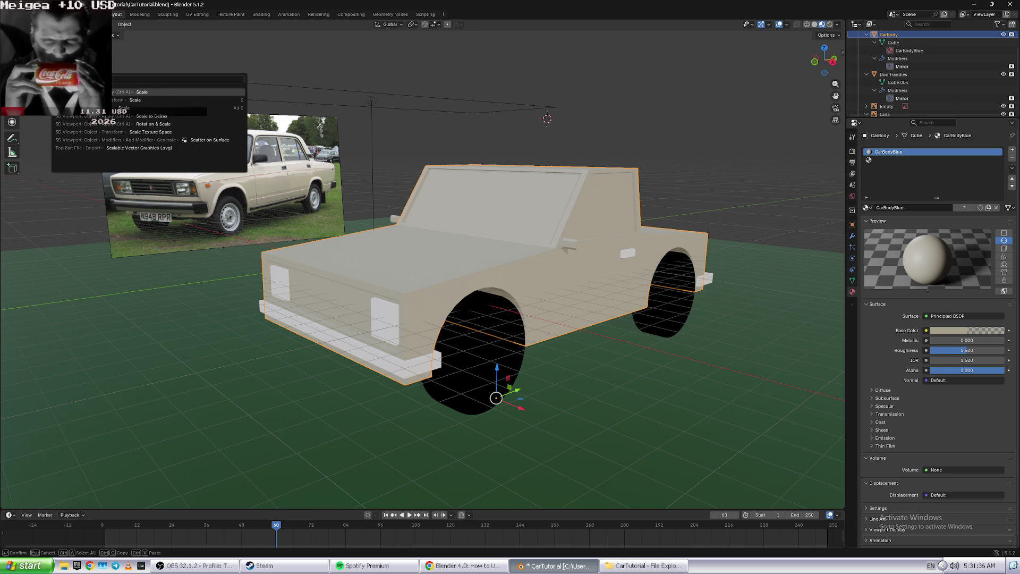
pyautogui.click(152, 94)
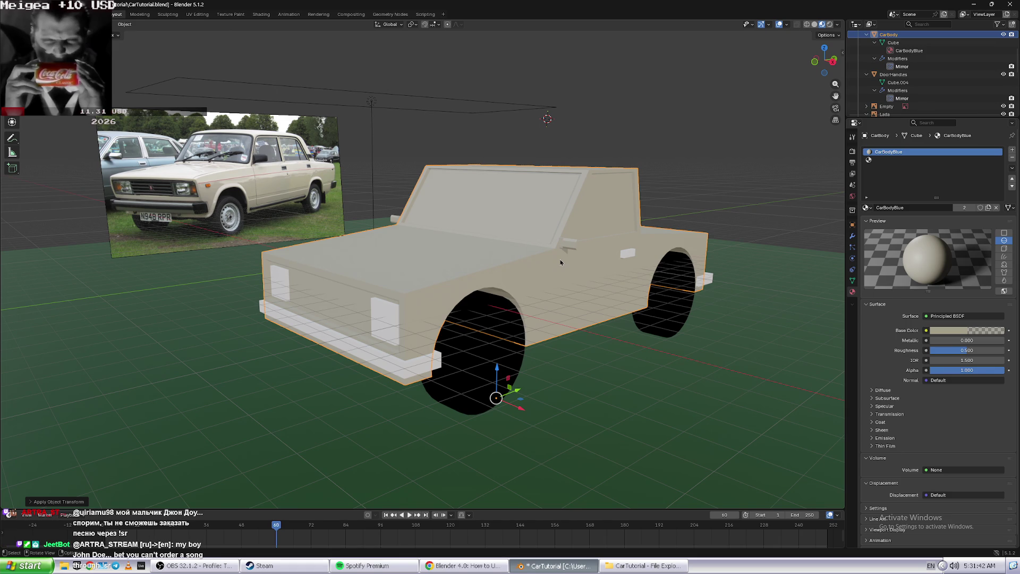
# - Close the Apply Scale panel, deselect the car body, and return to the tutorial
pyautogui.click(572, 253)
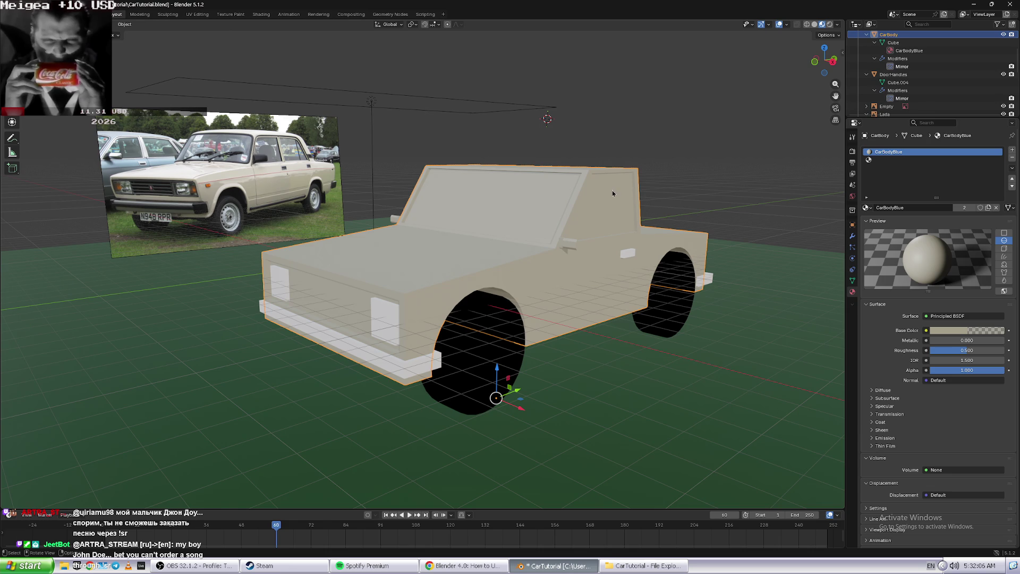
pyautogui.click(632, 153)
pyautogui.hotkey('alt', 'Tab')
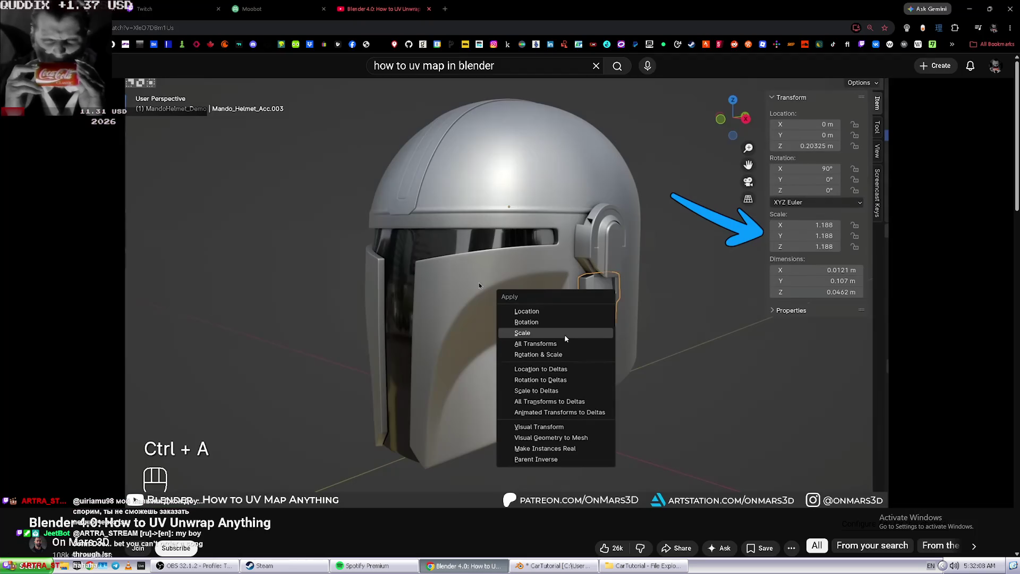
# - Delete 'uv map' from the YouTube query and orbit the car to see its other side
pyautogui.moveTo(407, 65); pyautogui.dragTo(585, 60)
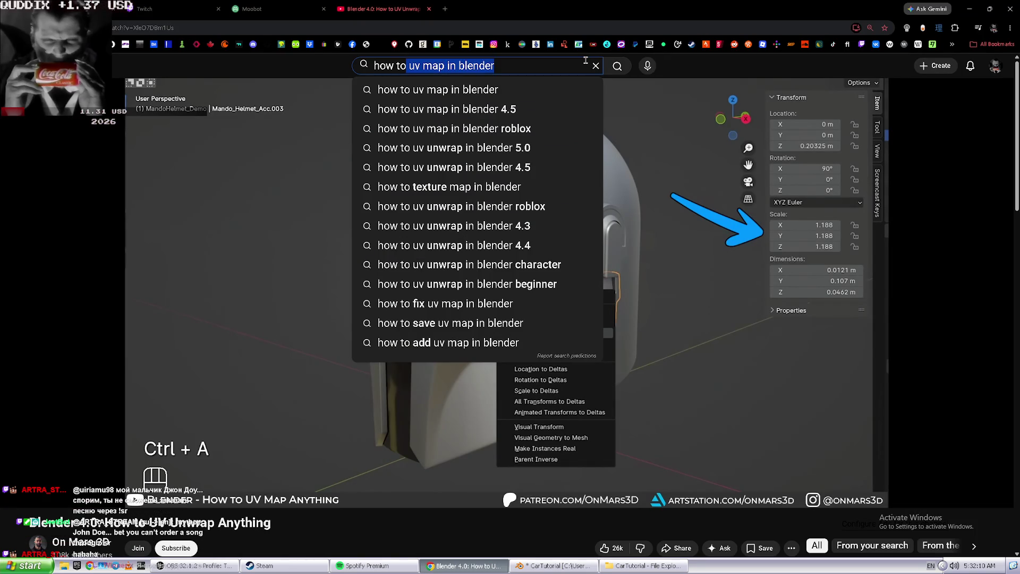
pyautogui.press('BackSpace')
pyautogui.hotkey('alt', 'Tab')
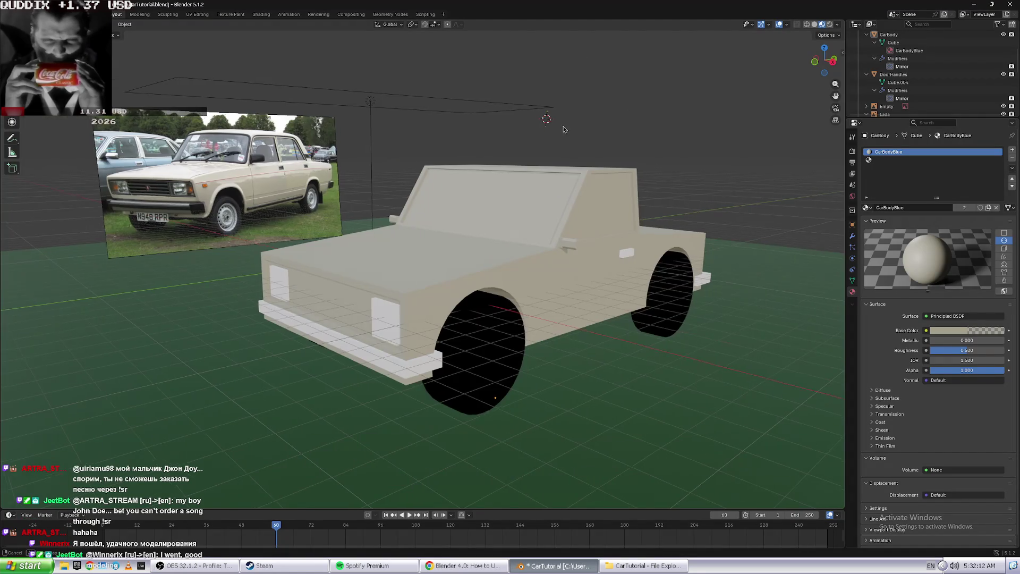
pyautogui.moveTo(565, 129)
pyautogui.mouseDown(button='middle')
pyautogui.moveTo(564, 186)
pyautogui.moveTo(445, 237)
pyautogui.mouseUp(button='middle')
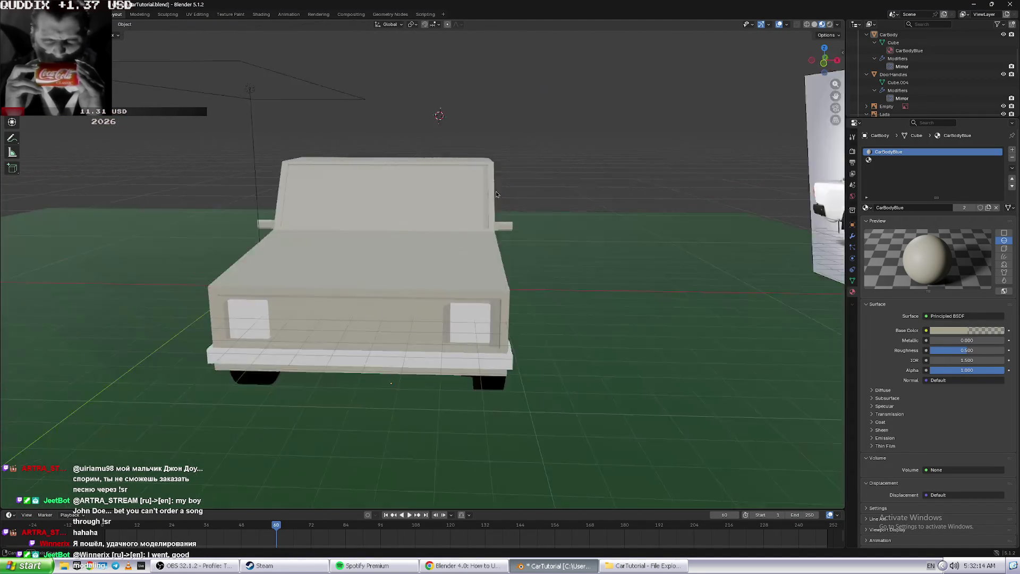
pyautogui.hotkey('alt', 'Tab')
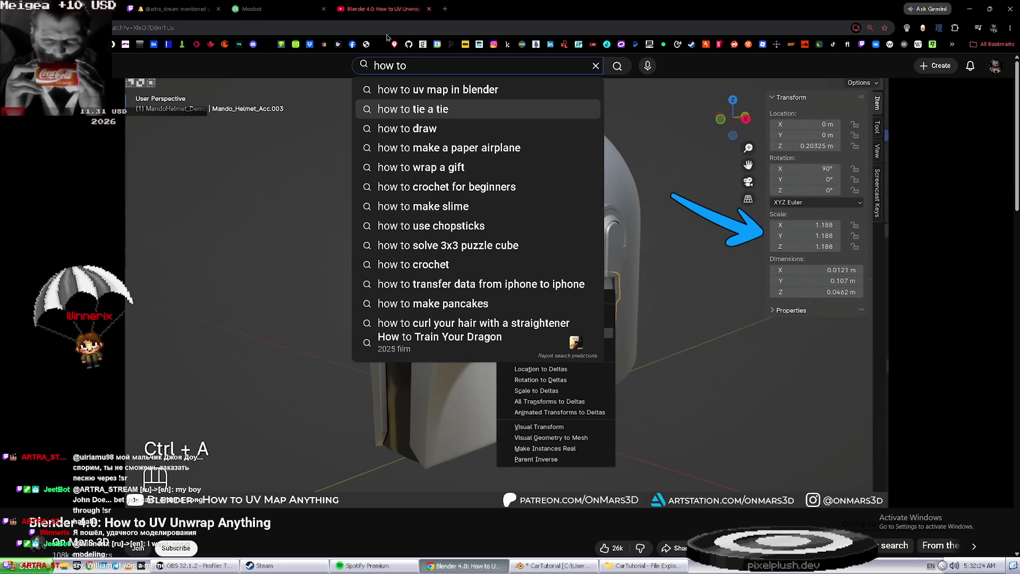
# - Search 'how to add textures in blender' and open the beginner colour and basic textures tutorial
pyautogui.write(' add text')
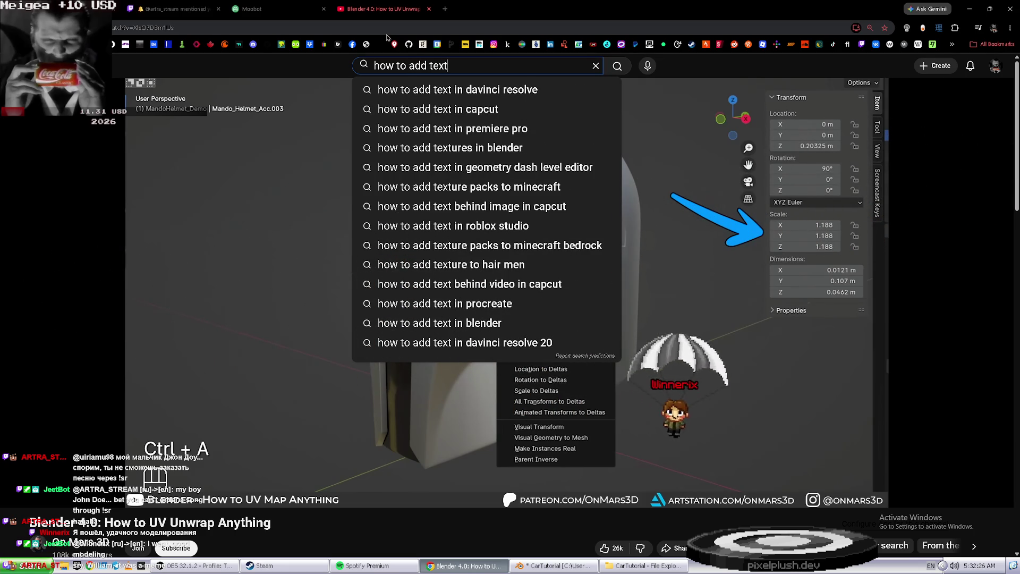
pyautogui.write('ure')
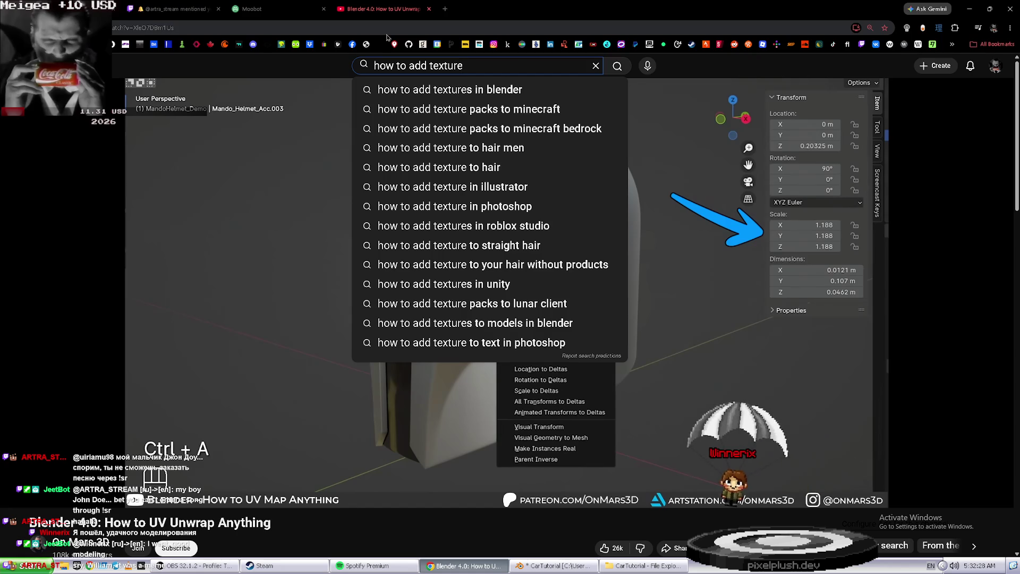
pyautogui.press('Down')
pyautogui.press('Return')
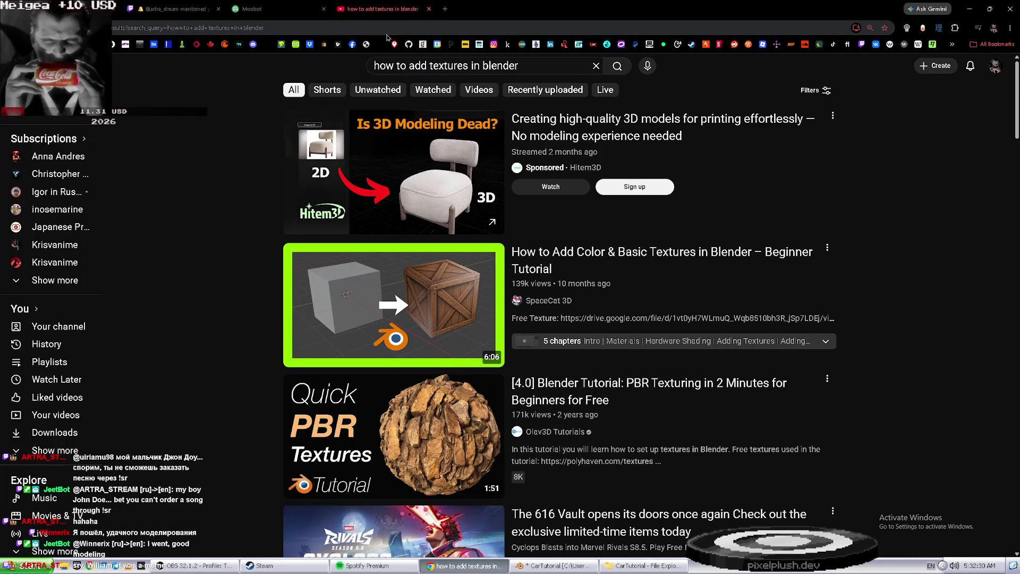
pyautogui.click(566, 259)
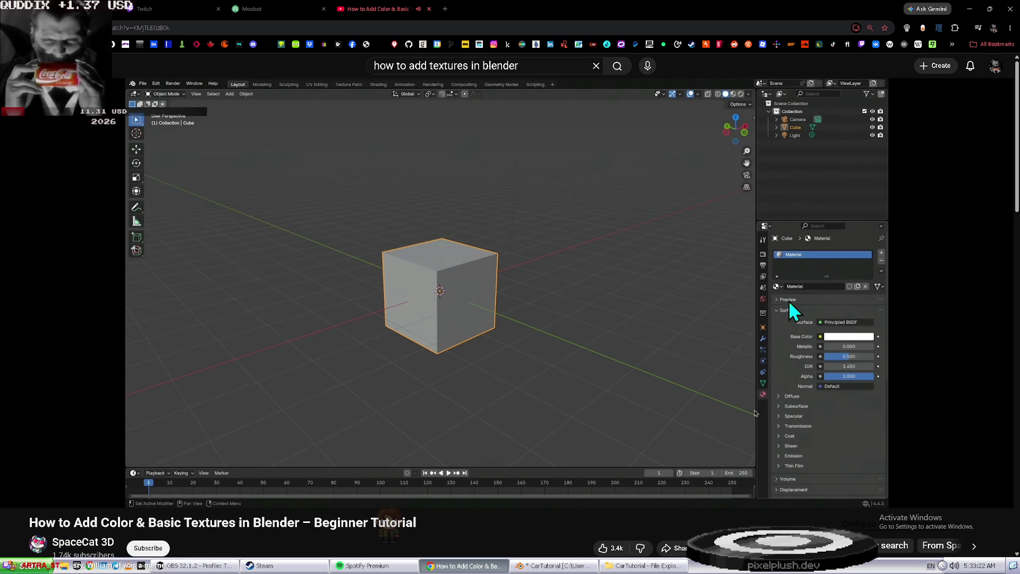
# - Select the material slot and open the CarBodyBlue material name for editing in Material Properties
pyautogui.hotkey('alt', 'Tab')
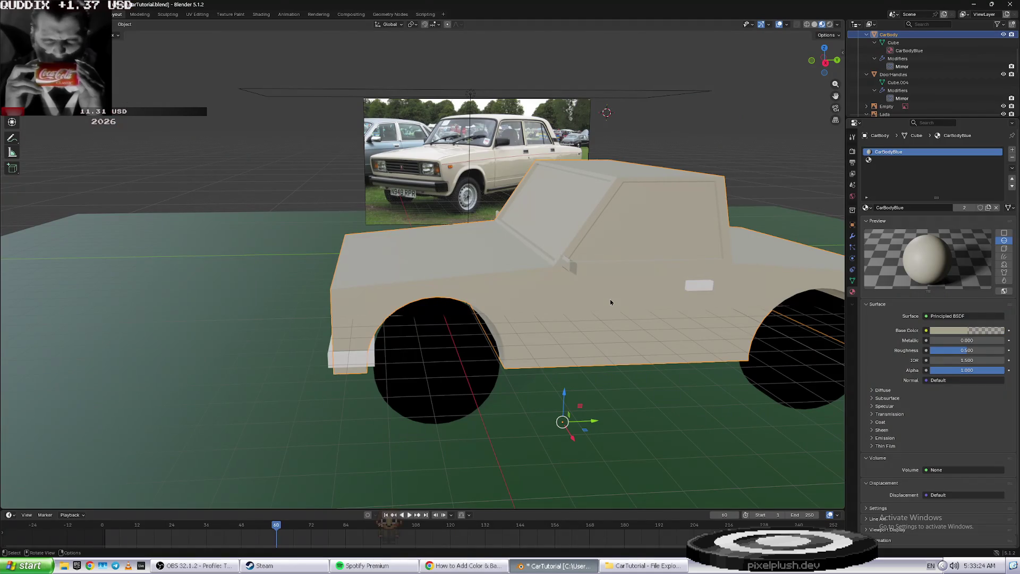
pyautogui.hotkey('alt', 'Tab')
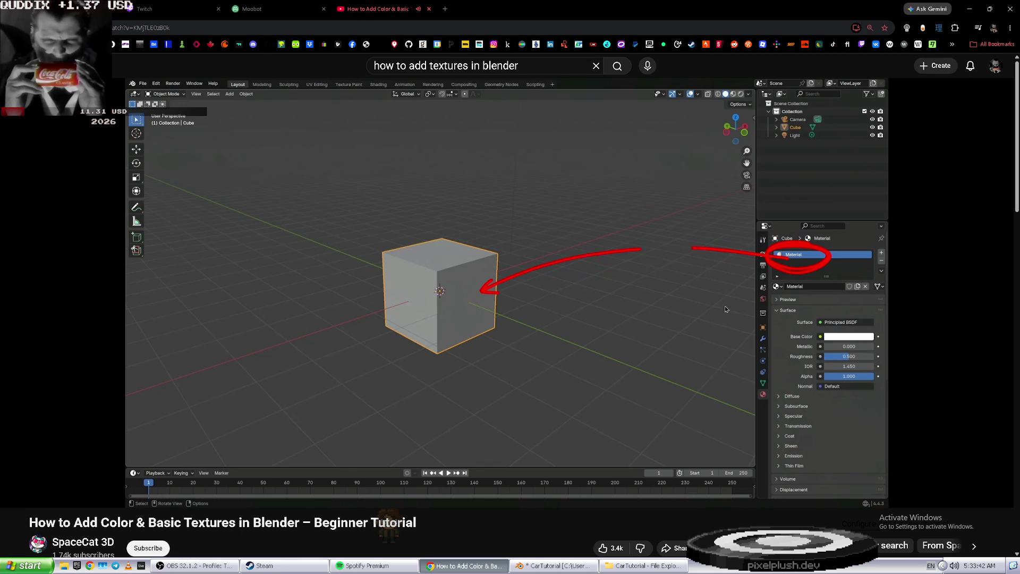
pyautogui.hotkey('alt', 'Tab')
pyautogui.click(907, 161)
pyautogui.doubleClick(898, 152)
pyautogui.click(887, 205)
pyautogui.click(887, 206)
pyautogui.click(863, 207)
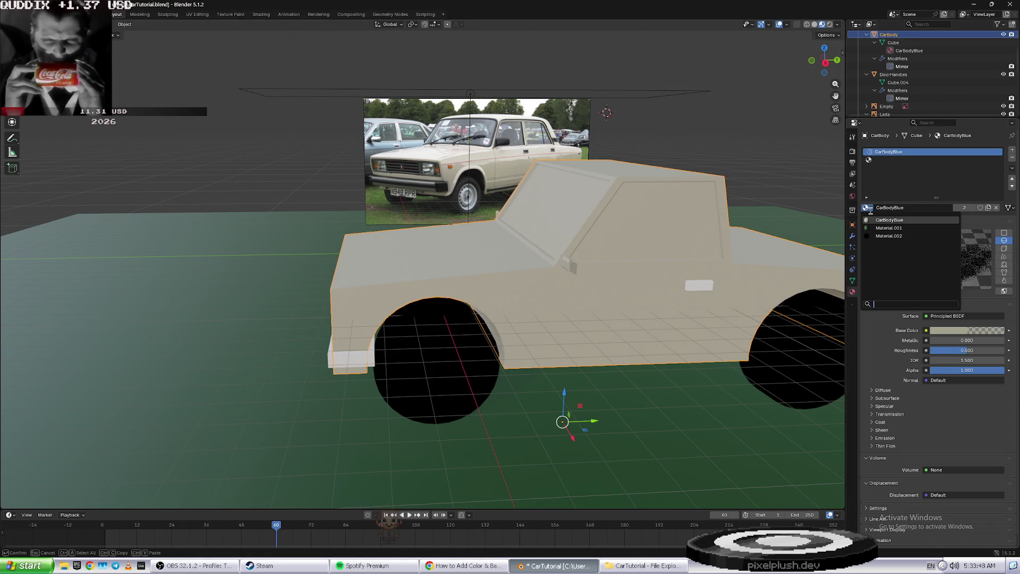
pyautogui.hotkey('alt', 'Tab')
pyautogui.hotkey('alt', 'Tab')
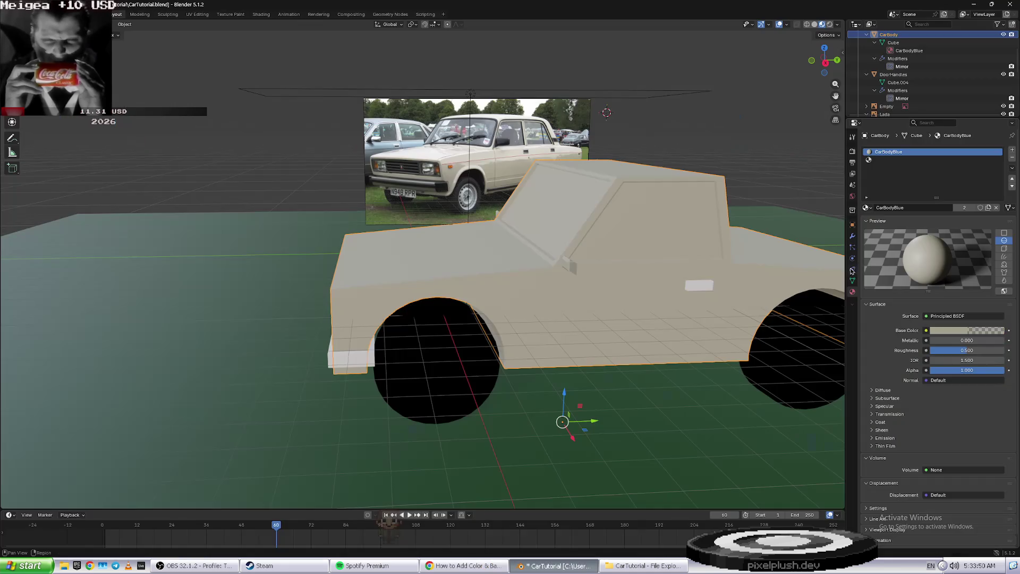
pyautogui.hotkey('alt', 'Tab')
pyautogui.hotkey('alt', 'Tab')
# - Rename the material from CarBodyBlue to CarBody, then return to the textures tutorial tab
pyautogui.doubleClick(881, 152)
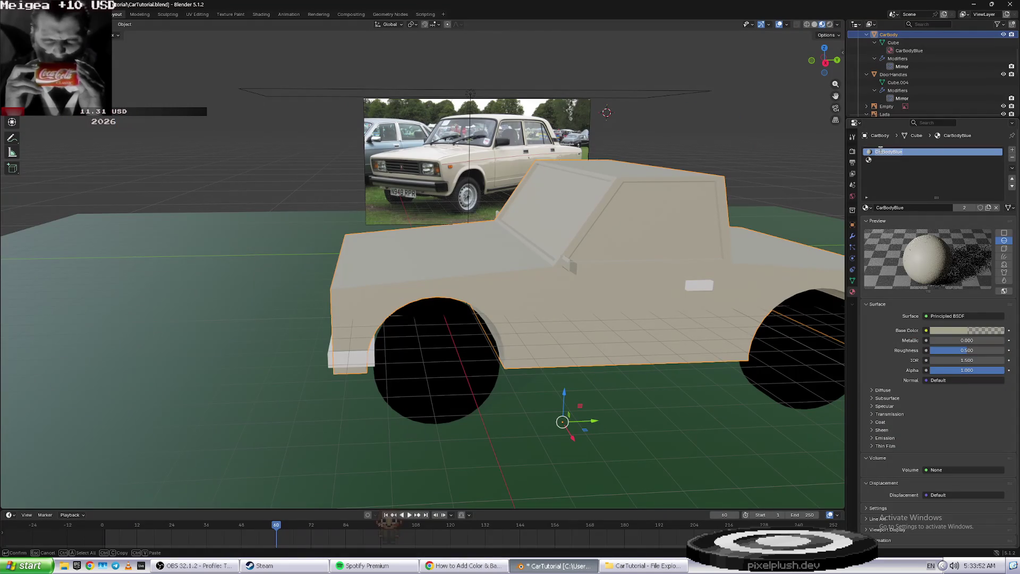
pyautogui.press('Return')
pyautogui.click(905, 208)
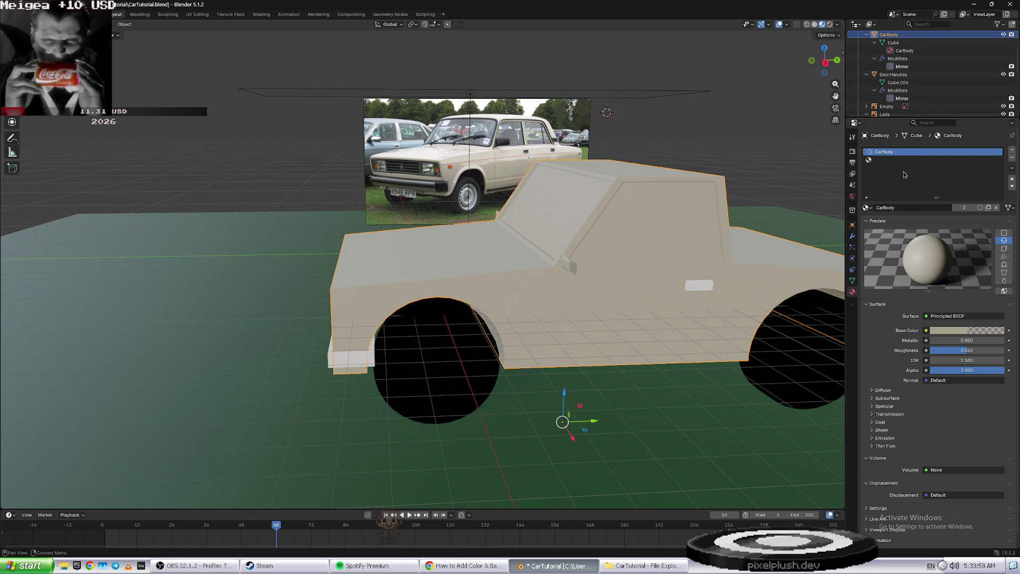
pyautogui.hotkey('alt', 'Tab')
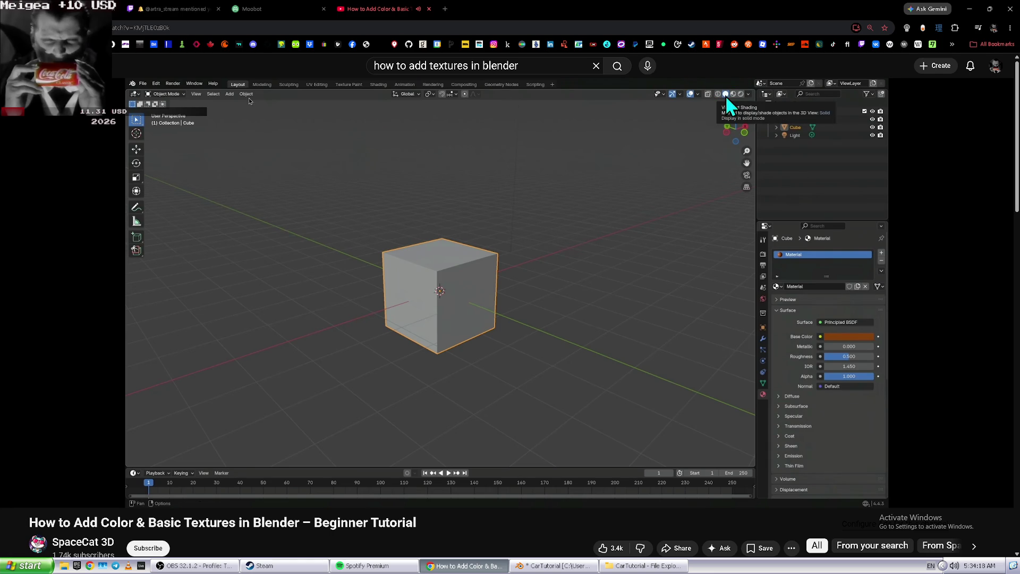
pyautogui.hotkey('ctrl', '1')
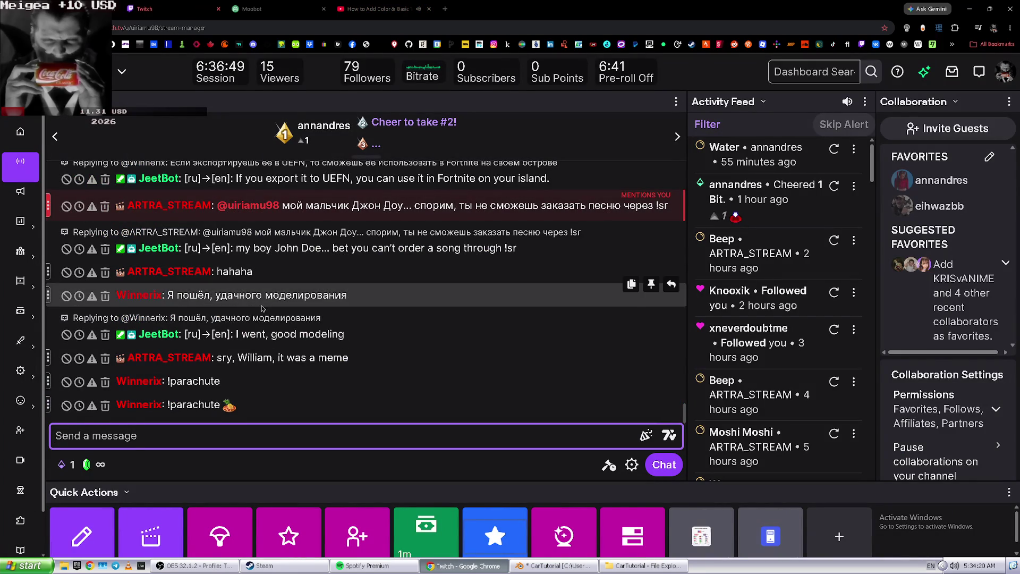
pyautogui.hotkey('ctrl', '3')
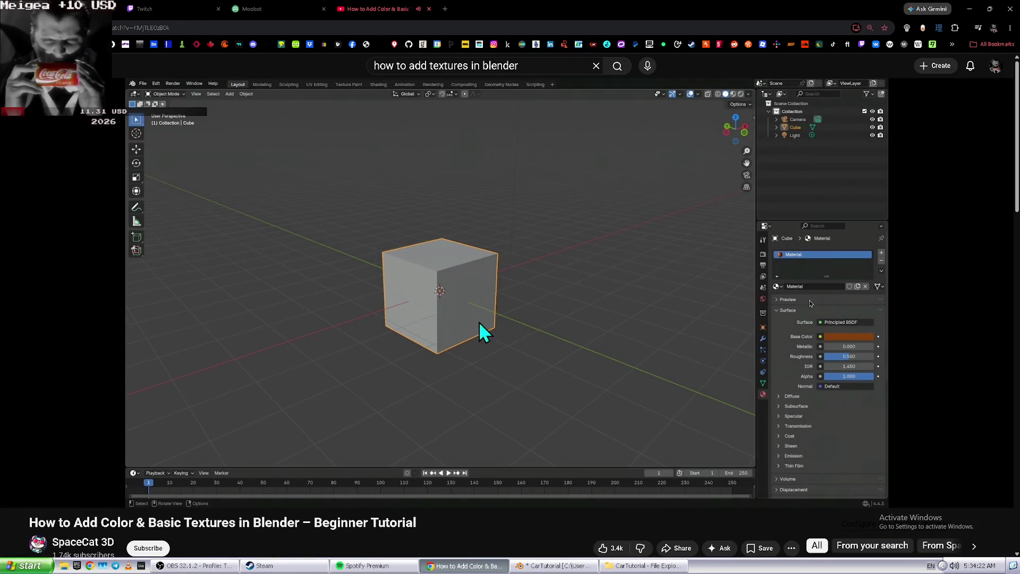
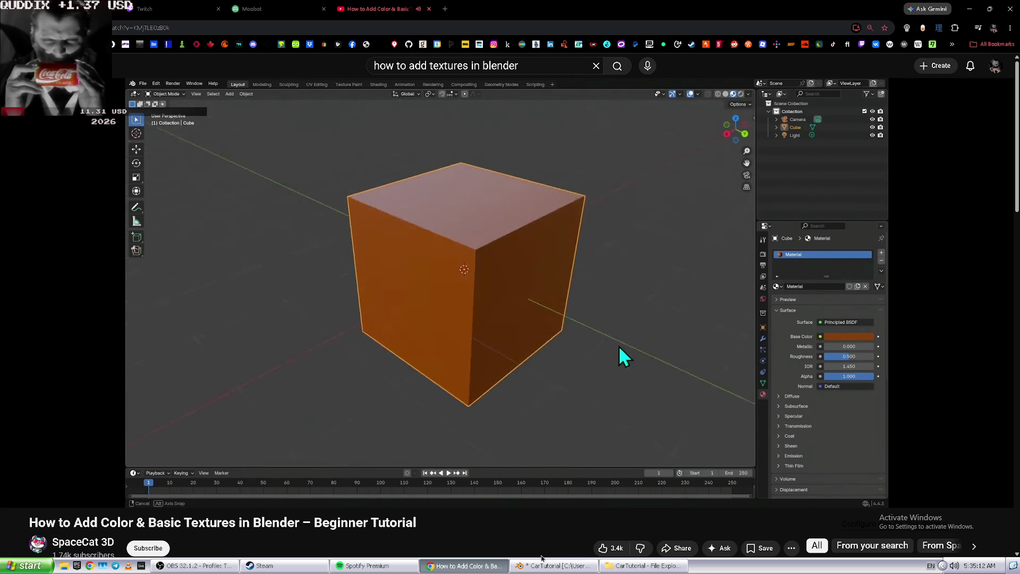
# - Skip the YouTube texturing tutorial ahead five seconds, then return to the Blender car project
pyautogui.click(569, 566)
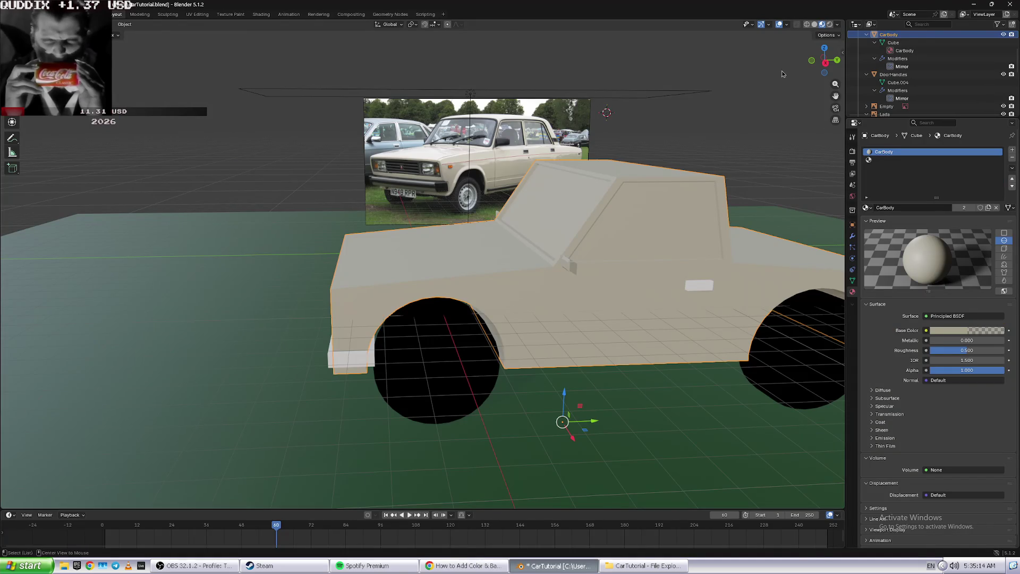
pyautogui.hotkey('alt', 'Tab')
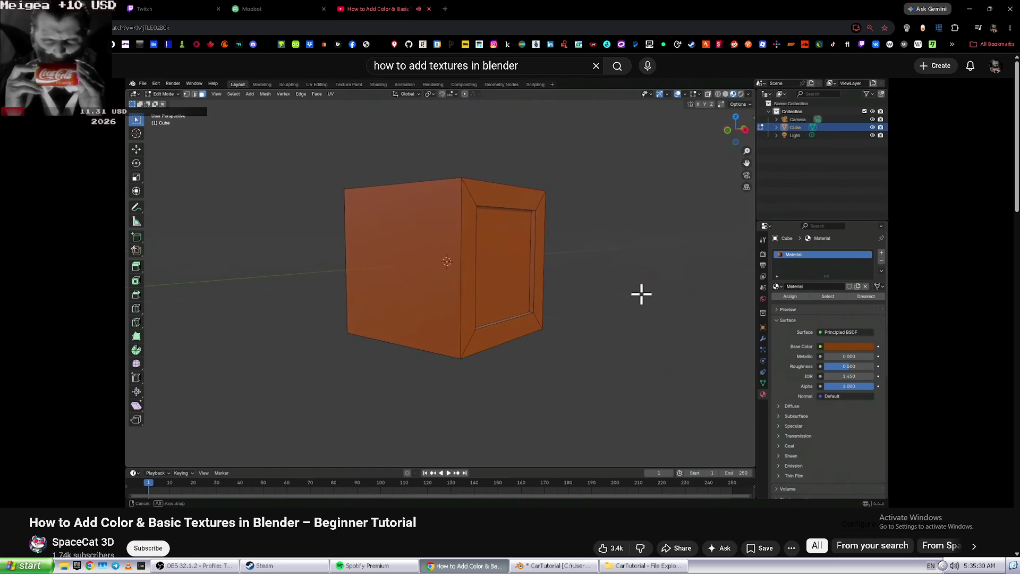
pyautogui.press('Right')
pyautogui.press('Right')
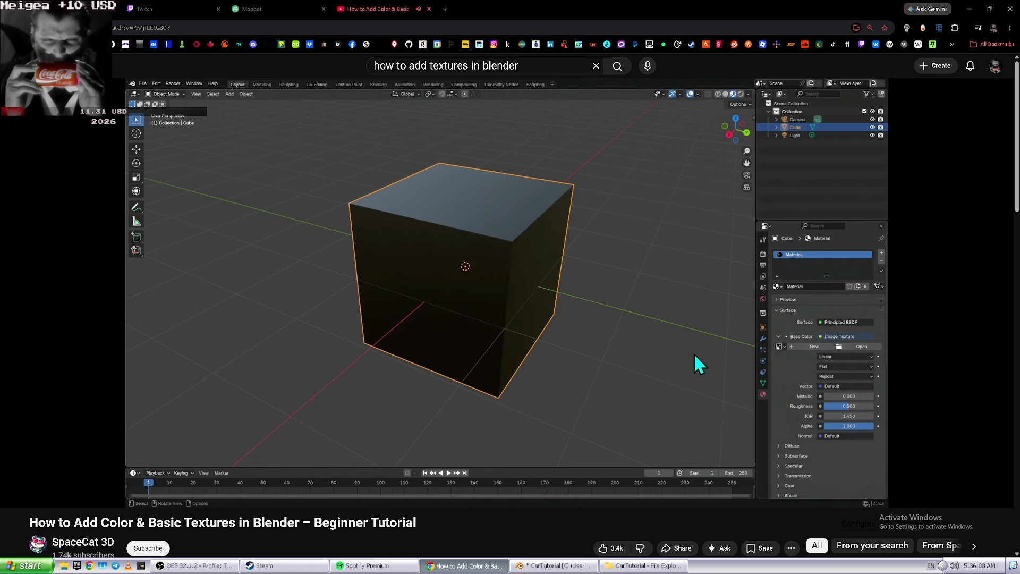
pyautogui.hotkey('alt', 'Tab')
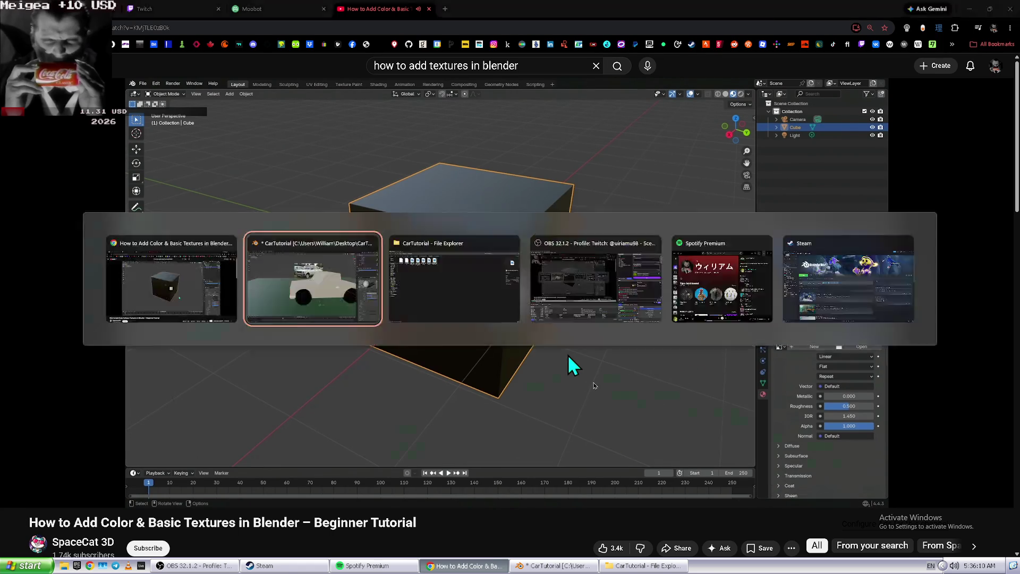
# - Rewind the tutorial a few seconds to review how the base colour gets a texture
pyautogui.click(935, 317)
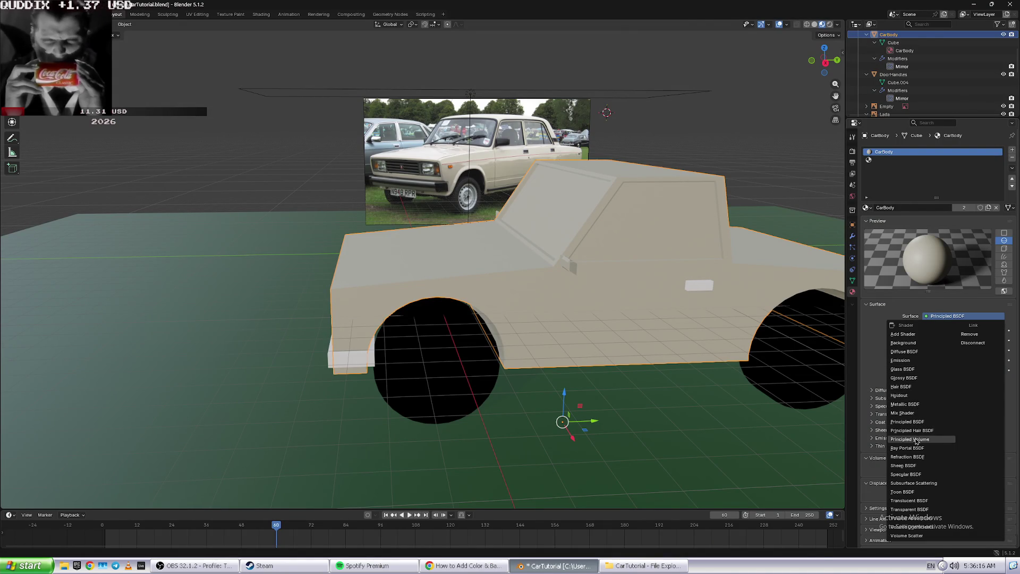
pyautogui.hotkey('alt', 'Tab')
pyautogui.press('Left')
pyautogui.press('space')
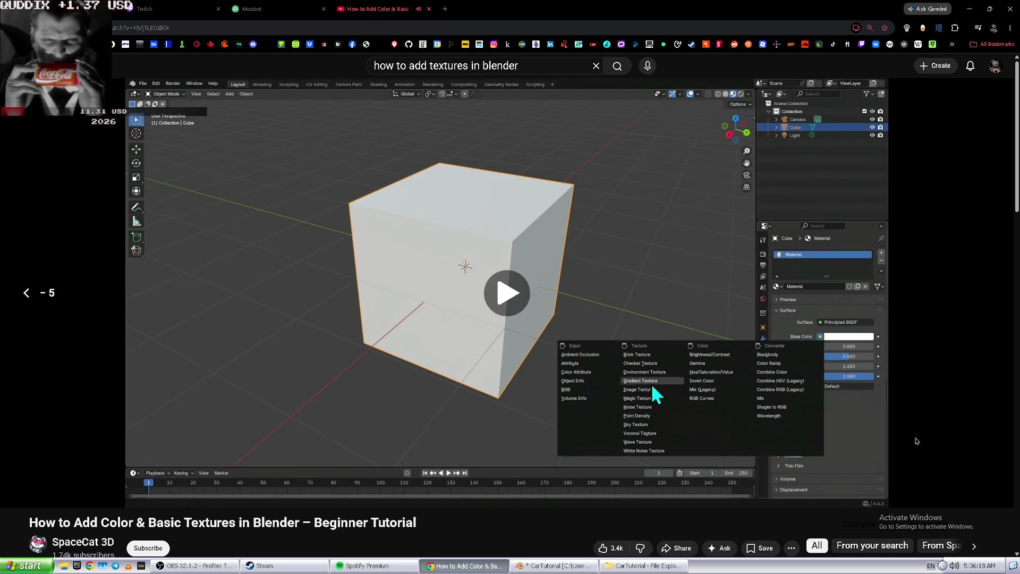
pyautogui.press('Left')
pyautogui.press('Left')
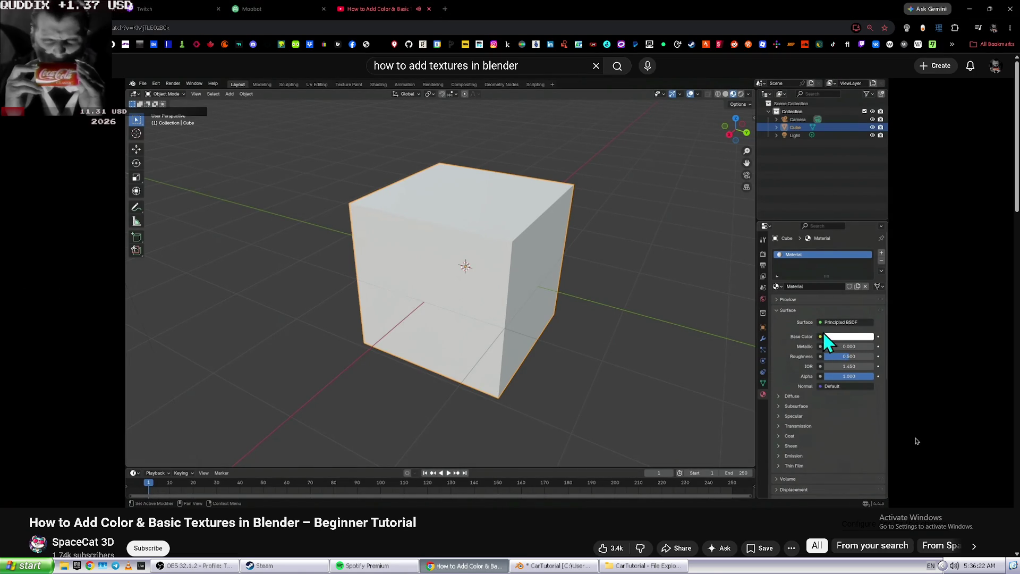
pyautogui.hotkey('alt', 'Tab')
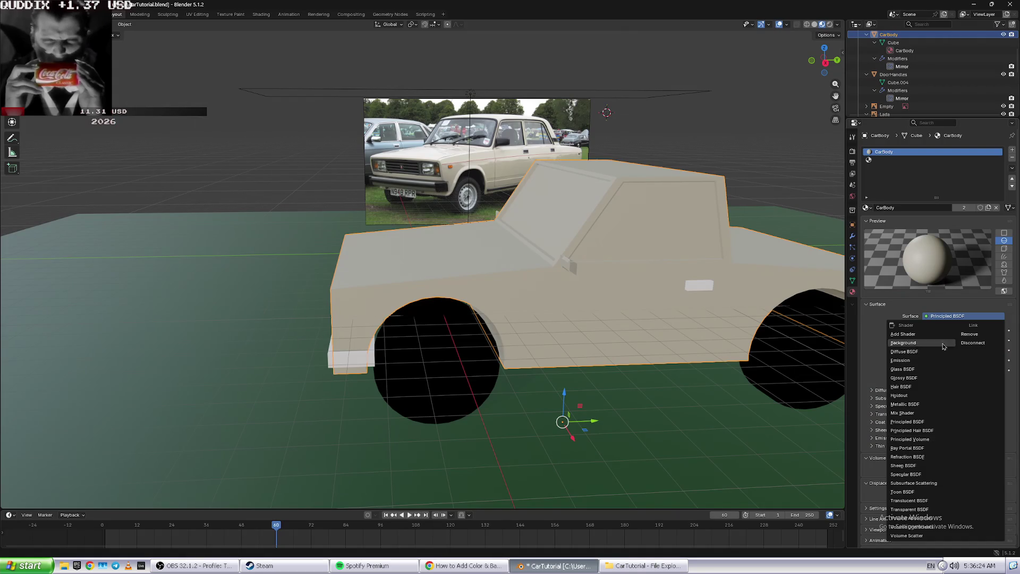
# - Connect an Image Texture to the CarBody material's Base Color, keeping Principled BSDF
pyautogui.click(913, 309)
pyautogui.click(927, 331)
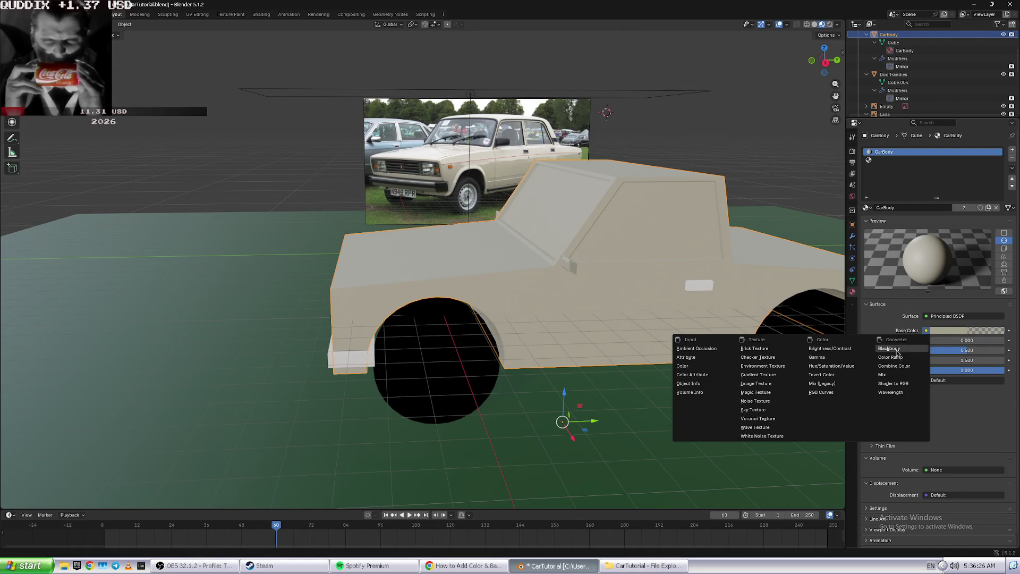
pyautogui.click(786, 386)
# - Resume the tutorial and move the shrunken Chrome window to the left side of the screen
pyautogui.hotkey('alt', 'Tab')
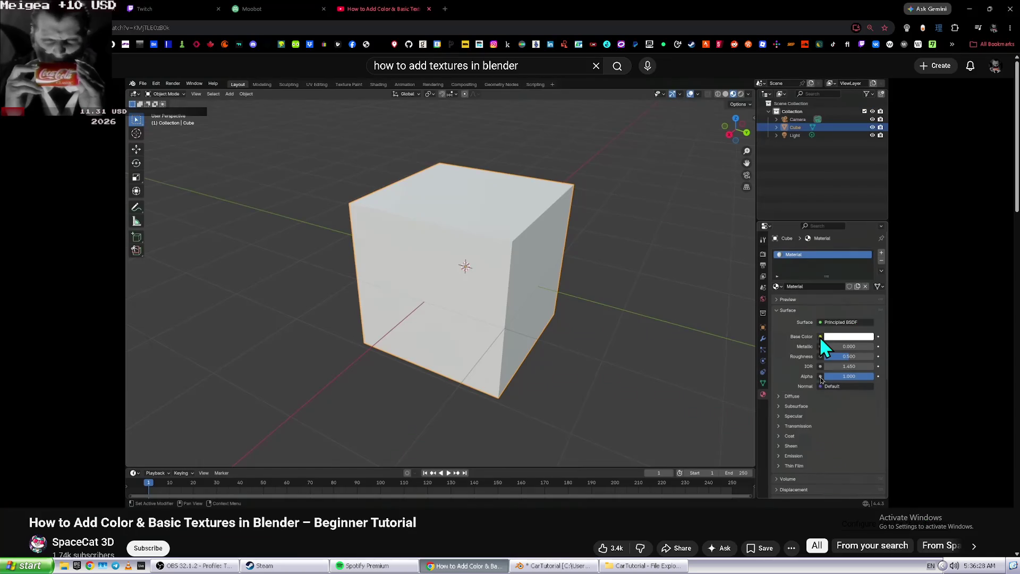
pyautogui.press('space')
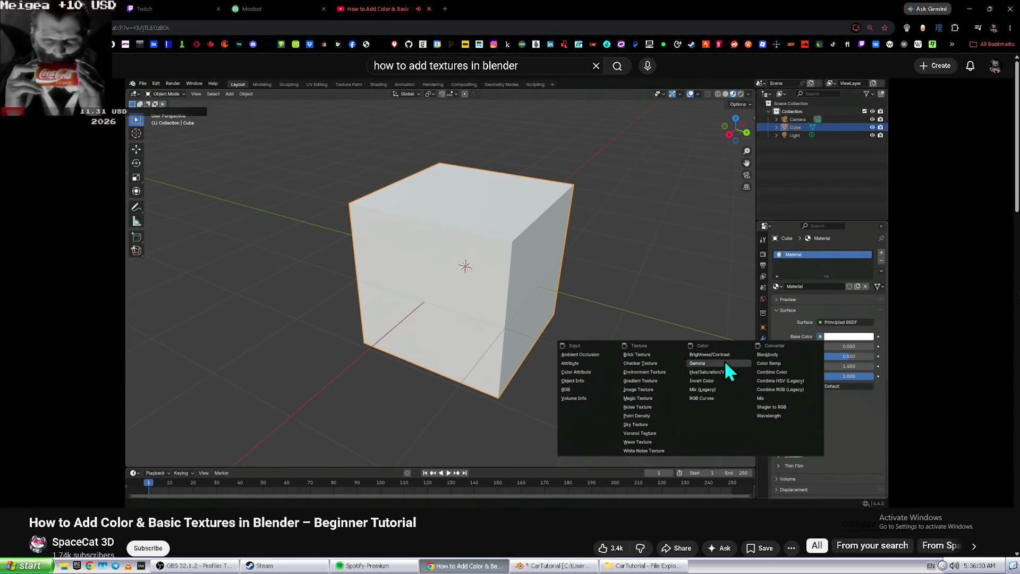
pyautogui.scroll(-8, 602, 257)
pyautogui.scroll(10, 602, 256)
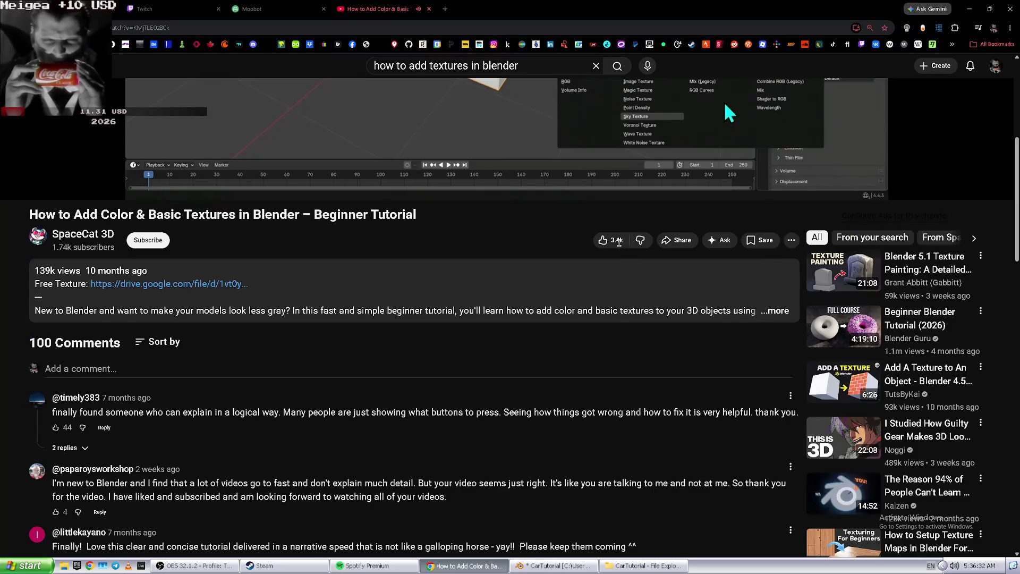
pyautogui.click(983, 8)
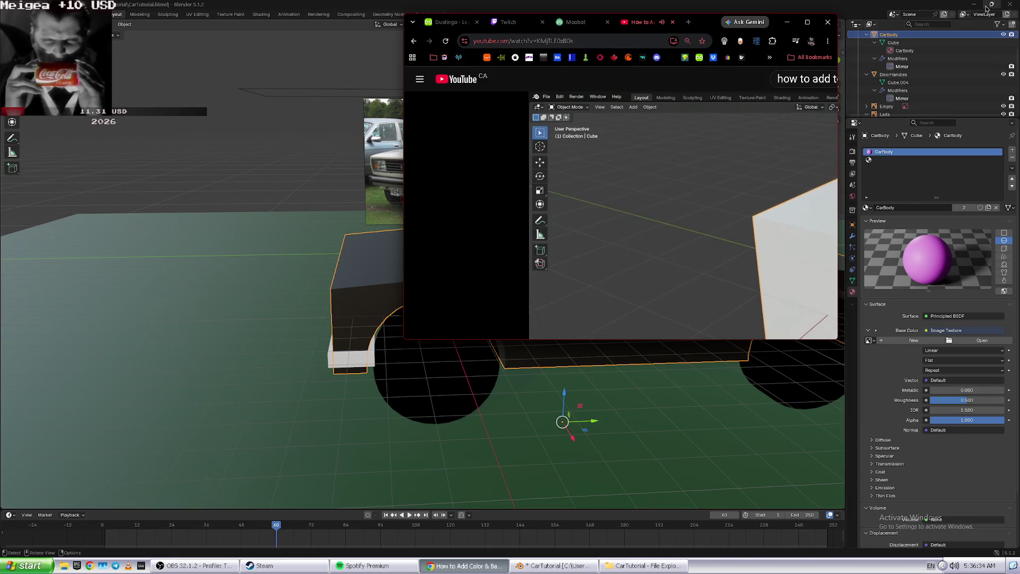
pyautogui.moveTo(714, 27); pyautogui.dragTo(376, 35)
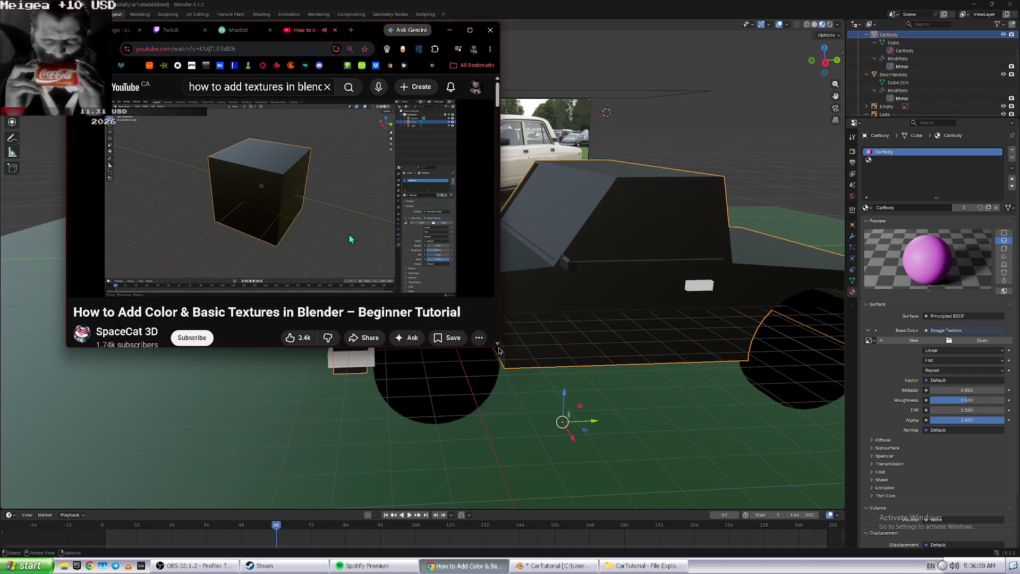
pyautogui.click(498, 345)
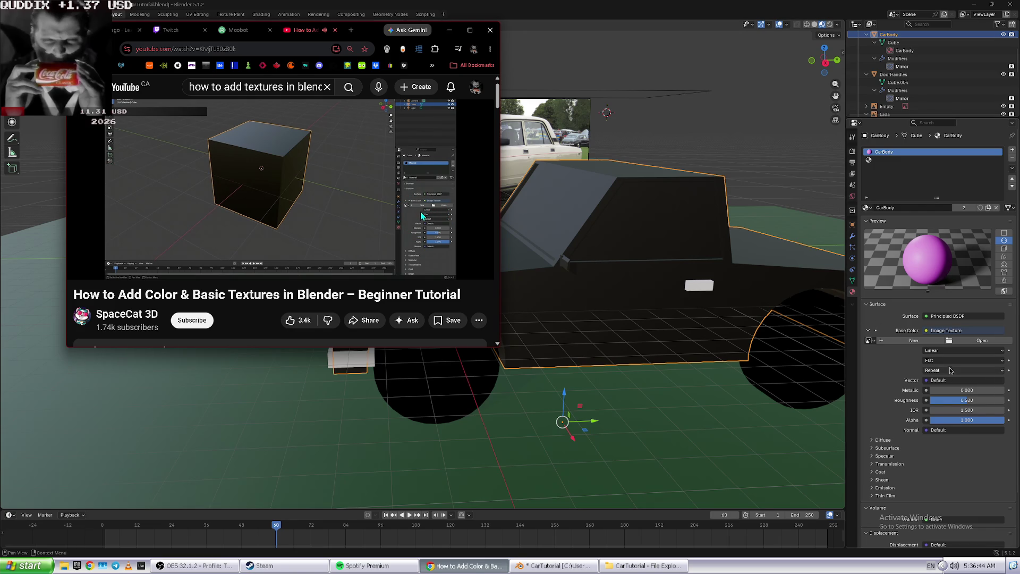
pyautogui.click(967, 341)
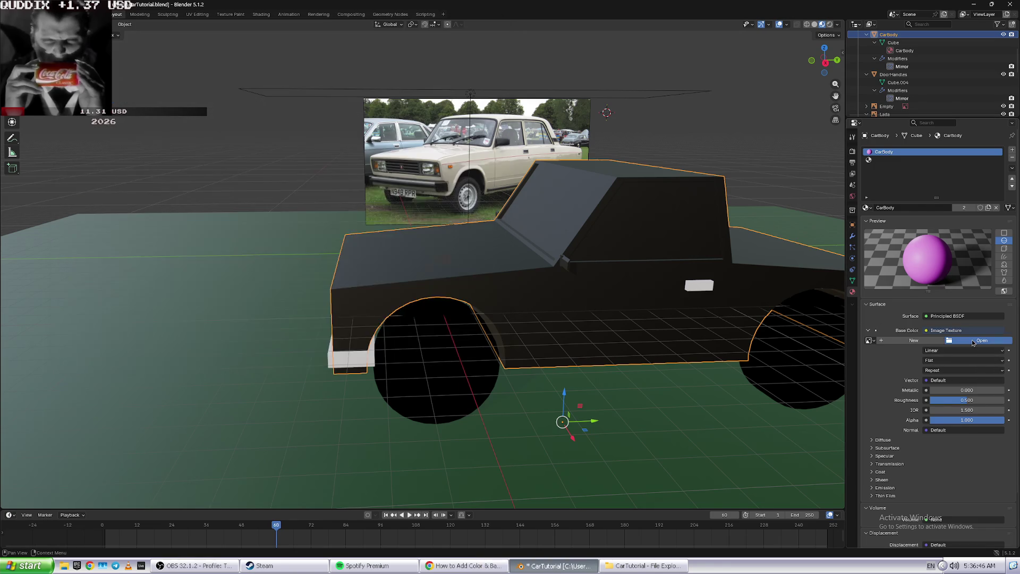
pyautogui.doubleClick(213, 235)
pyautogui.hotkey('alt', 'Tab')
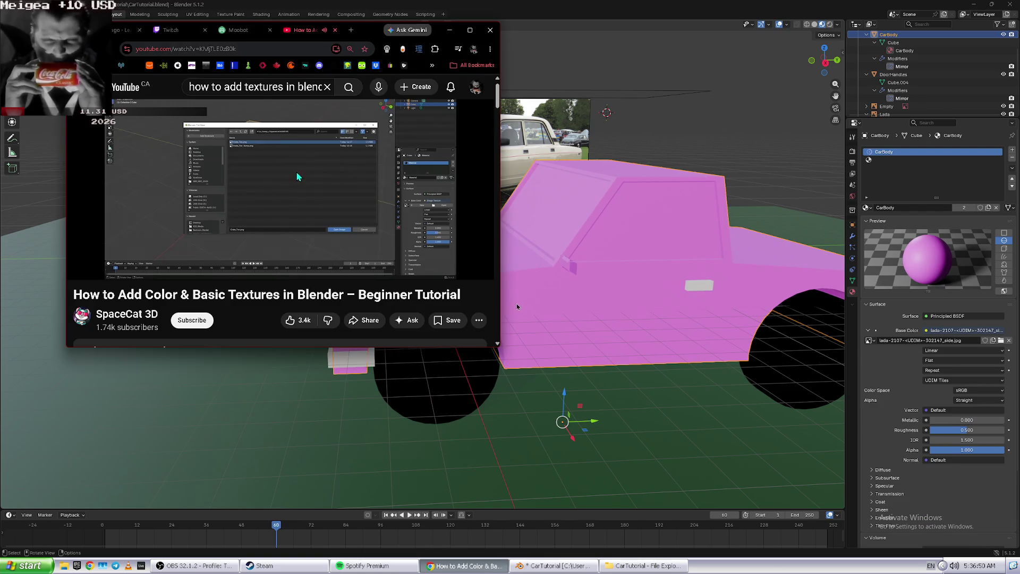
pyautogui.click(272, 242)
pyautogui.click(272, 242)
pyautogui.click(470, 30)
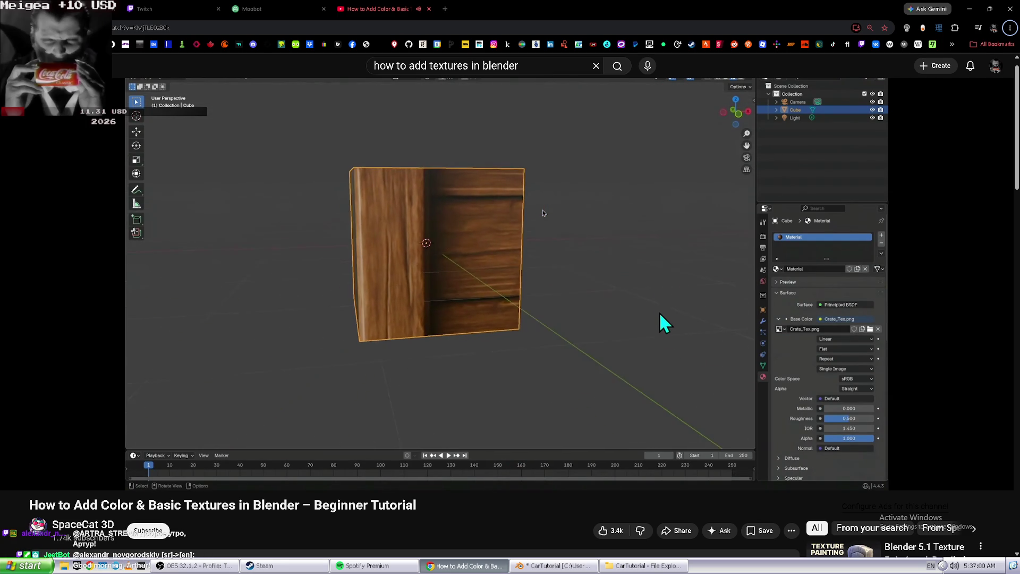
# - Pause the tutorial video and return to Blender
pyautogui.hotkey('alt', 'f')
pyautogui.hotkey('alt', 'Tab')
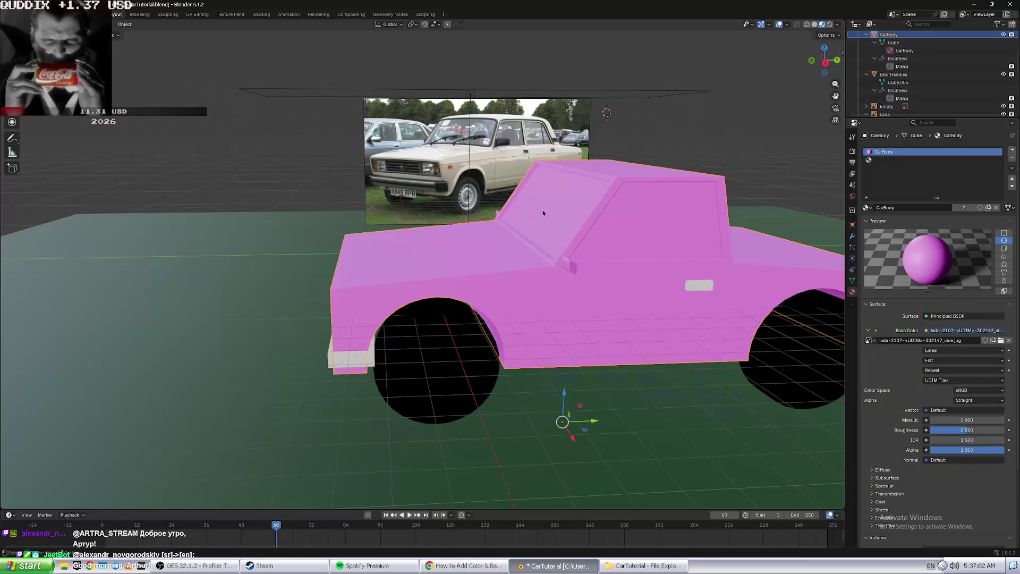
pyautogui.hotkey('alt', 'Tab')
pyautogui.click(553, 300)
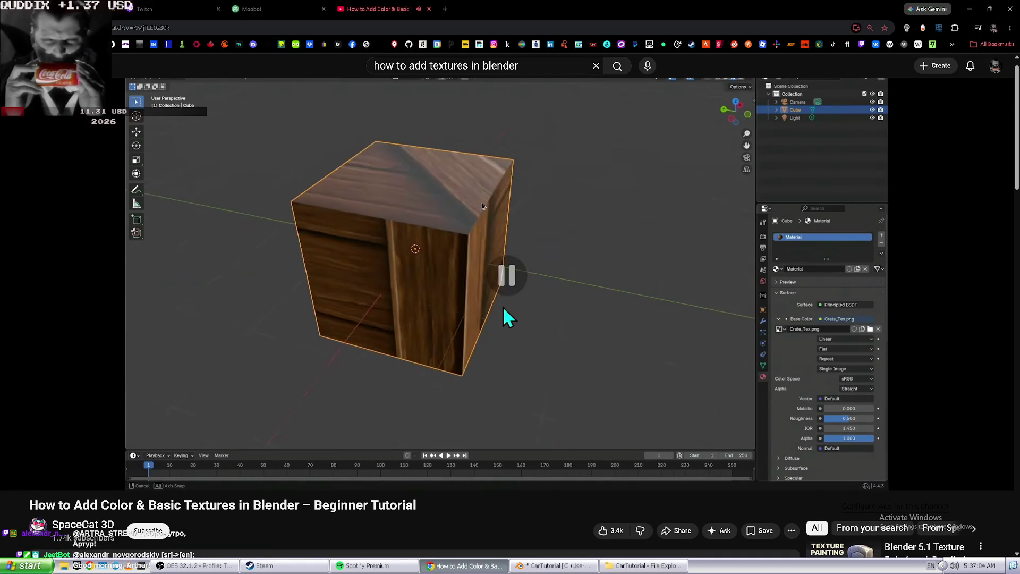
pyautogui.hotkey('alt', 'Tab')
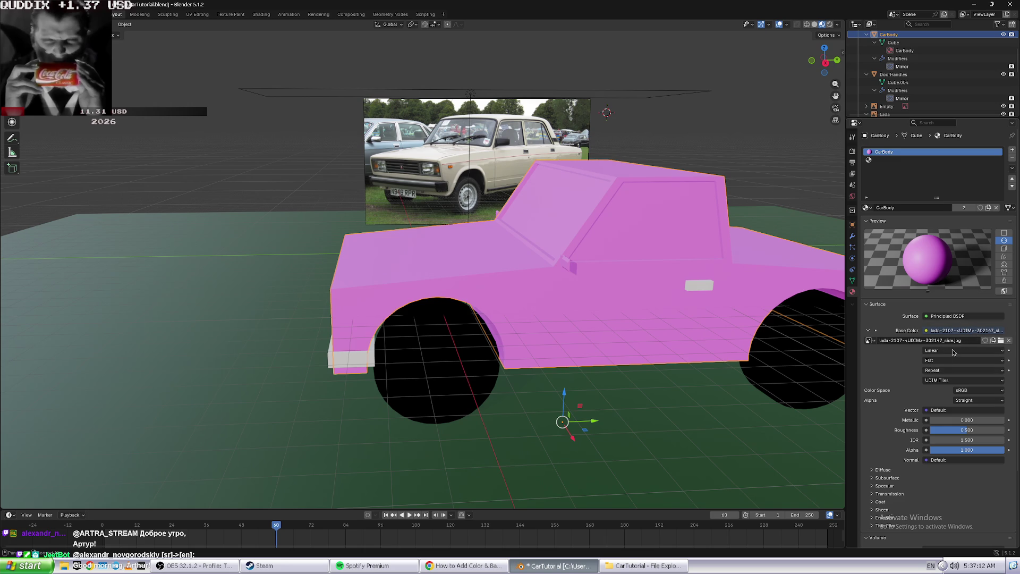
# - Leave the texture's image name unchanged and rewind the tutorial to its file-browser step
pyautogui.click(922, 343)
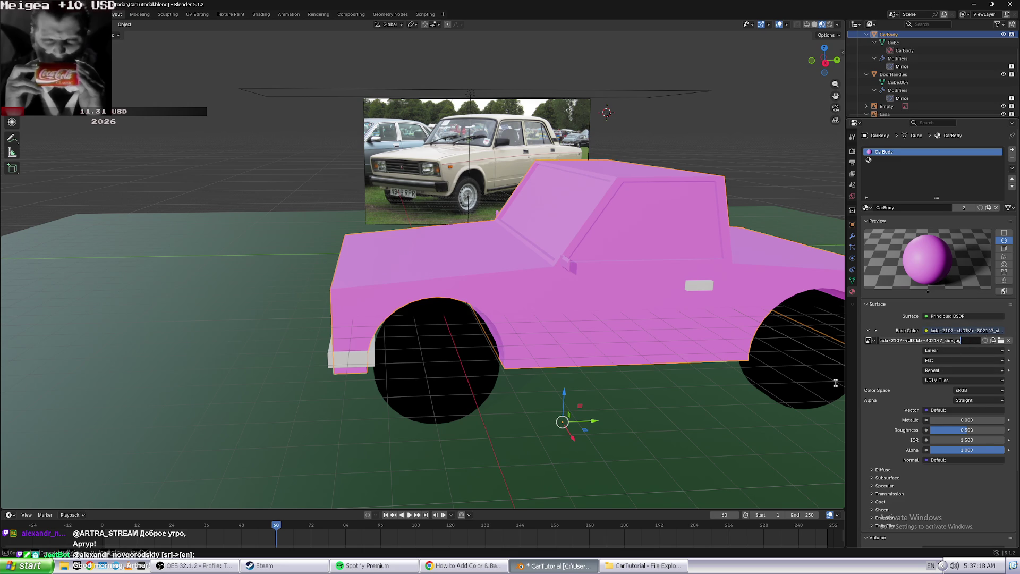
pyautogui.click(933, 270)
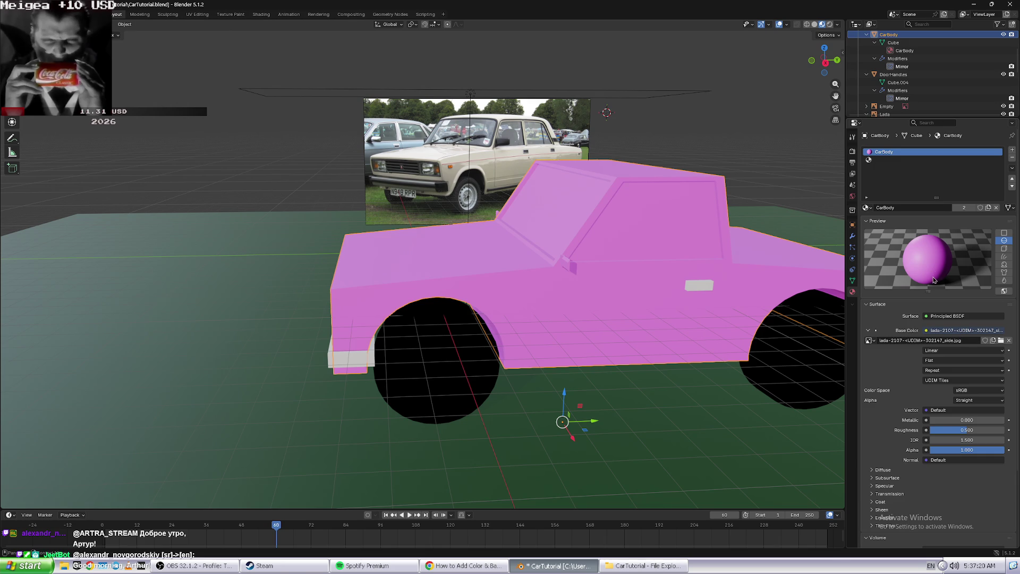
pyautogui.hotkey('alt', 'Tab')
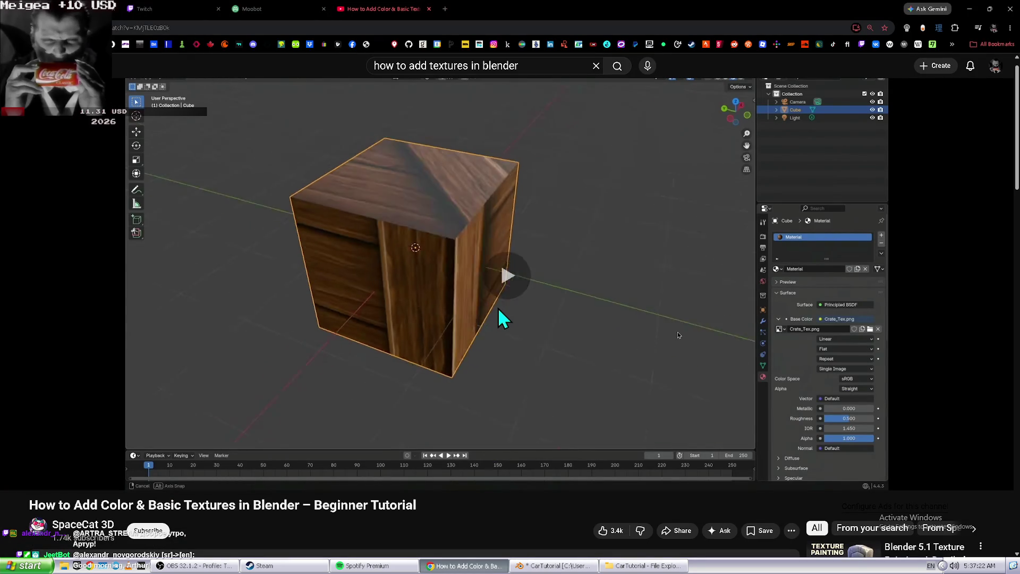
pyautogui.press('Left')
pyautogui.press('Left')
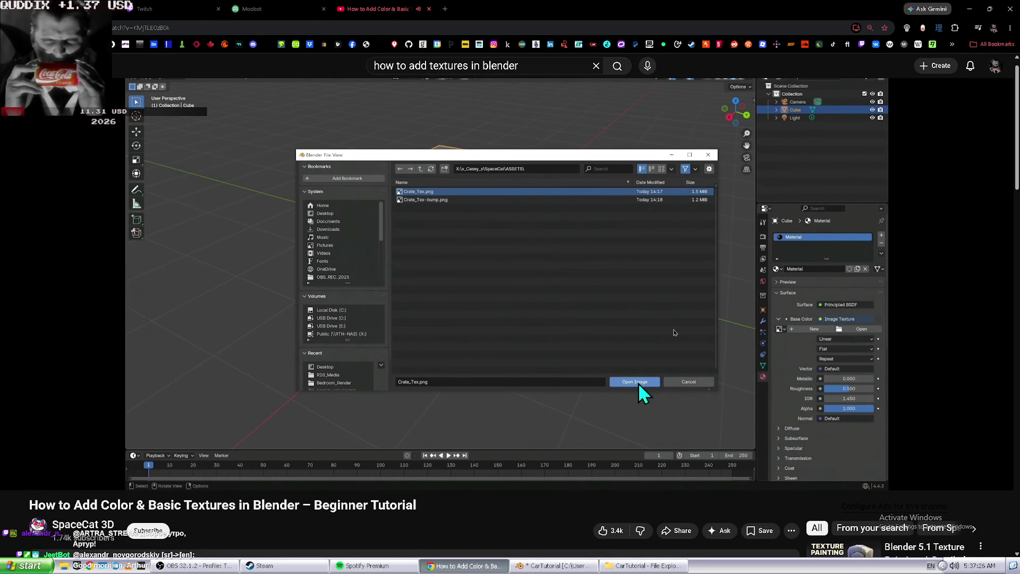
# - Pause the tutorial and search the web for 'jpg to png', opening jpg2png.com
pyautogui.press('k')
pyautogui.hotkey('ctrl', 't')
pyautogui.write('k')
pyautogui.press('BackSpace')
pyautogui.press('BackSpace')
pyautogui.write('jpg to png')
pyautogui.press('Return')
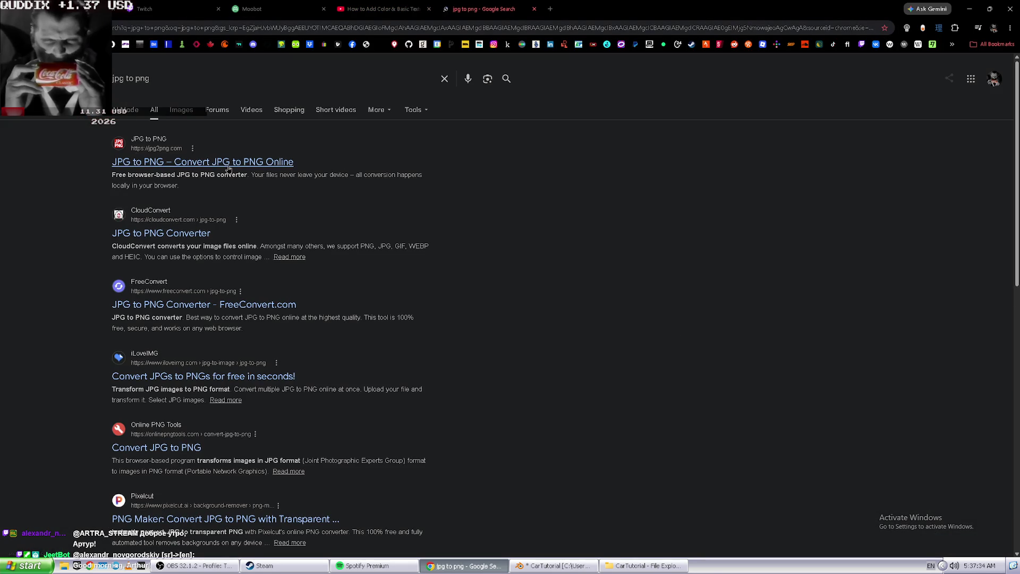
pyautogui.click(228, 167)
# - Upload the Lada side photo from the CarTutorial folder and convert it to PNG
pyautogui.click(442, 397)
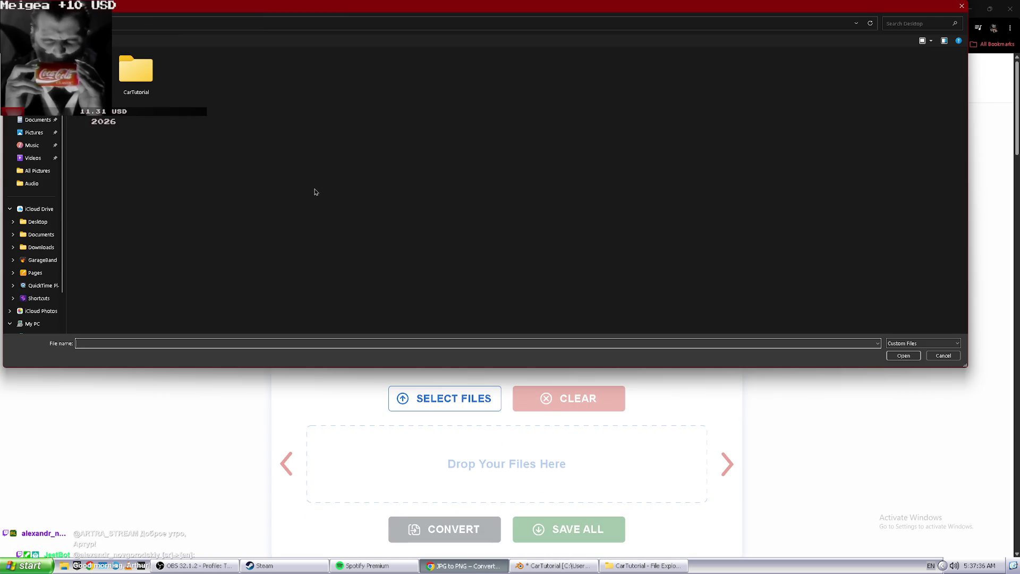
pyautogui.doubleClick(136, 72)
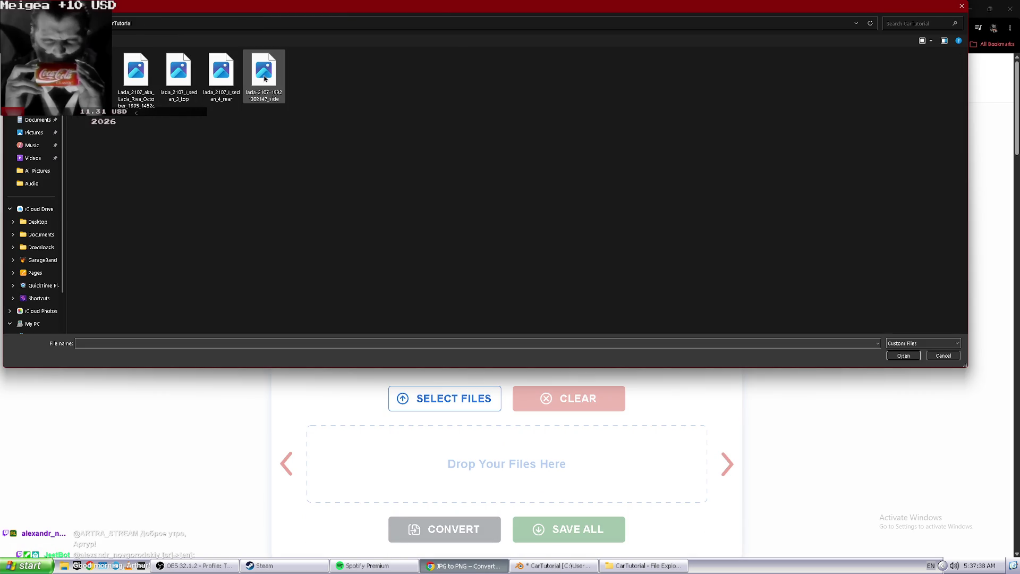
pyautogui.doubleClick(264, 79)
pyautogui.scroll(-3, 468, 426)
pyautogui.click(466, 399)
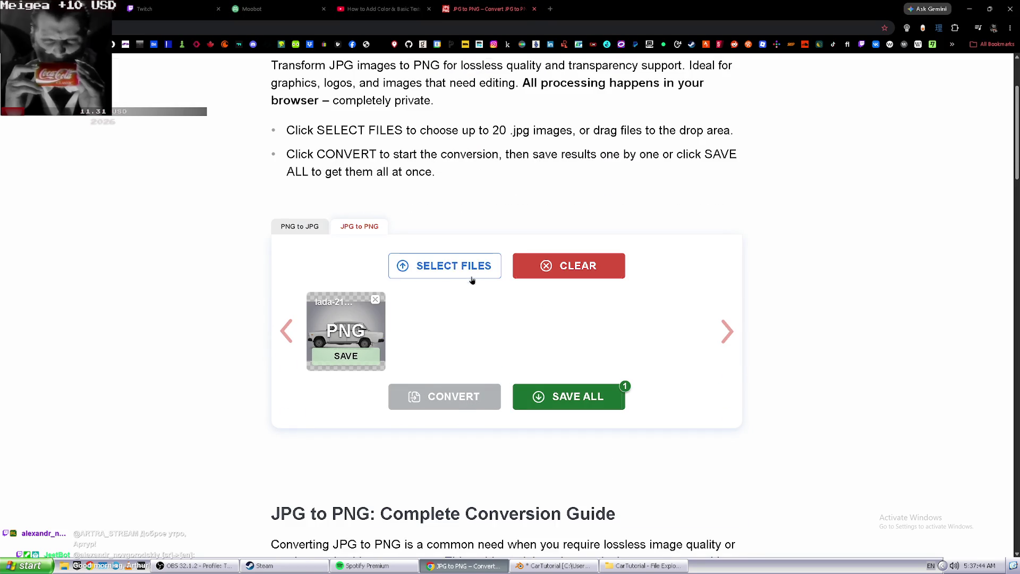
# - Save the converted PNG into the CarTutorial folder and return to Blender
pyautogui.click(337, 355)
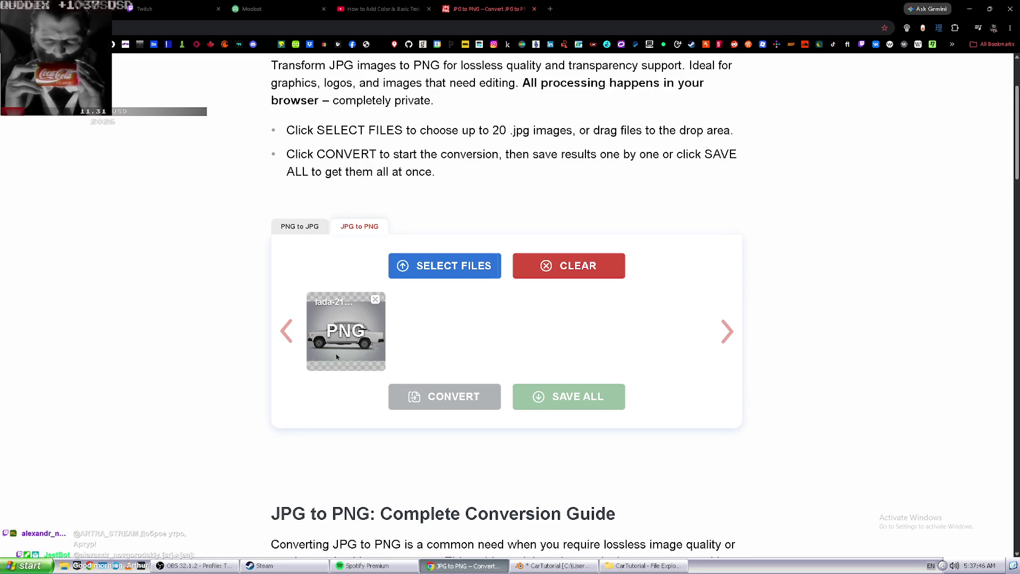
pyautogui.doubleClick(136, 70)
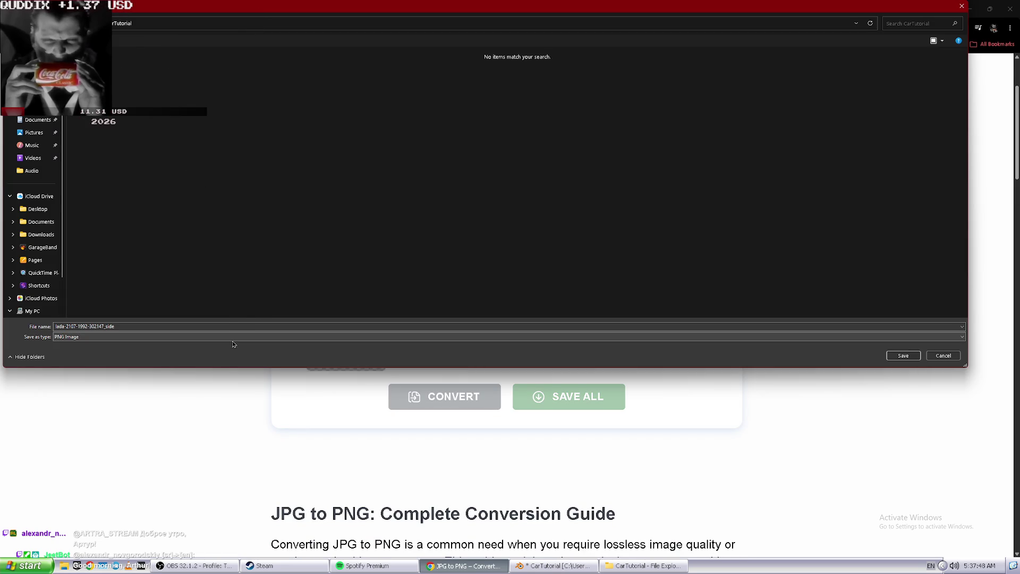
pyautogui.press('Return')
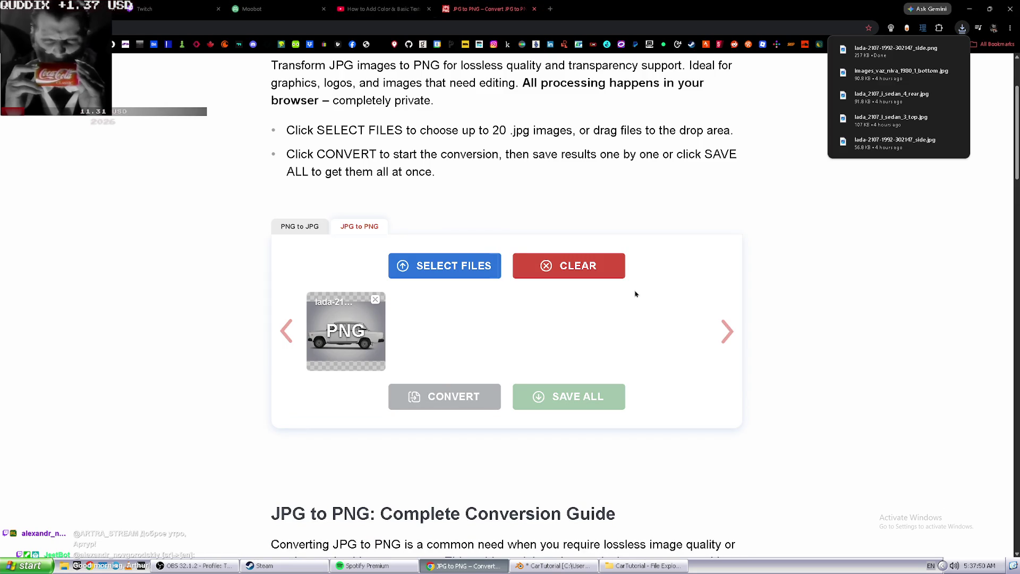
pyautogui.hotkey('ctrl', 'shift', 'Tab')
pyautogui.hotkey('alt', 'Tab')
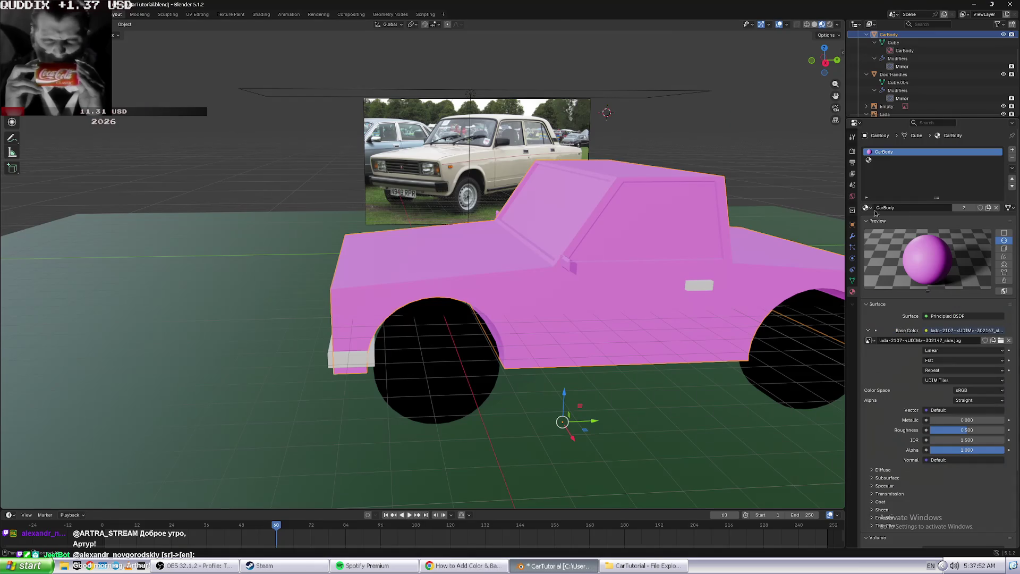
pyautogui.click(956, 340)
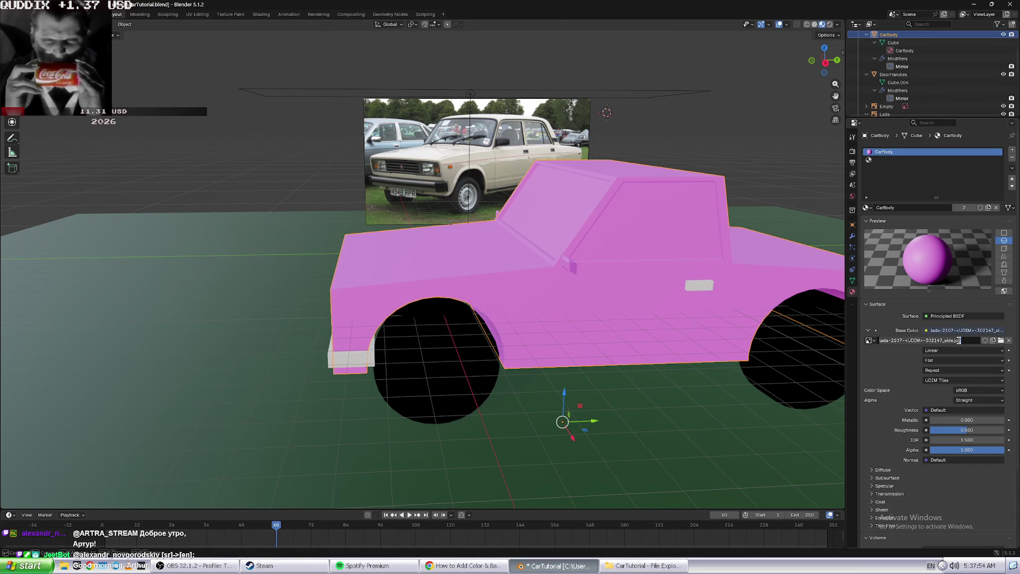
pyautogui.click(960, 340)
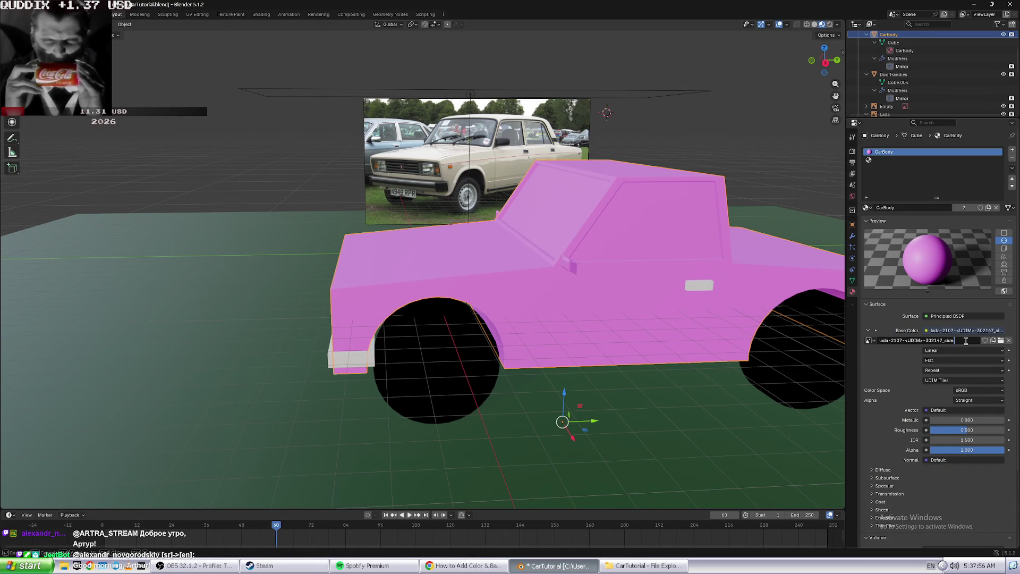
pyautogui.click(1002, 340)
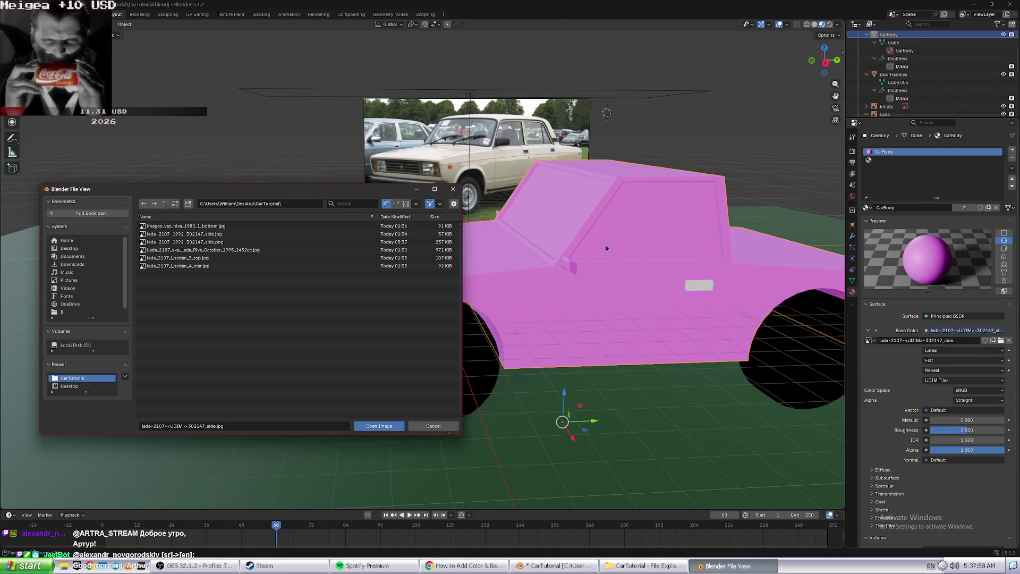
pyautogui.doubleClick(258, 241)
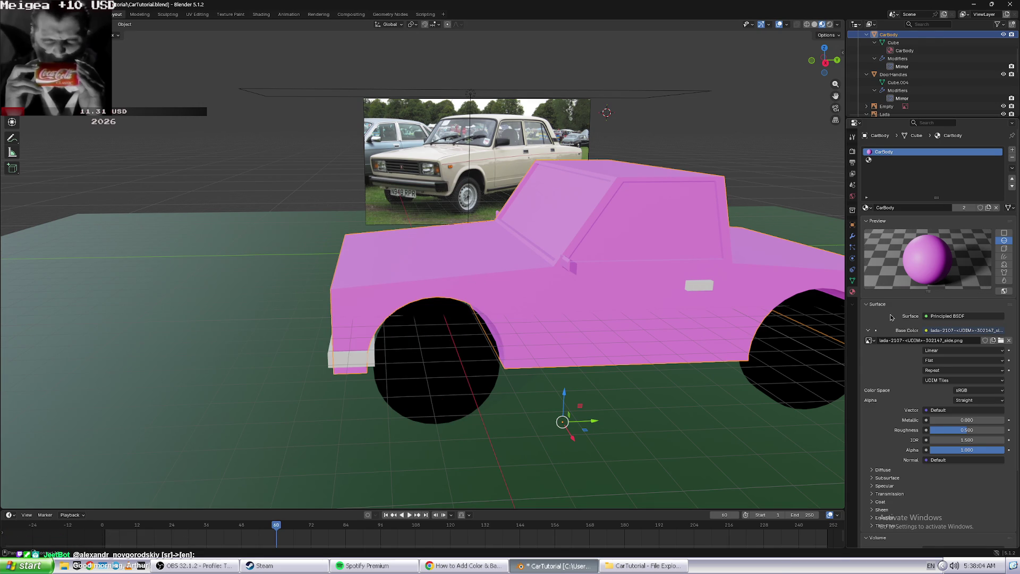
pyautogui.hotkey('alt', 'Tab')
pyautogui.hotkey('alt', 'Tab')
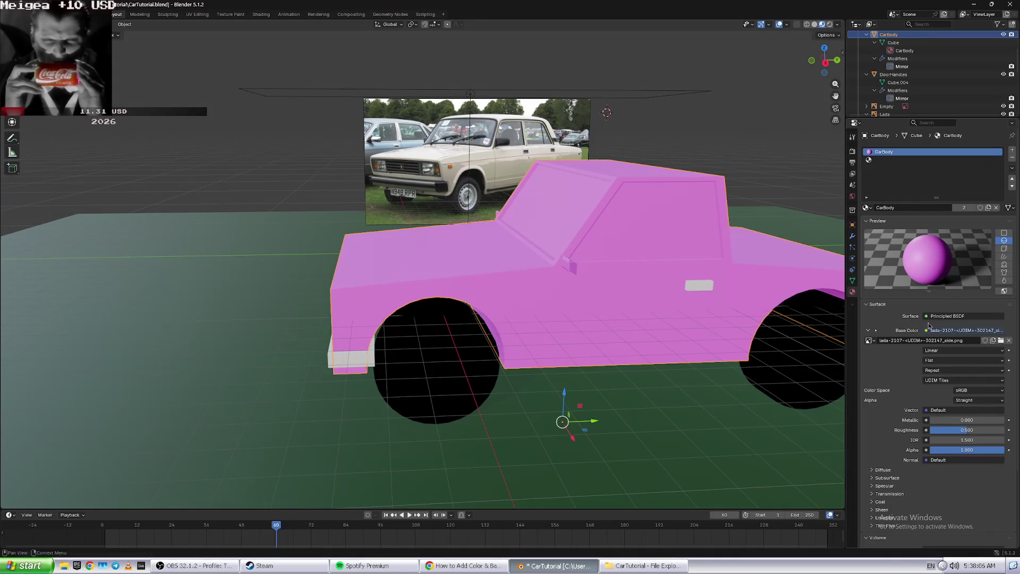
# - Keep an Image Texture driving the Base Color after checking the tutorial
pyautogui.click(946, 333)
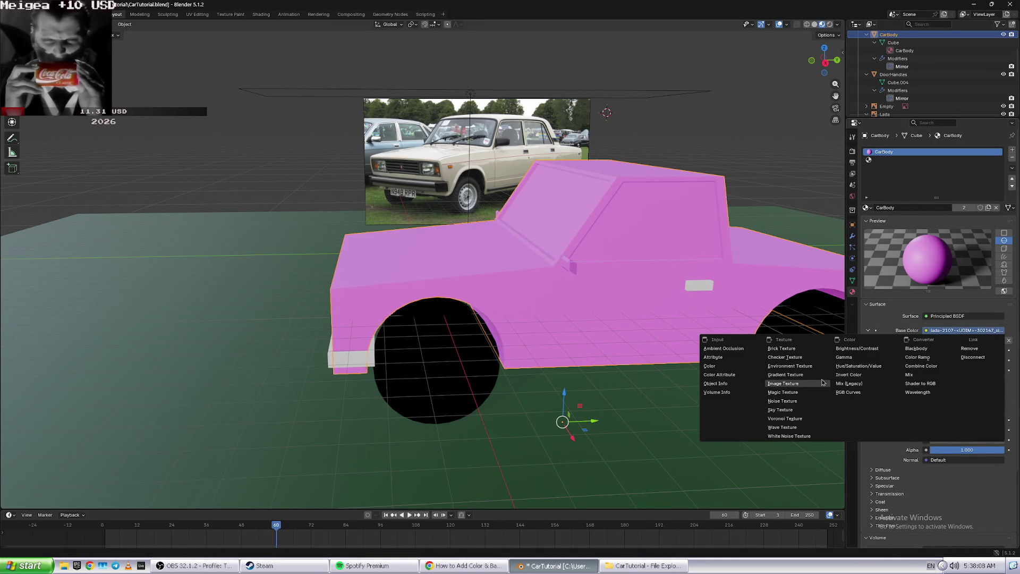
pyautogui.click(783, 384)
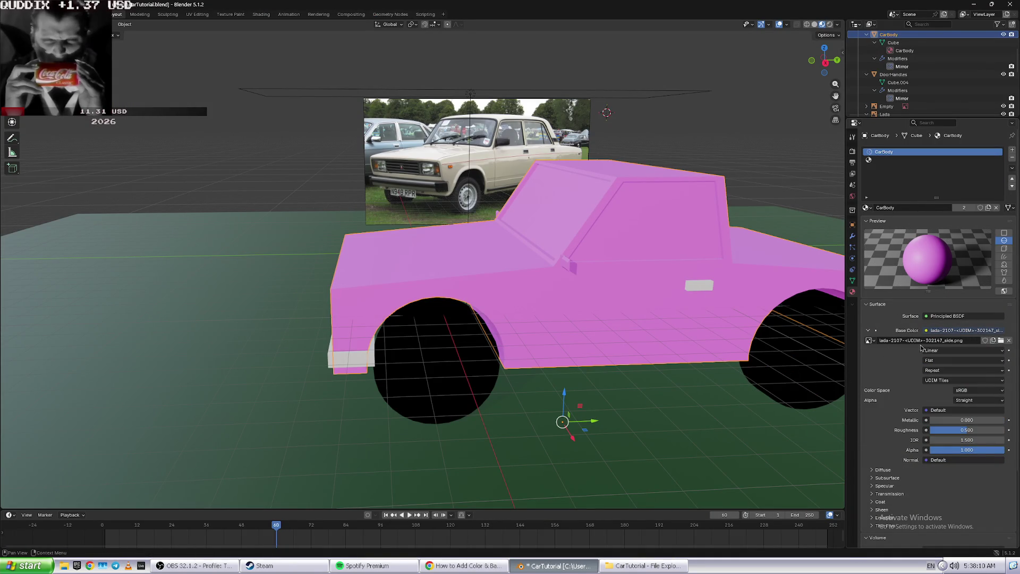
pyautogui.hotkey('alt', 'Tab')
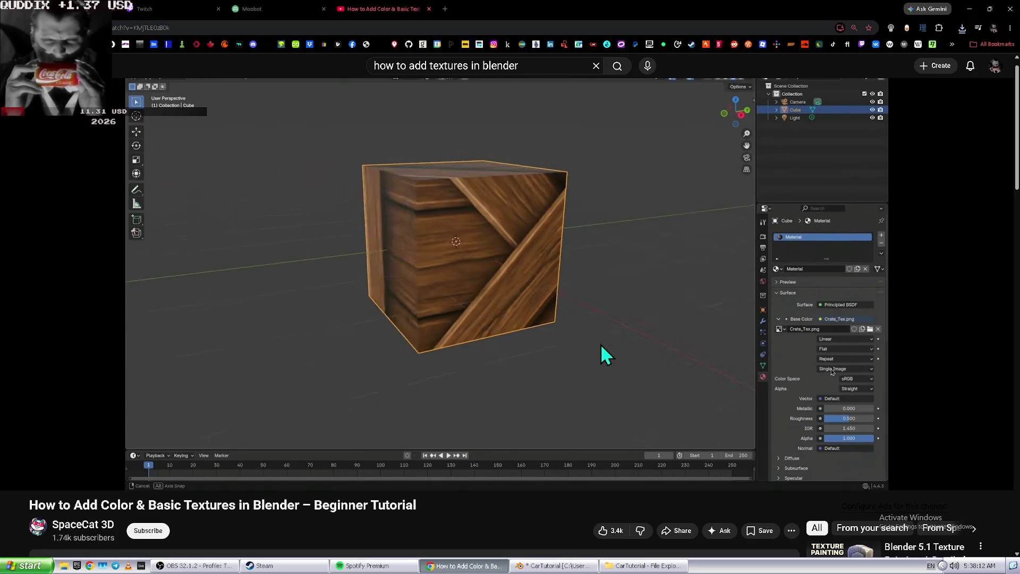
pyautogui.hotkey('alt', 'Tab')
# - Set the image Source to Single Image and view the textured car from an angle
pyautogui.click(945, 381)
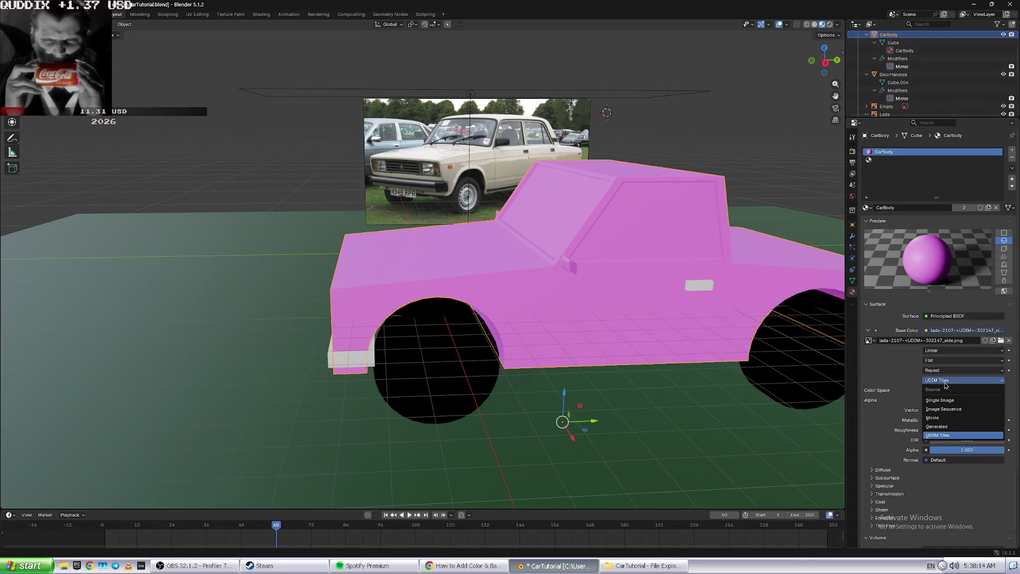
pyautogui.click(949, 399)
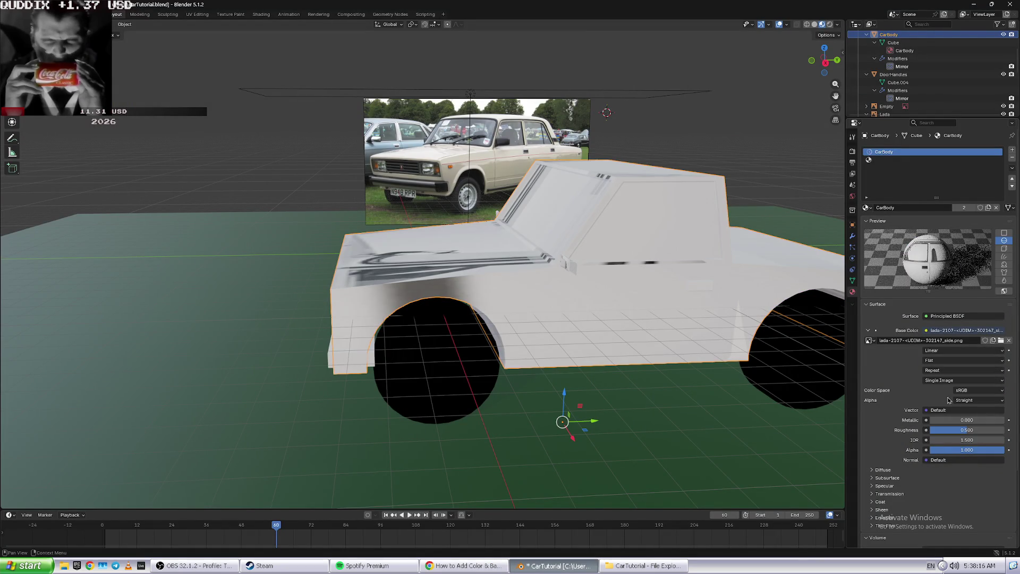
pyautogui.hotkey('alt', 'Tab')
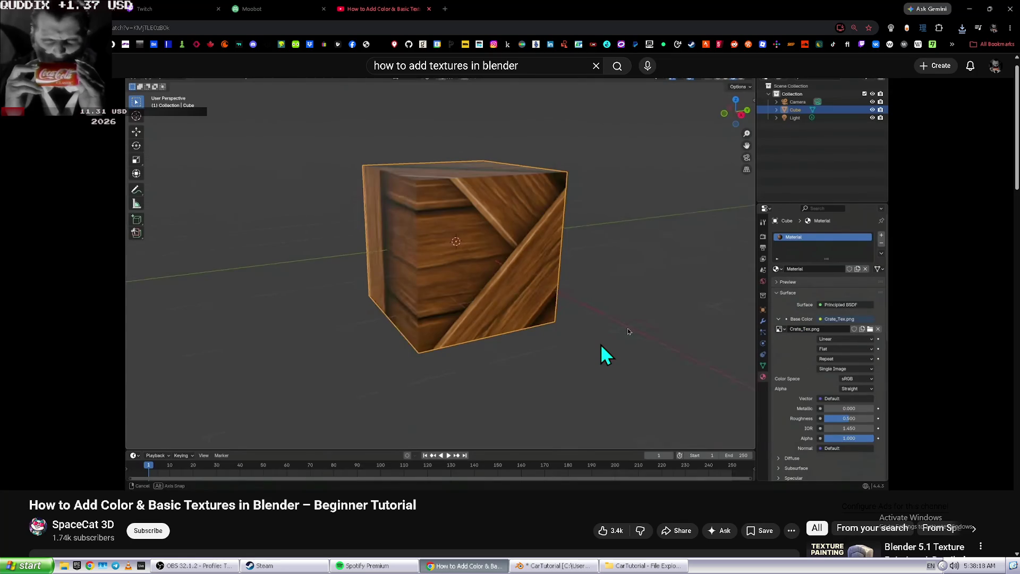
pyautogui.click(627, 329)
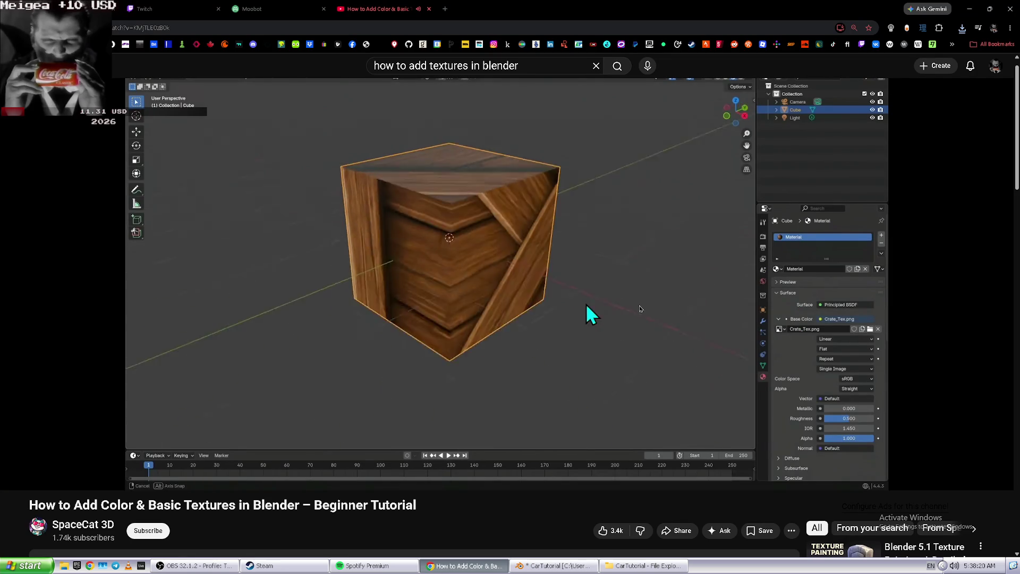
pyautogui.hotkey('alt', 'Tab')
pyautogui.moveTo(643, 304)
pyautogui.mouseDown(button='middle')
pyautogui.moveTo(648, 254)
pyautogui.moveTo(637, 253)
pyautogui.mouseUp(button='middle')
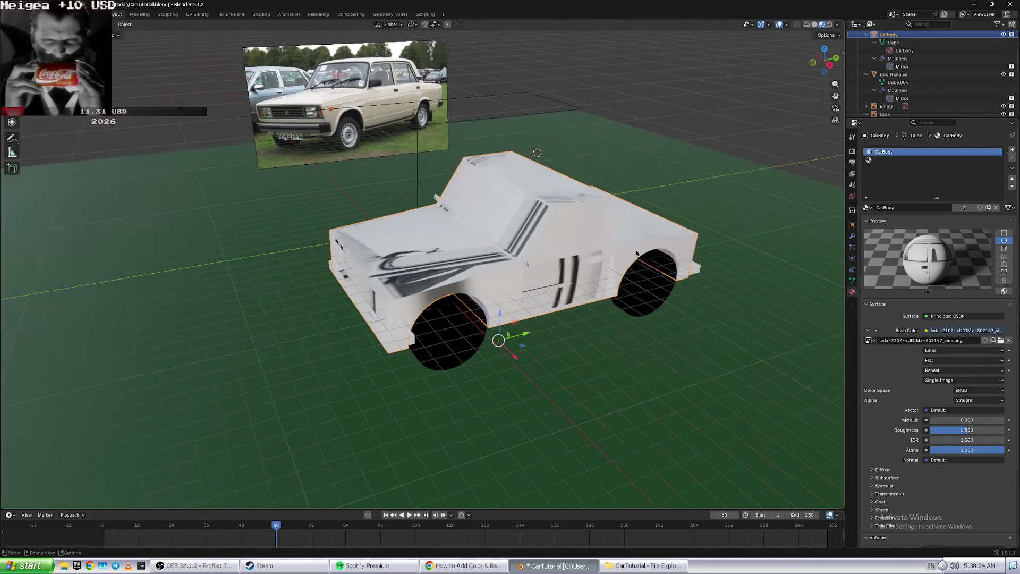
pyautogui.hotkey('alt', 'Tab')
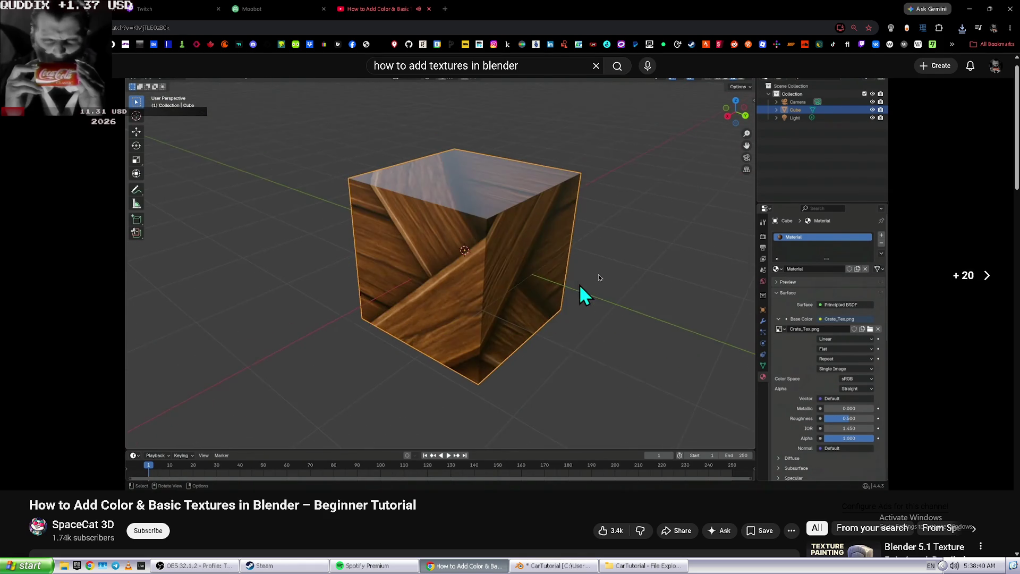
# - Seek through the tutorial, then select the road plane and a wheel in Blender
pyautogui.press('Right')
pyautogui.press('Left')
pyautogui.press('Left')
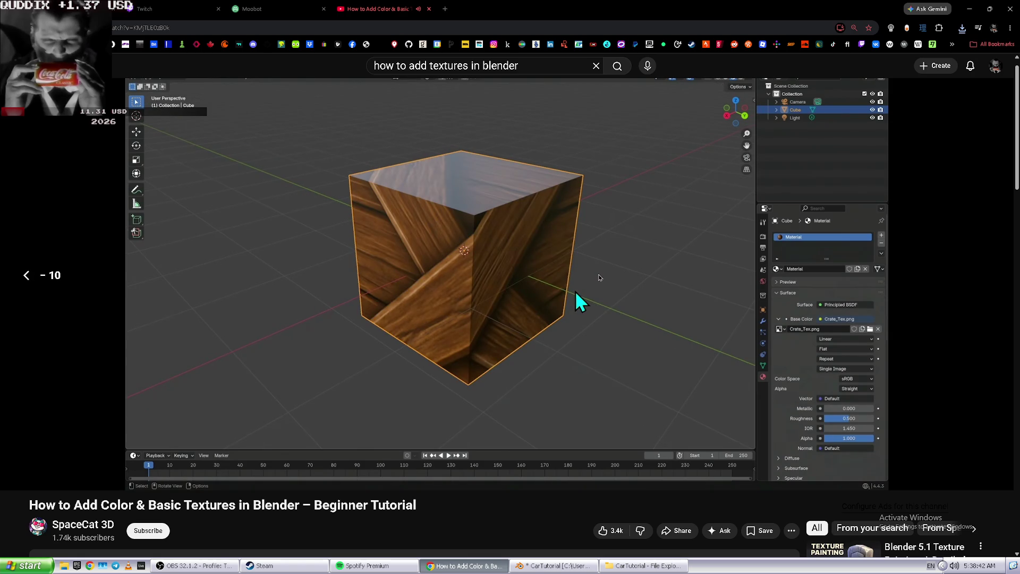
pyautogui.hotkey('alt', 'Tab')
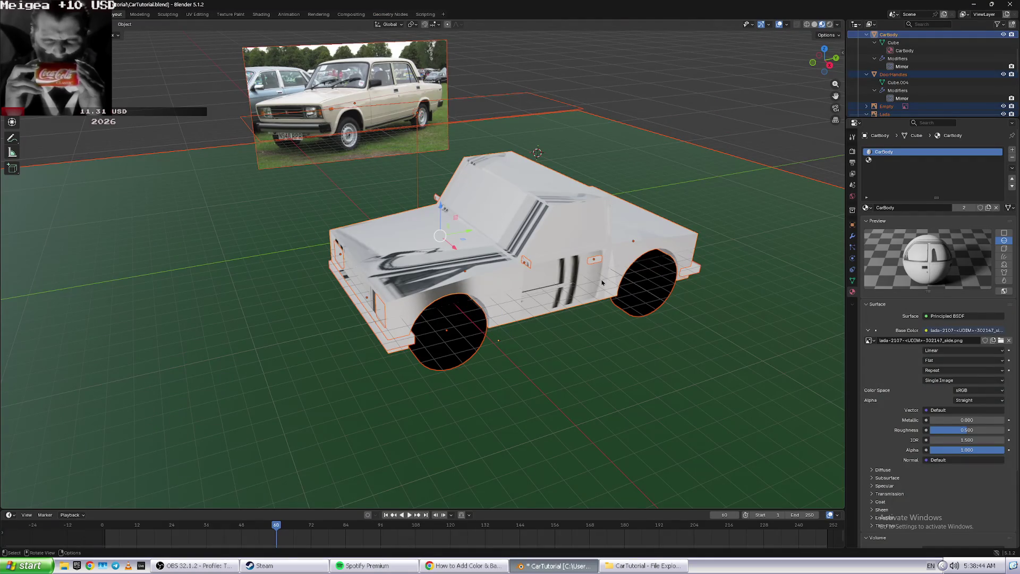
pyautogui.click(619, 307)
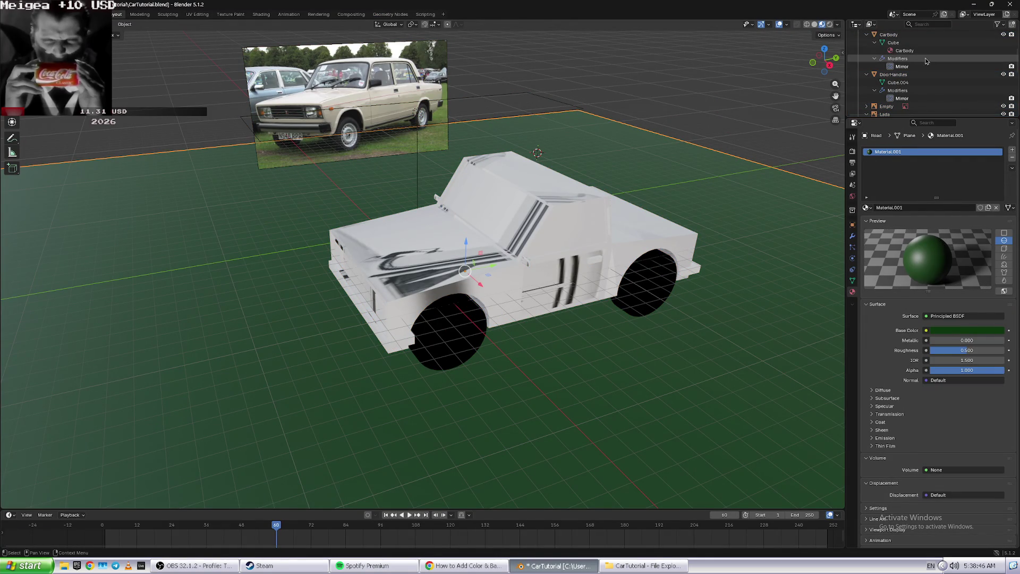
pyautogui.click(501, 337)
pyautogui.hotkey('alt', 'Tab')
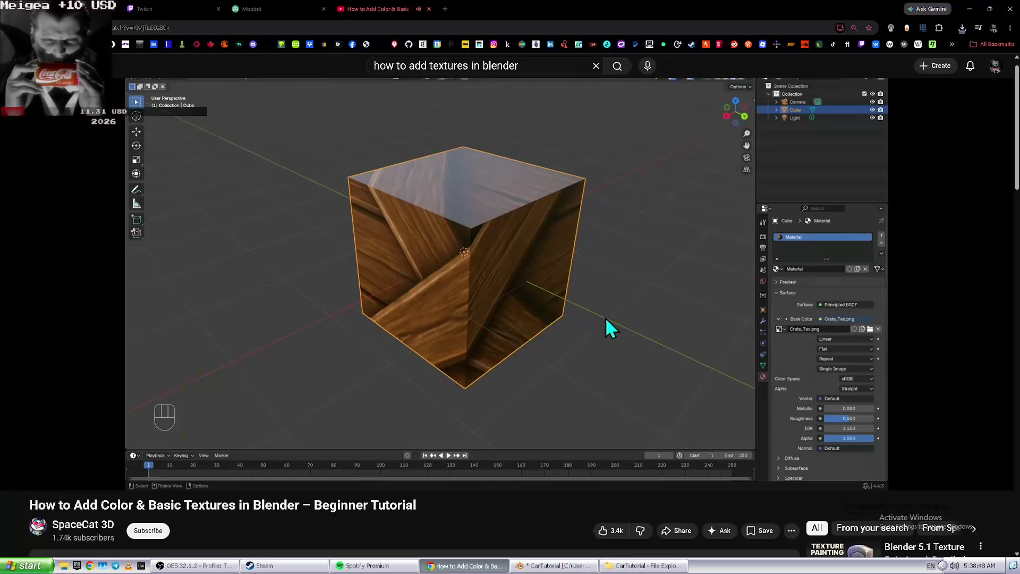
pyautogui.hotkey('alt', 'Tab')
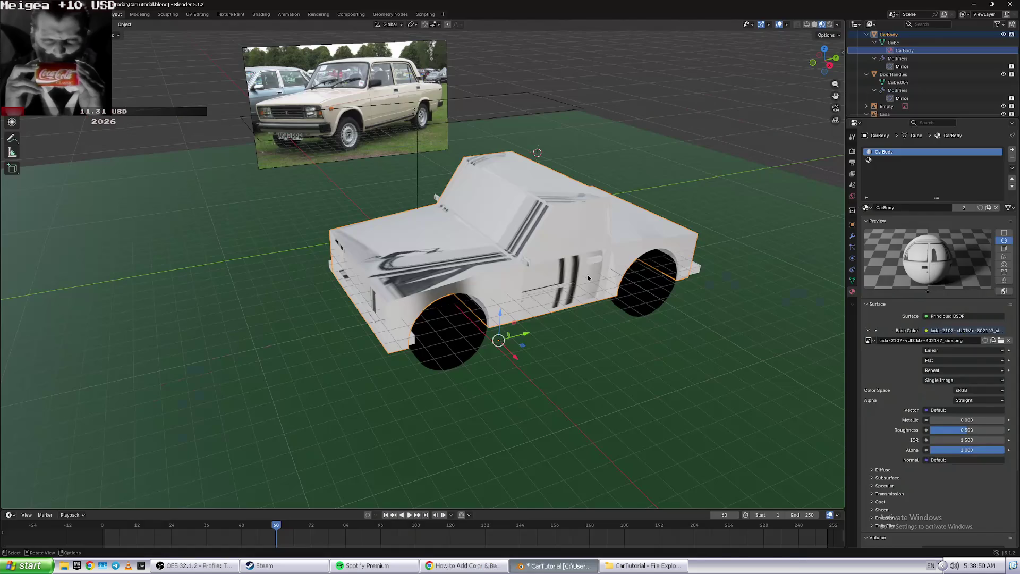
# - Put the car body mesh into Edit Mode
pyautogui.press('Tab')
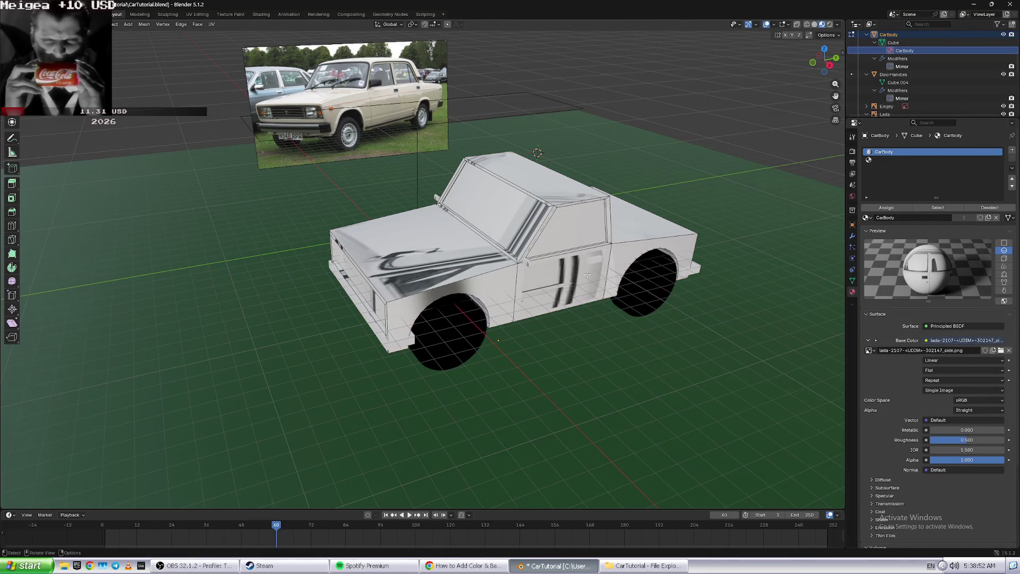
pyautogui.hotkey('alt', 'Tab')
pyautogui.hotkey('alt', 'Tab')
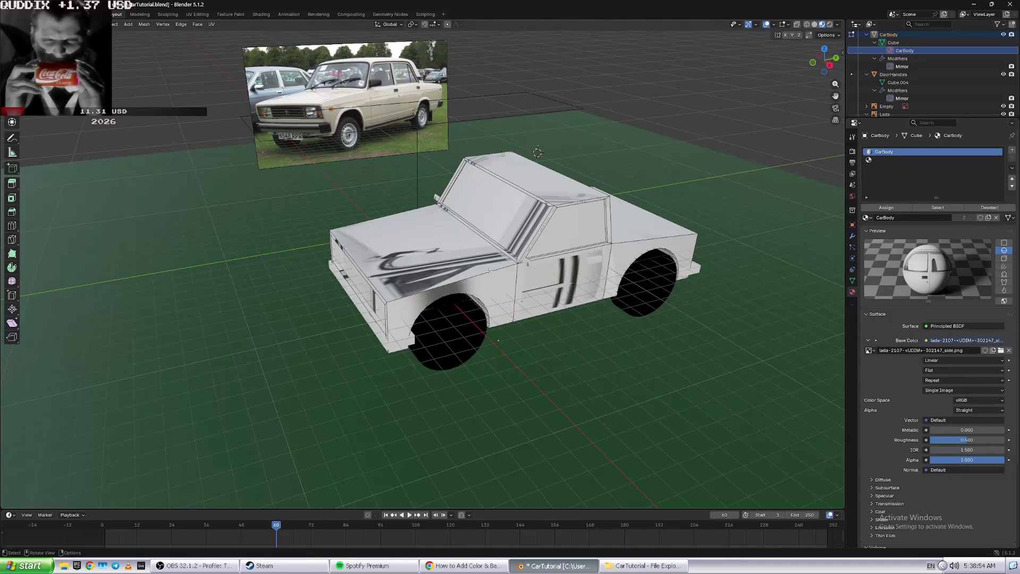
pyautogui.hotkey('alt', 'Tab')
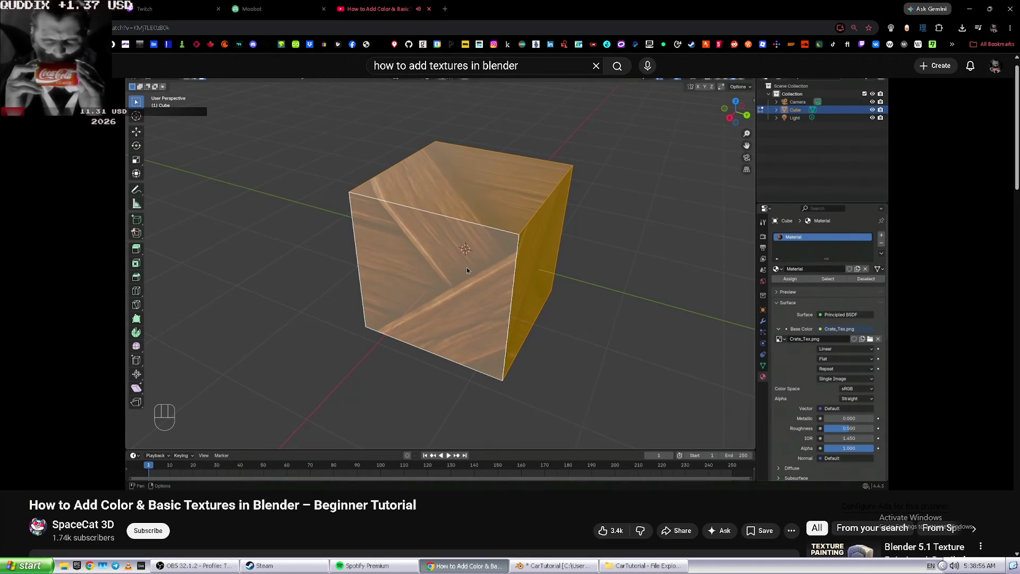
pyautogui.scroll(1, 466, 261)
pyautogui.hotkey('alt', 'Tab')
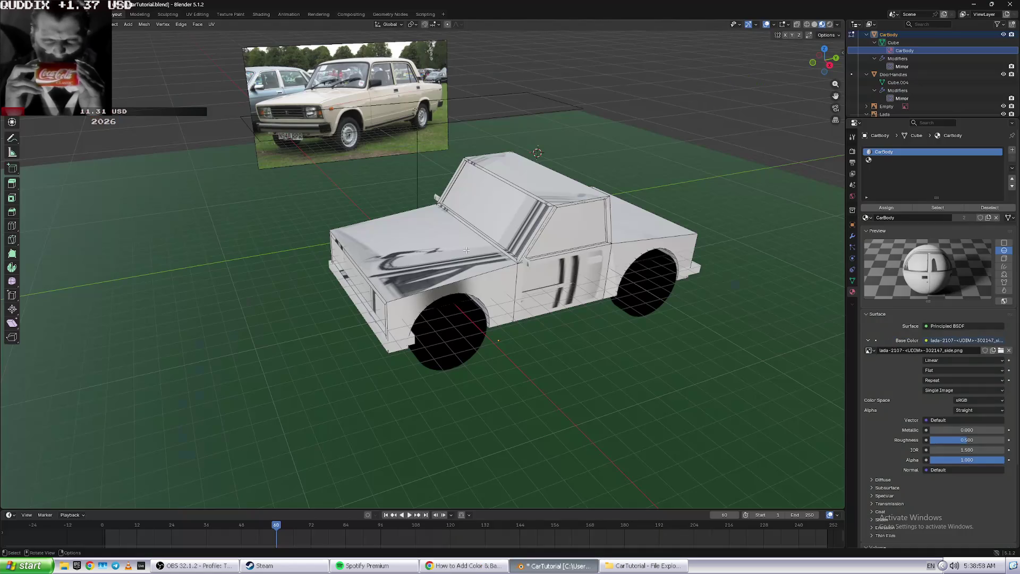
pyautogui.click(211, 24)
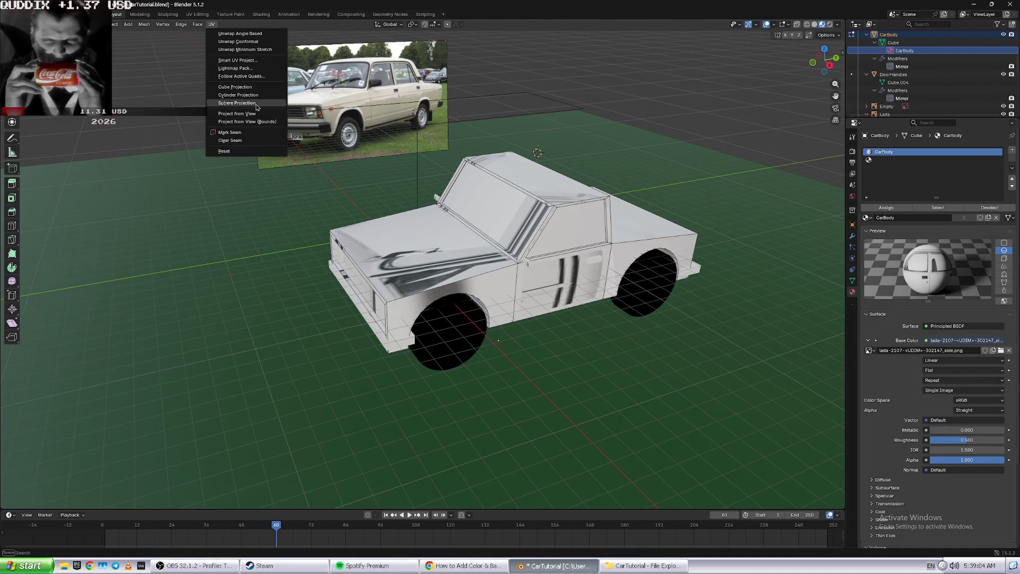
# - Apply Cube Projection to the car body's selected faces, pausing the tutorial in between
pyautogui.click(263, 87)
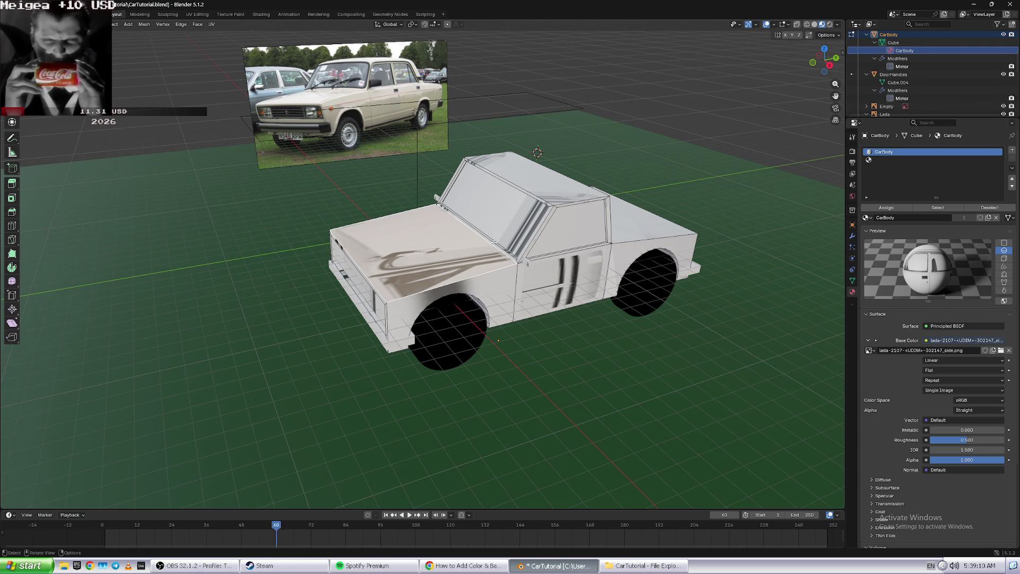
pyautogui.hotkey('alt', 'Tab')
pyautogui.click(591, 366)
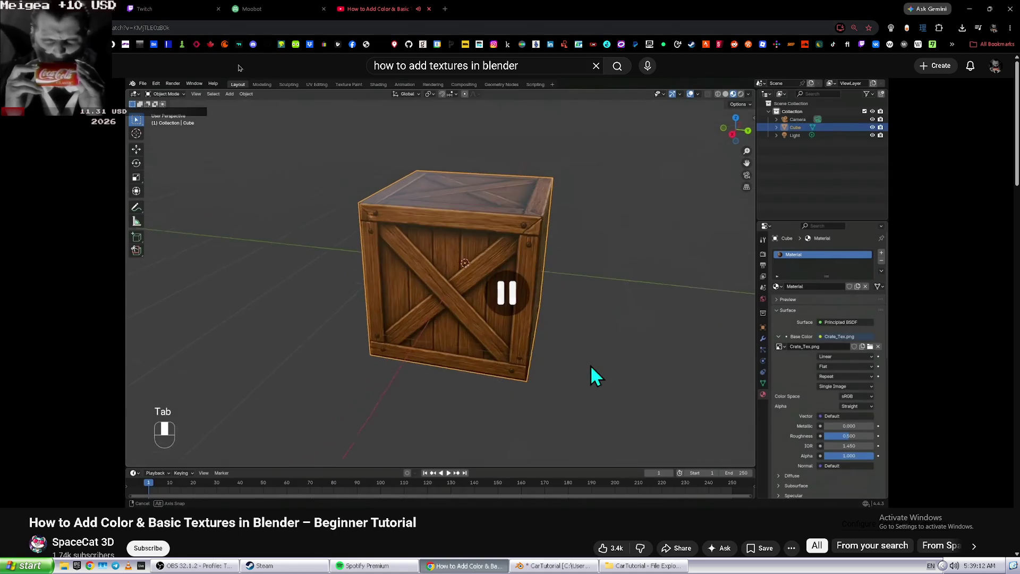
pyautogui.hotkey('alt', 'Tab')
pyautogui.click(215, 26)
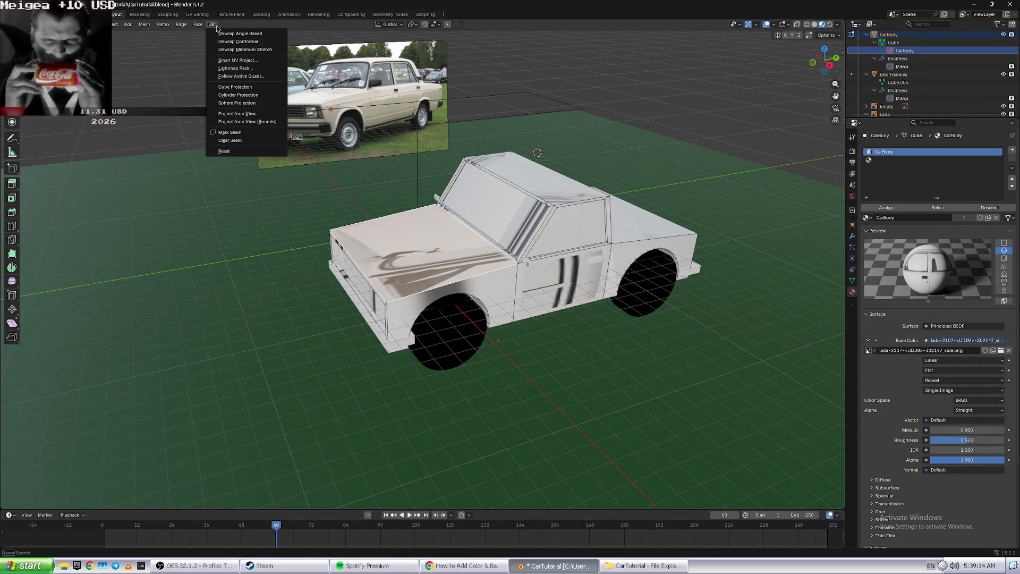
pyautogui.click(229, 87)
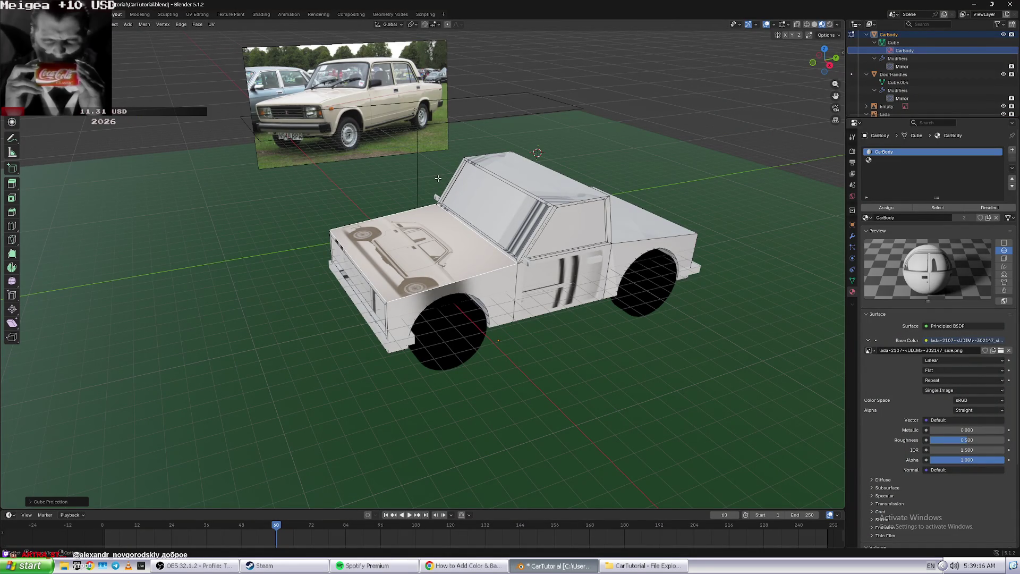
# - From a side view, select the hood, rear panel, door, fender, pillar, sill and roof-rail faces
pyautogui.click(435, 226)
pyautogui.moveTo(435, 226); pyautogui.dragTo(492, 233, button='middle')
pyautogui.scroll(8, 492, 232)
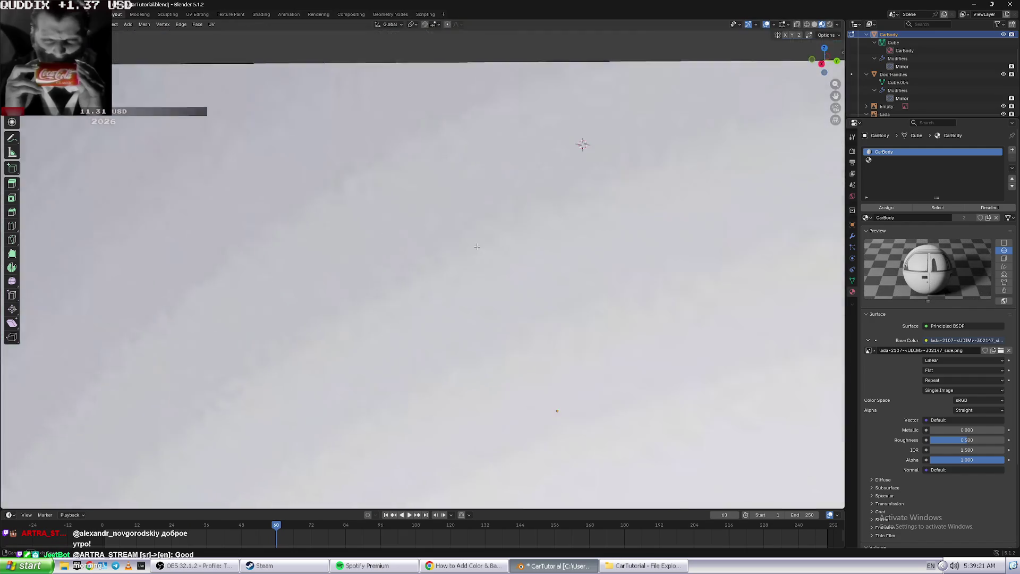
pyautogui.scroll(-10, 492, 233)
pyautogui.moveTo(492, 232); pyautogui.dragTo(686, 318, button='middle')
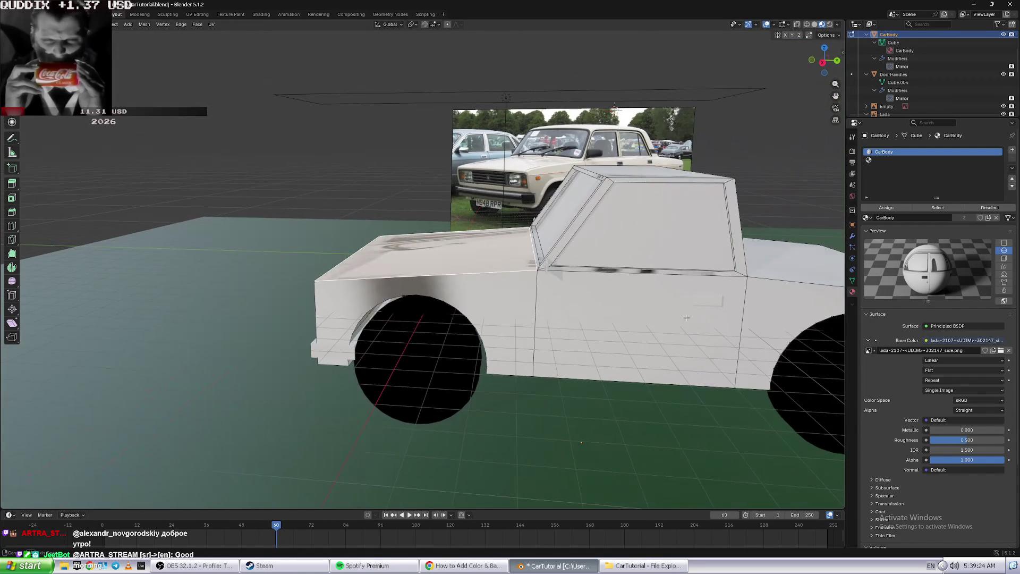
pyautogui.click(773, 314)
pyautogui.keyDown('shift'); pyautogui.click(662, 317); pyautogui.keyUp('shift')
pyautogui.keyDown('shift'); pyautogui.click(456, 278); pyautogui.keyUp('shift')
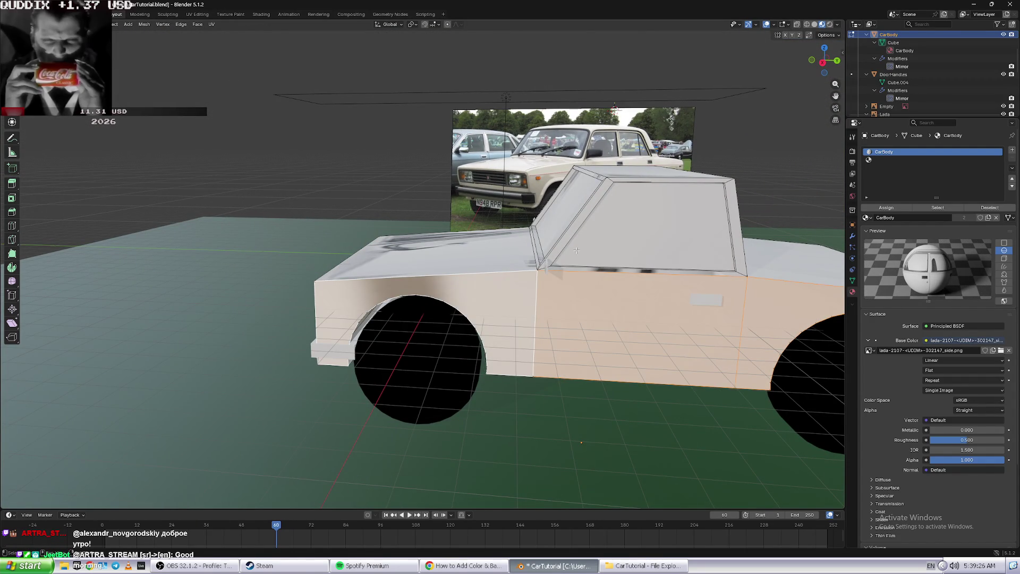
pyautogui.keyDown('shift'); pyautogui.click(566, 242); pyautogui.keyUp('shift')
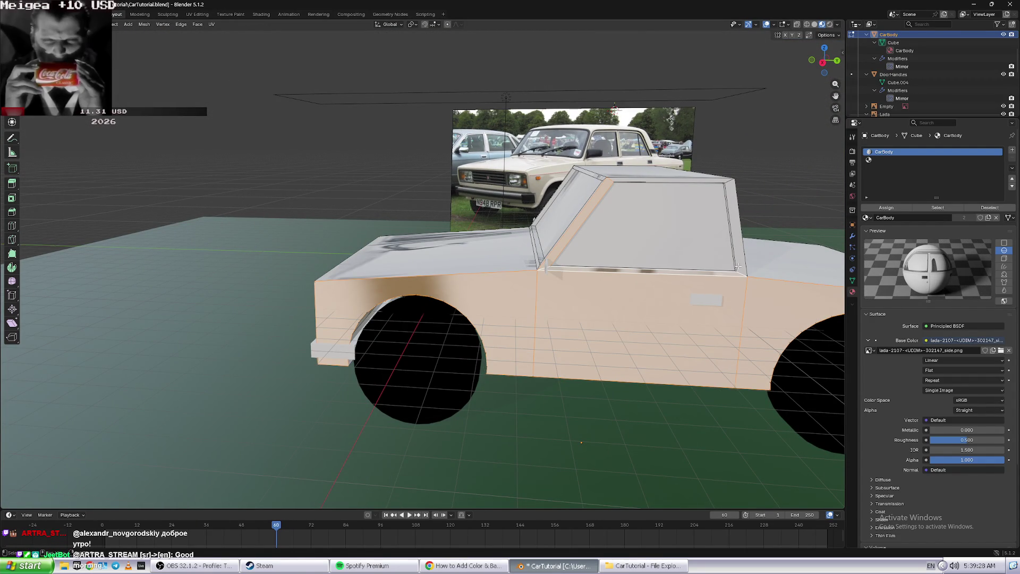
pyautogui.keyDown('shift'); pyautogui.click(741, 261); pyautogui.keyUp('shift')
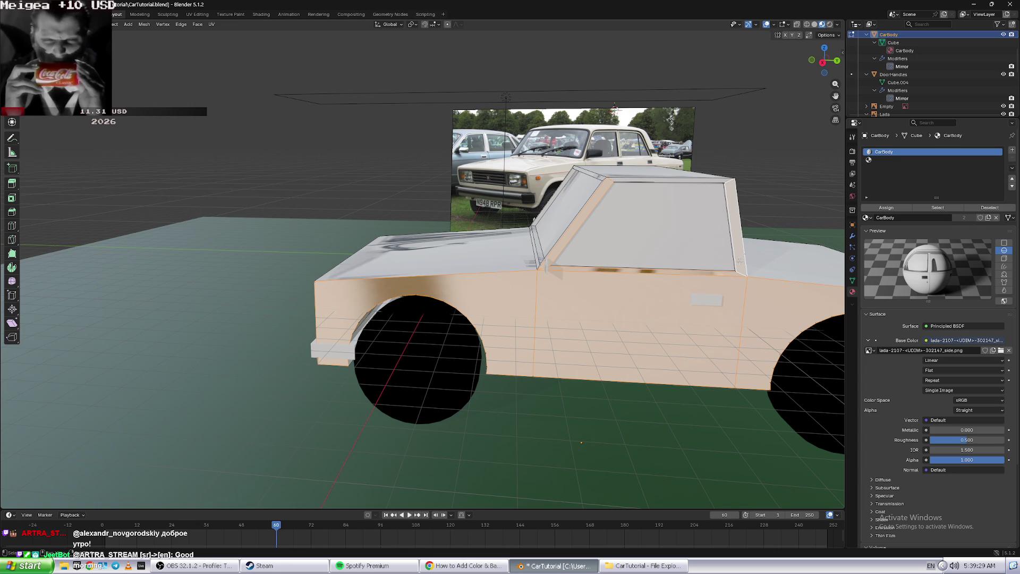
pyautogui.keyDown('shift'); pyautogui.click(633, 180); pyautogui.keyUp('shift')
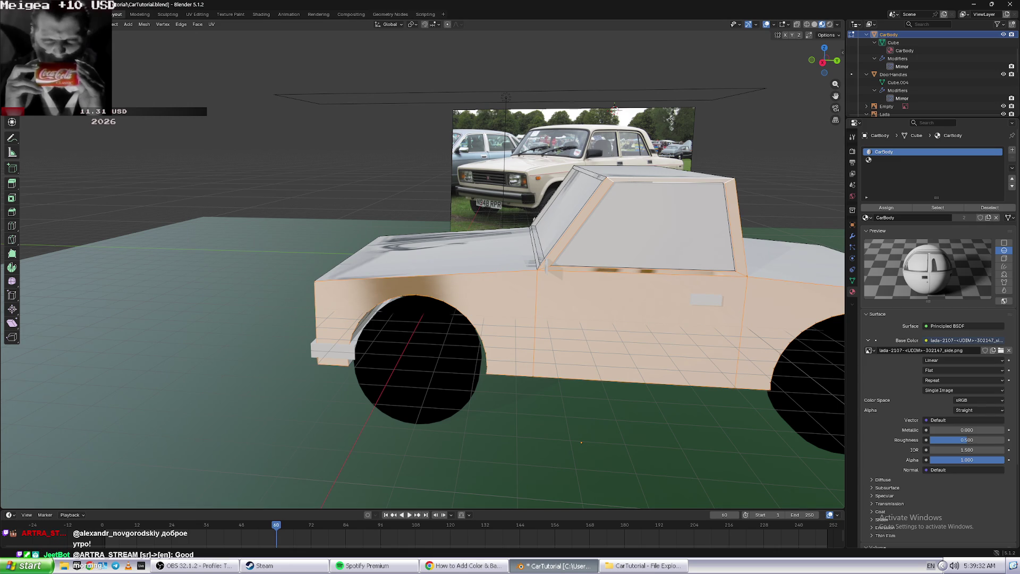
# - Cube-project the selected side faces, then select the door face alone and play the tutorial
pyautogui.click(212, 25)
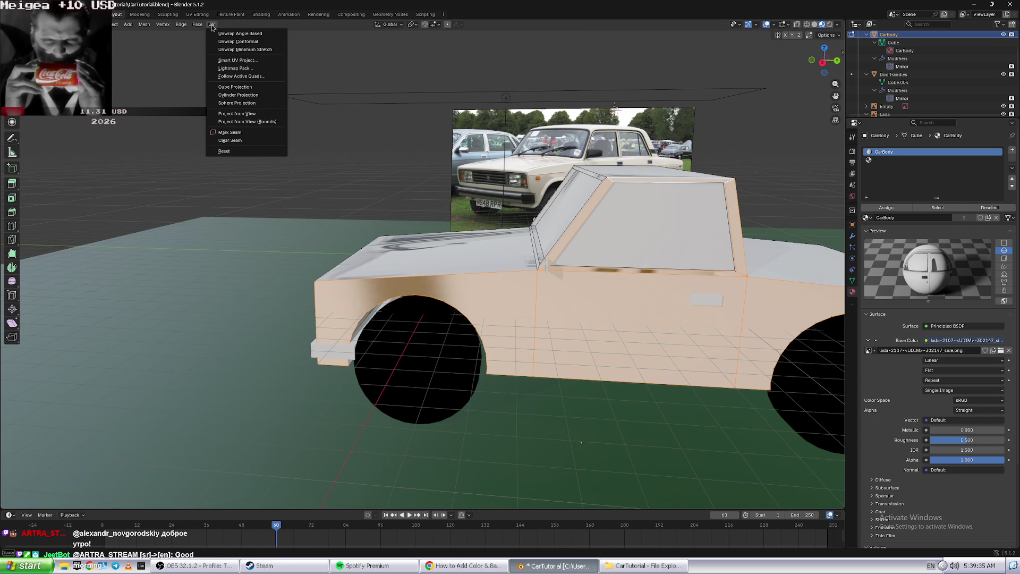
pyautogui.click(259, 88)
pyautogui.click(668, 434)
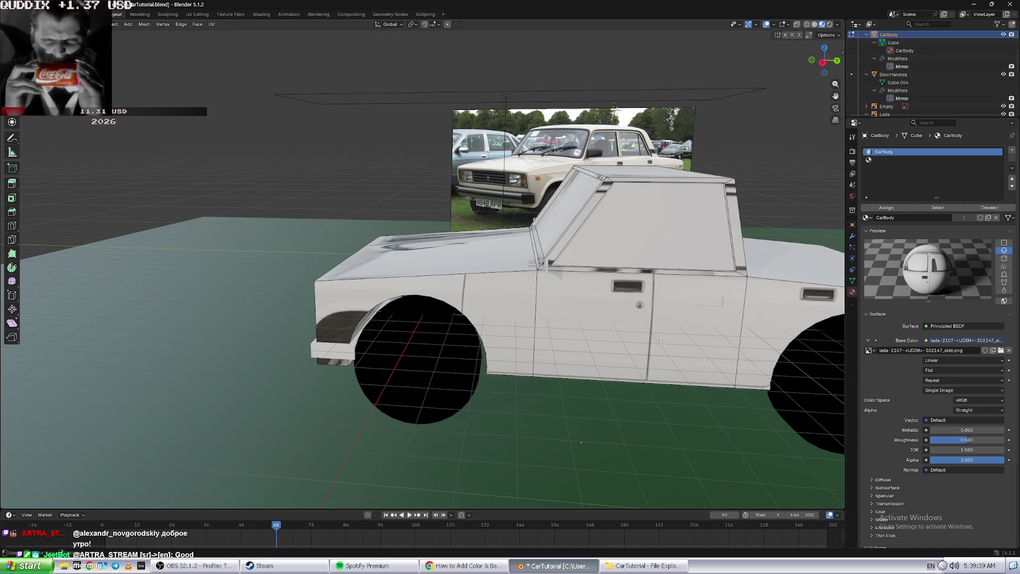
pyautogui.click(627, 302)
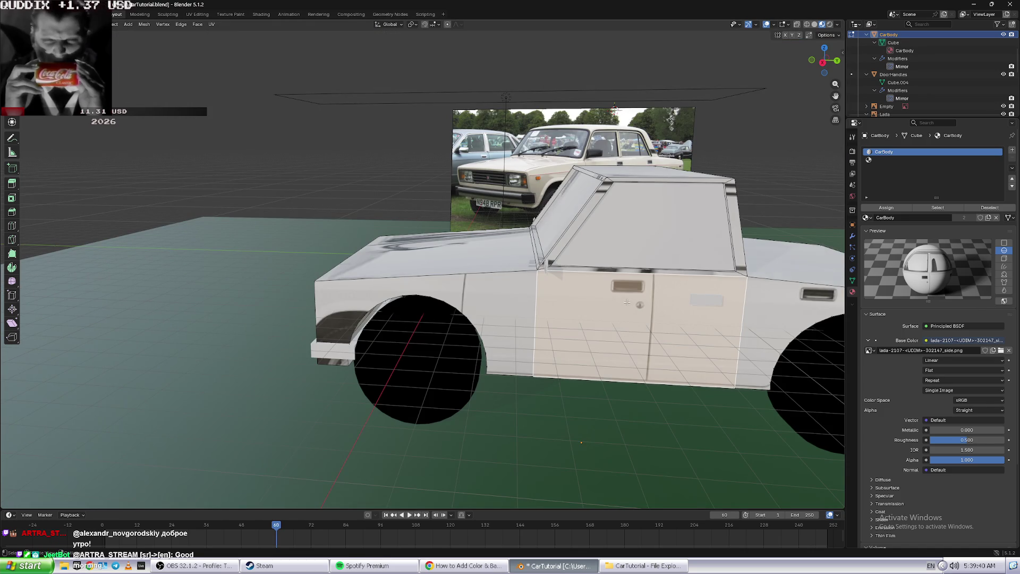
pyautogui.hotkey('alt', 'Tab')
pyautogui.click(672, 305)
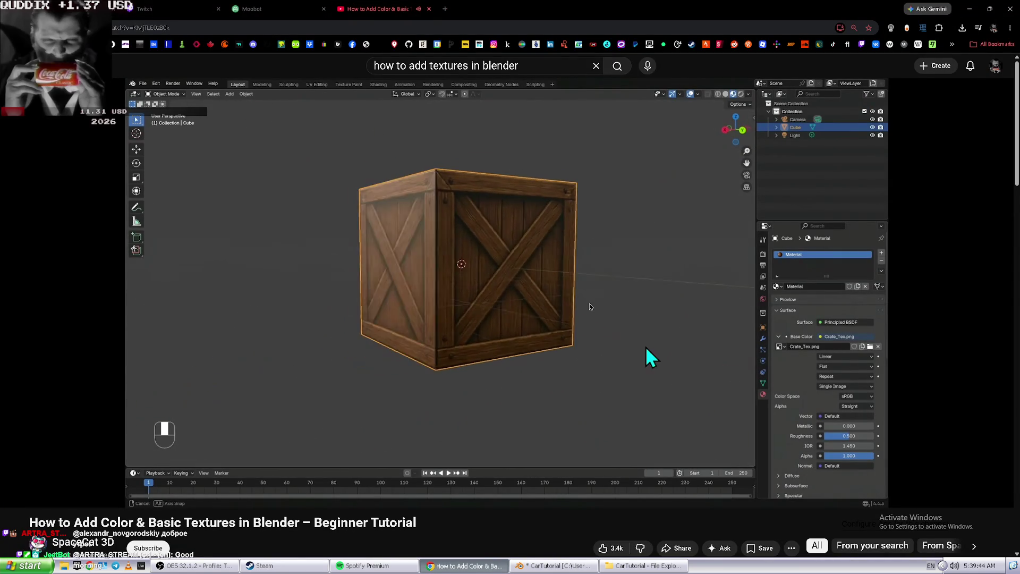
# - Select the car's rear side, door, fender, roof-edge, pillar and window-frame faces
pyautogui.click(528, 292)
pyautogui.hotkey('alt', 'Tab')
pyautogui.moveTo(527, 291); pyautogui.dragTo(198, 323, button='middle')
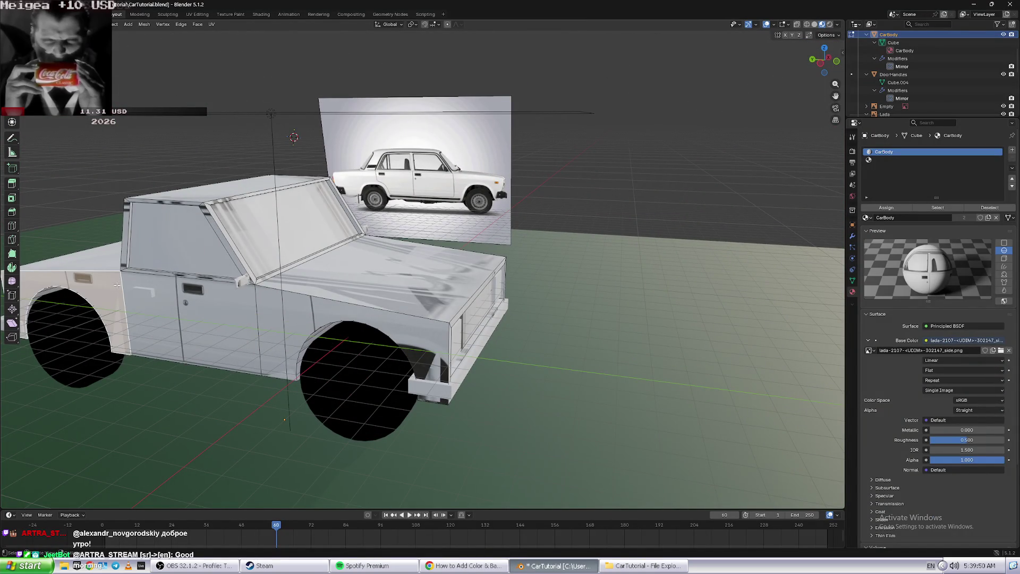
pyautogui.click(123, 303)
pyautogui.press('ctrl+KP_Add')
pyautogui.press('ctrl+KP_Add')
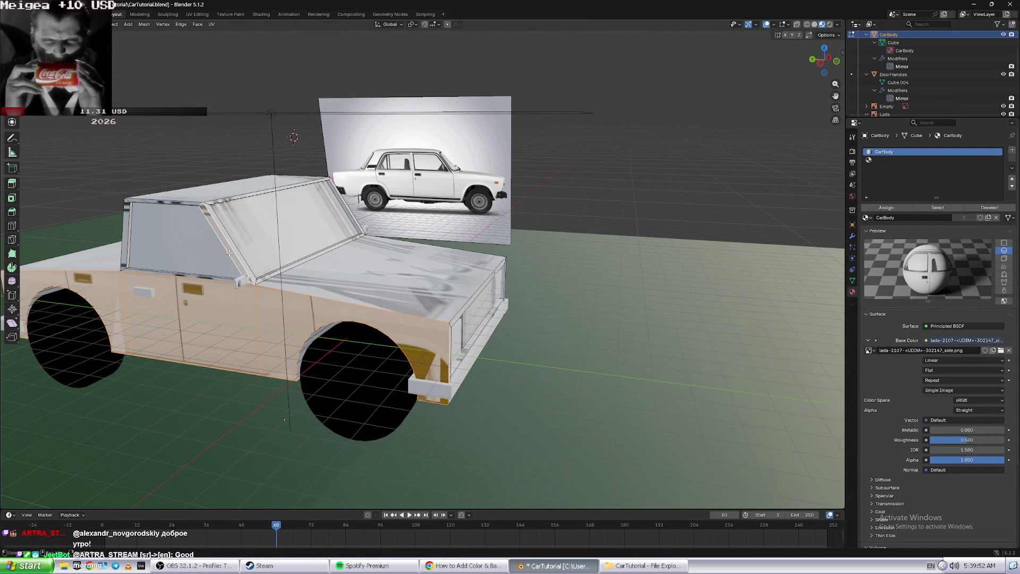
pyautogui.keyDown('shift'); pyautogui.click(168, 203); pyautogui.keyUp('shift')
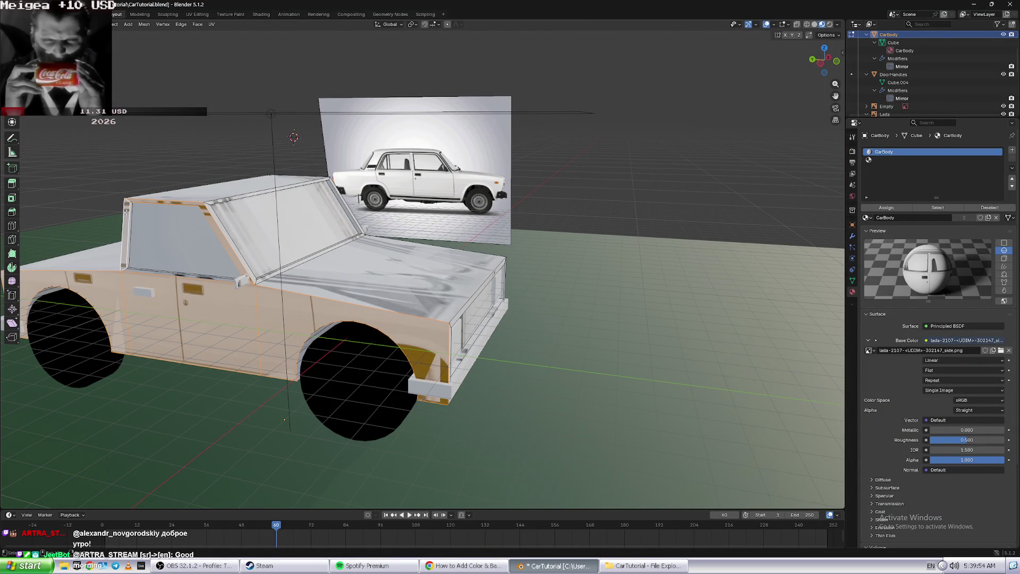
pyautogui.keyDown('shift'); pyautogui.click(256, 272); pyautogui.keyUp('shift')
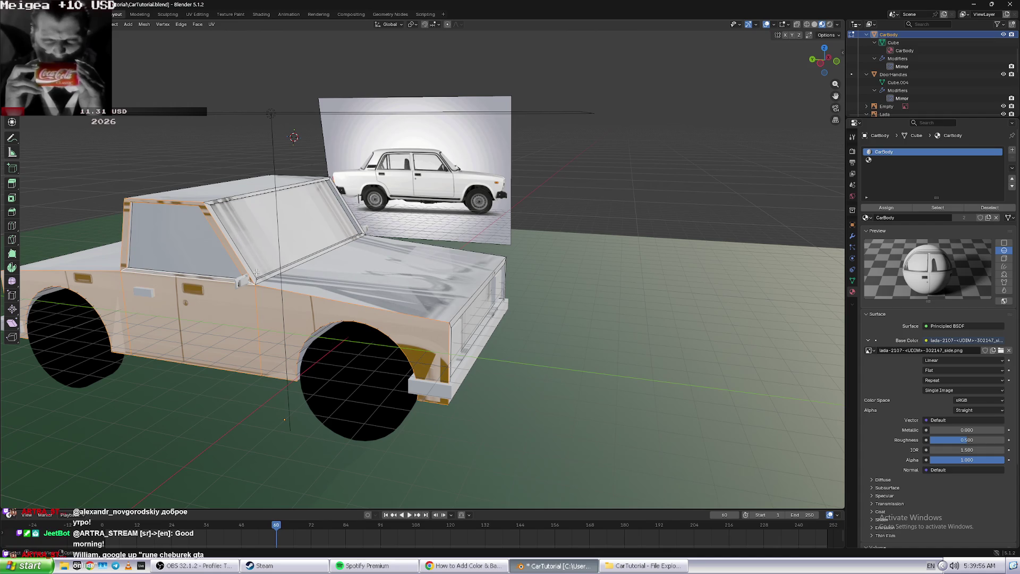
# - Orbit to a square side view and apply Cube Projection to the selected faces
pyautogui.moveTo(193, 272); pyautogui.dragTo(216, 267, button='middle')
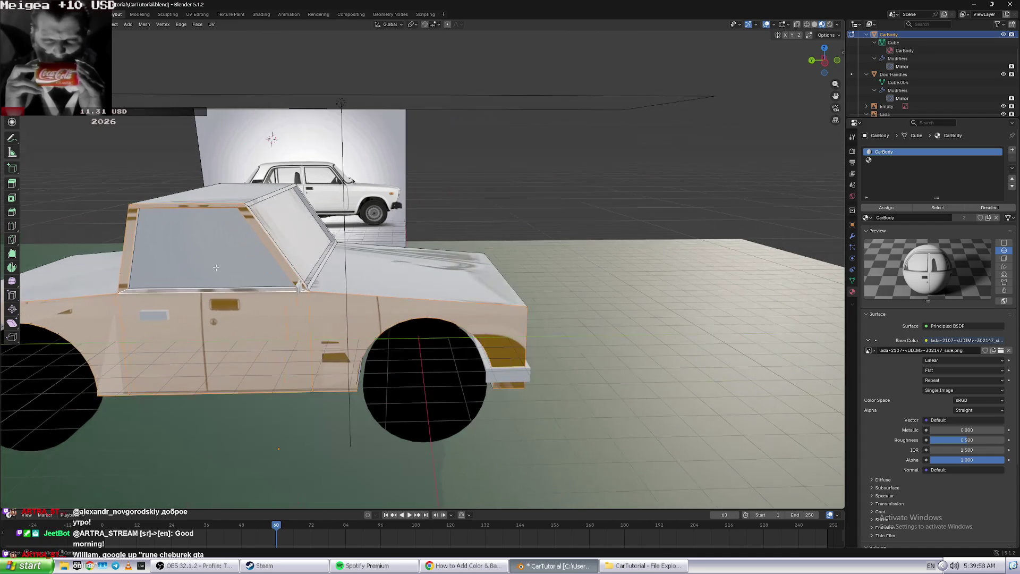
pyautogui.moveTo(179, 251)
pyautogui.mouseDown(button='middle')
pyautogui.moveTo(280, 251)
pyautogui.moveTo(272, 316)
pyautogui.mouseUp(button='middle')
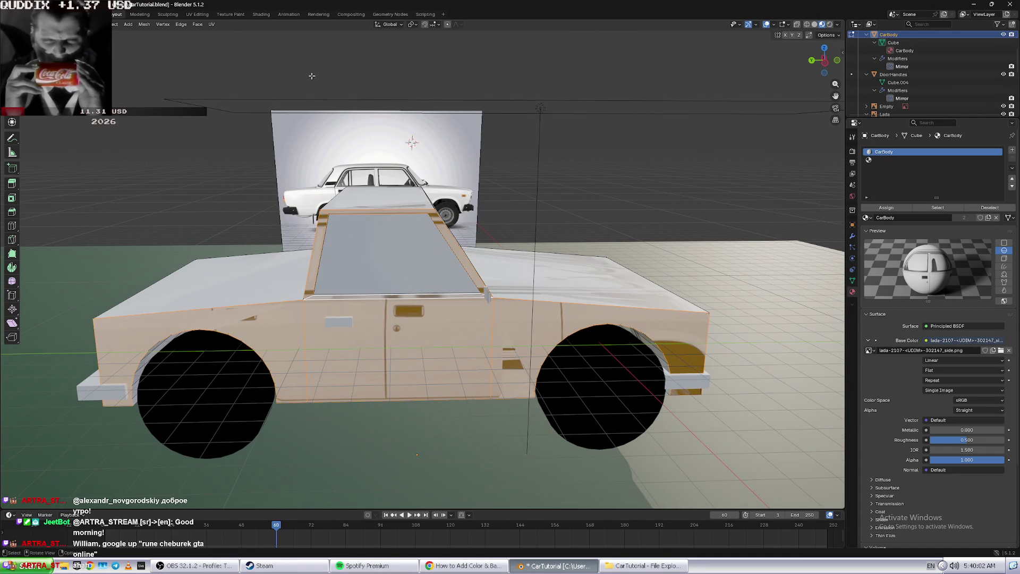
pyautogui.click(213, 26)
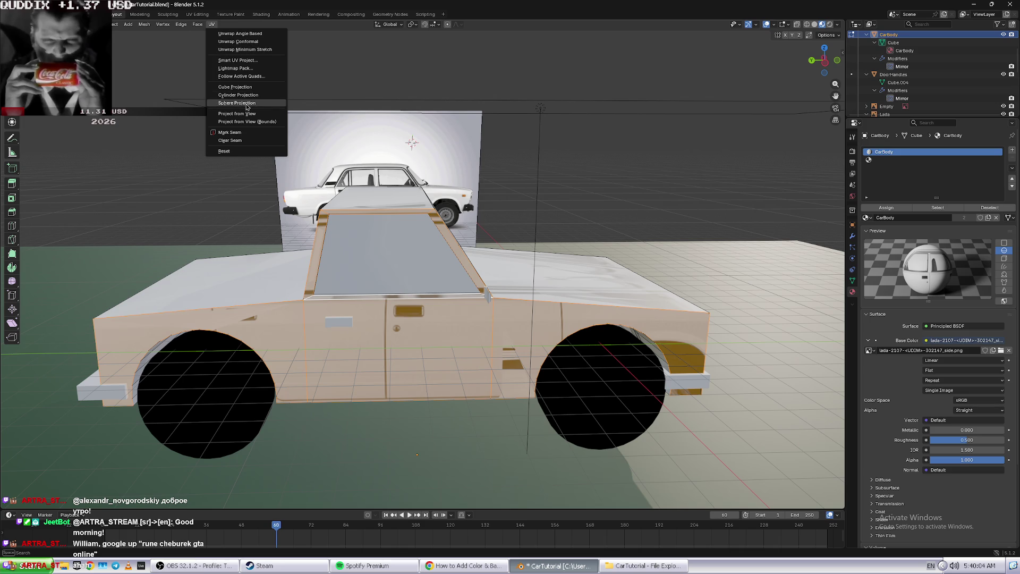
pyautogui.click(234, 89)
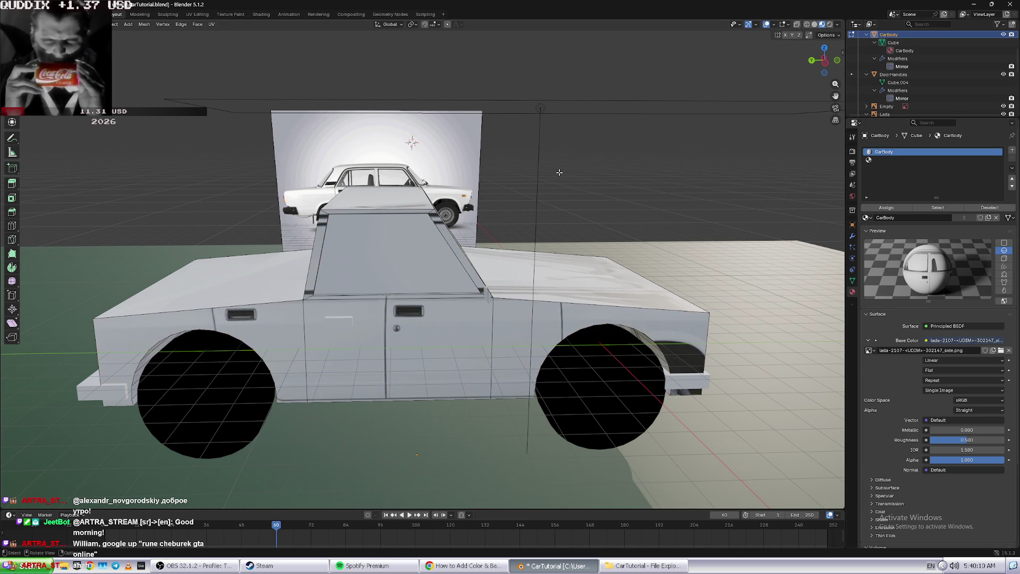
pyautogui.hotkey('alt', 'Tab')
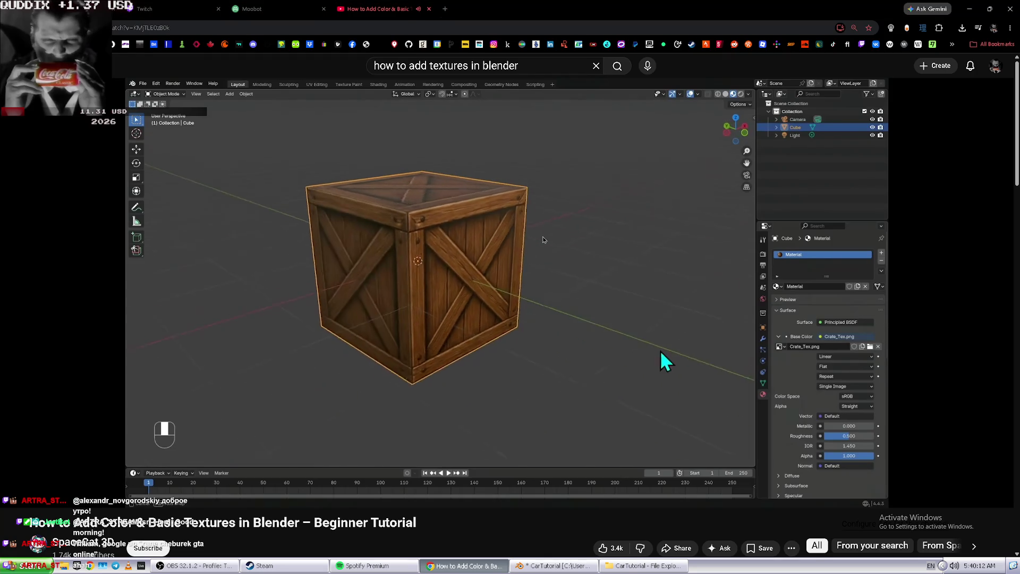
pyautogui.click(570, 345)
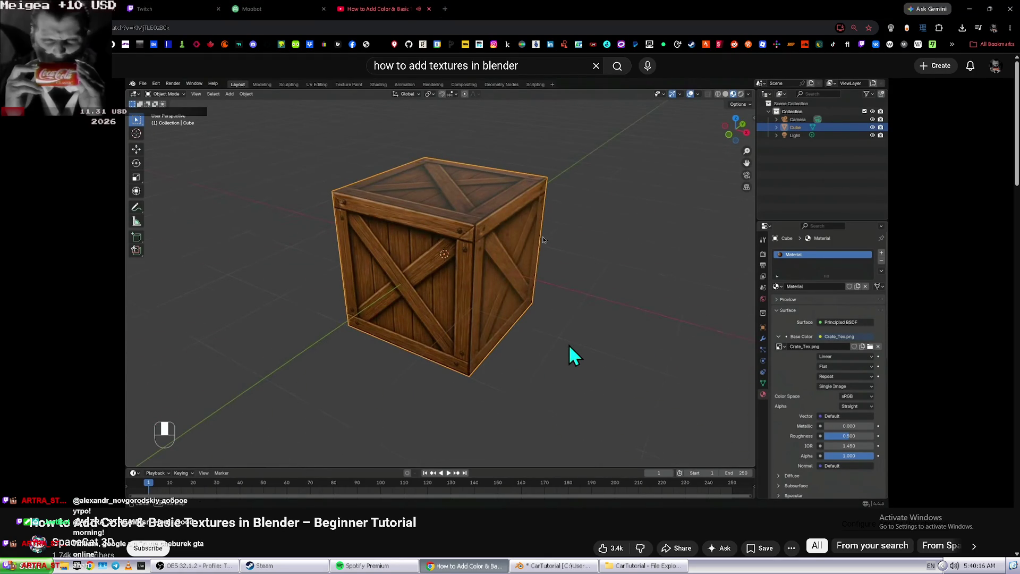
pyautogui.click(171, 5)
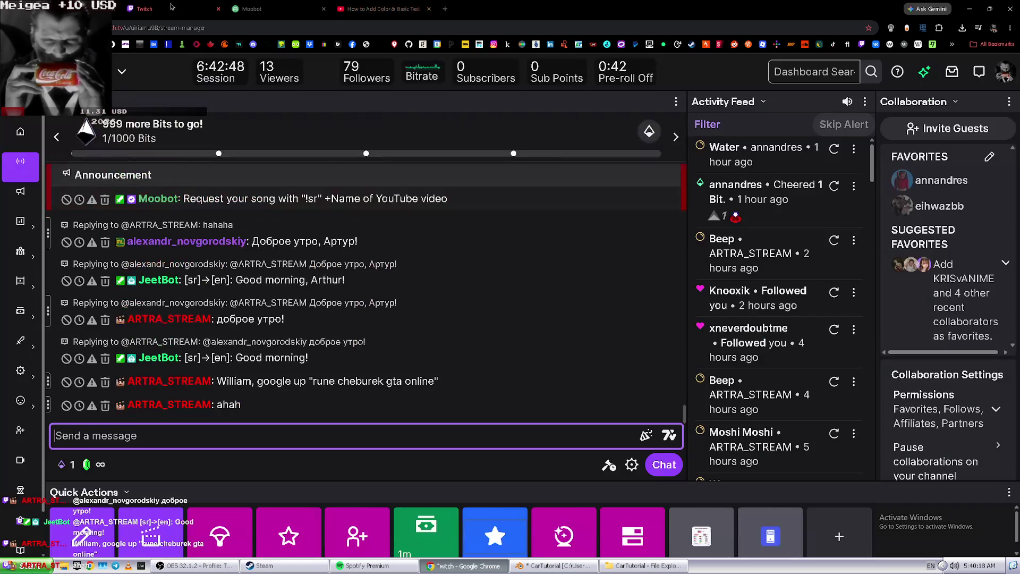
# - Search Google for 'rune cheburek gta online' highlighted in the Twitch chat
pyautogui.moveTo(314, 382); pyautogui.dragTo(429, 382)
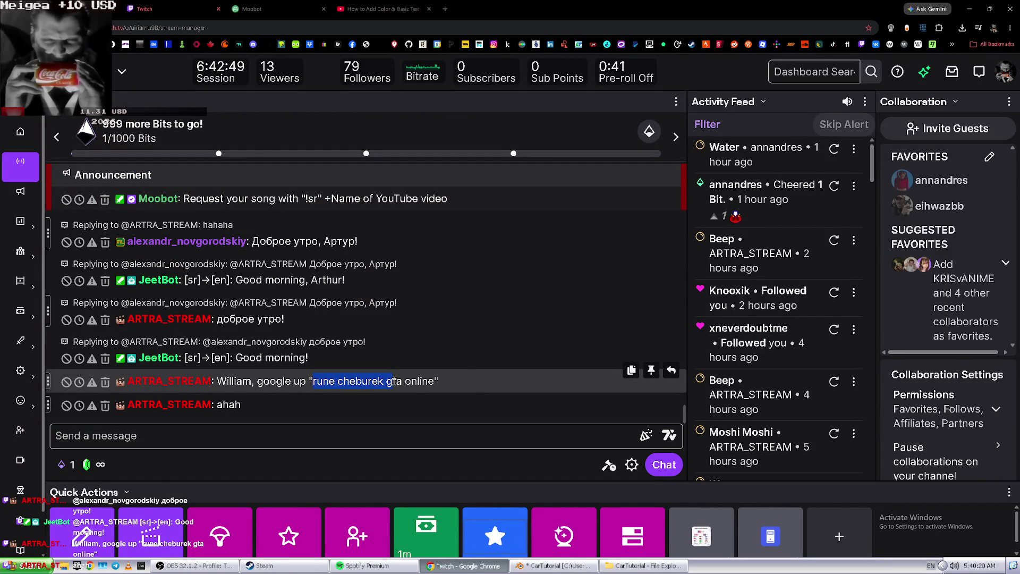
pyautogui.rightClick(424, 381)
pyautogui.click(452, 392)
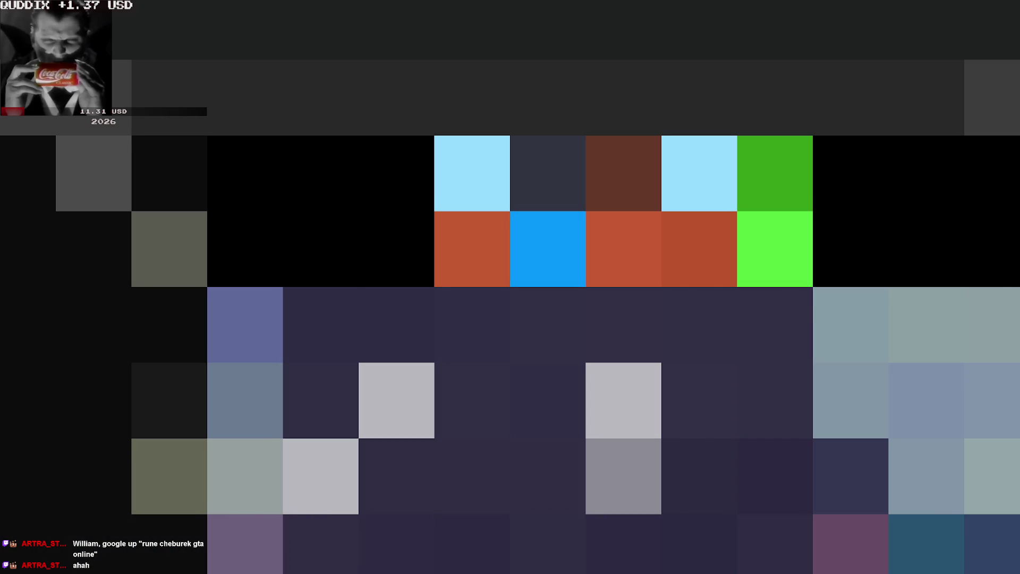
# - Open the Cheburek car image full size and page through the gallery thumbnails
pyautogui.scroll(4, 418, 252)
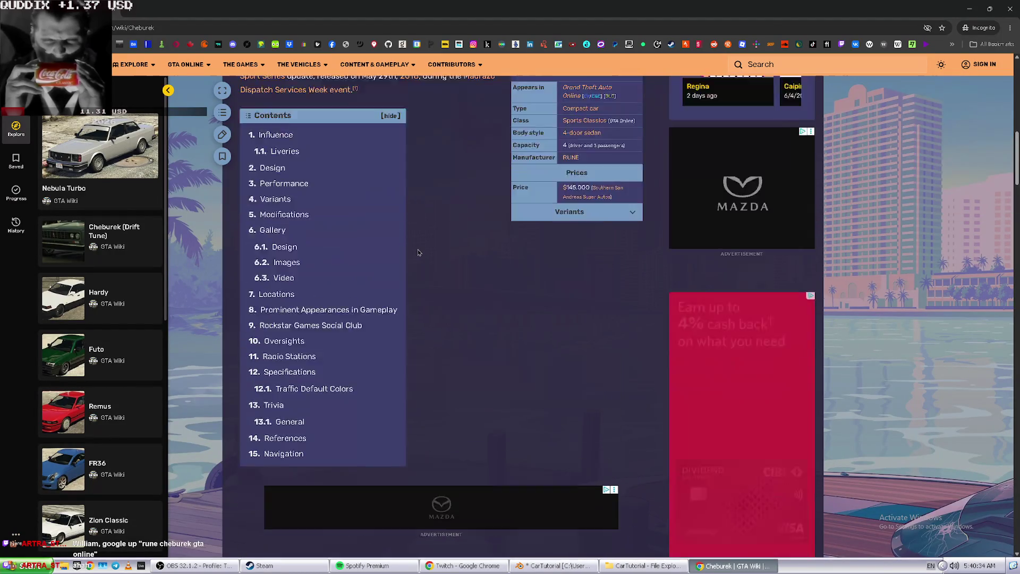
pyautogui.scroll(5, 418, 251)
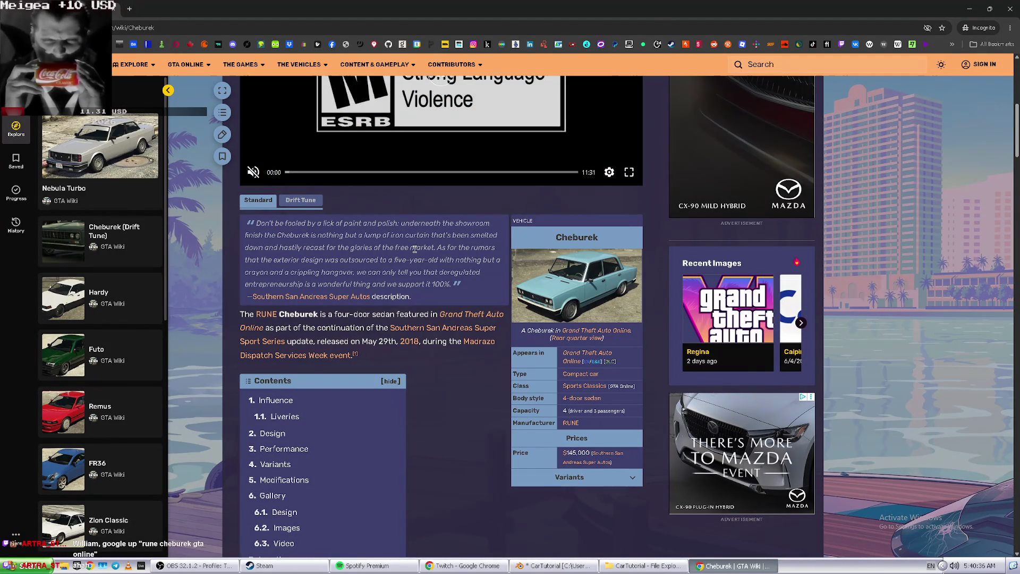
pyautogui.click(574, 324)
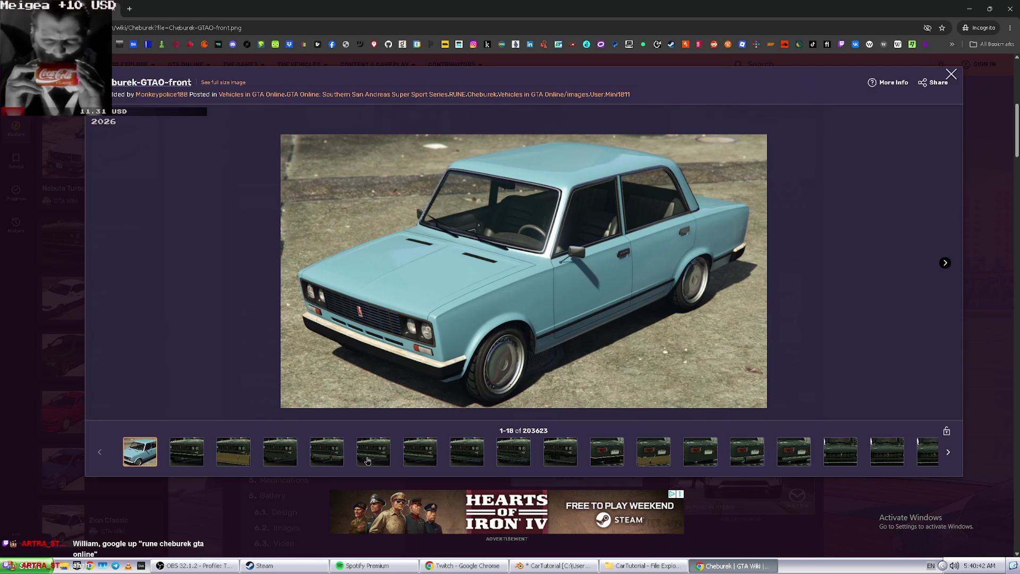
pyautogui.click(950, 451)
pyautogui.click(948, 451)
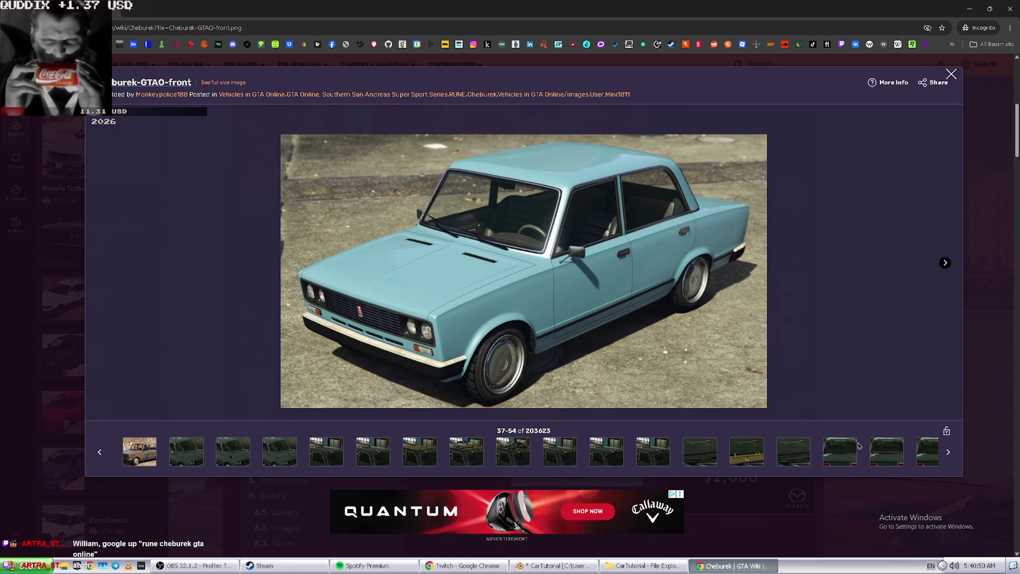
pyautogui.click(838, 451)
# - Step through four more gallery images, then close the GTA Wiki and return to Blender
pyautogui.press('Right')
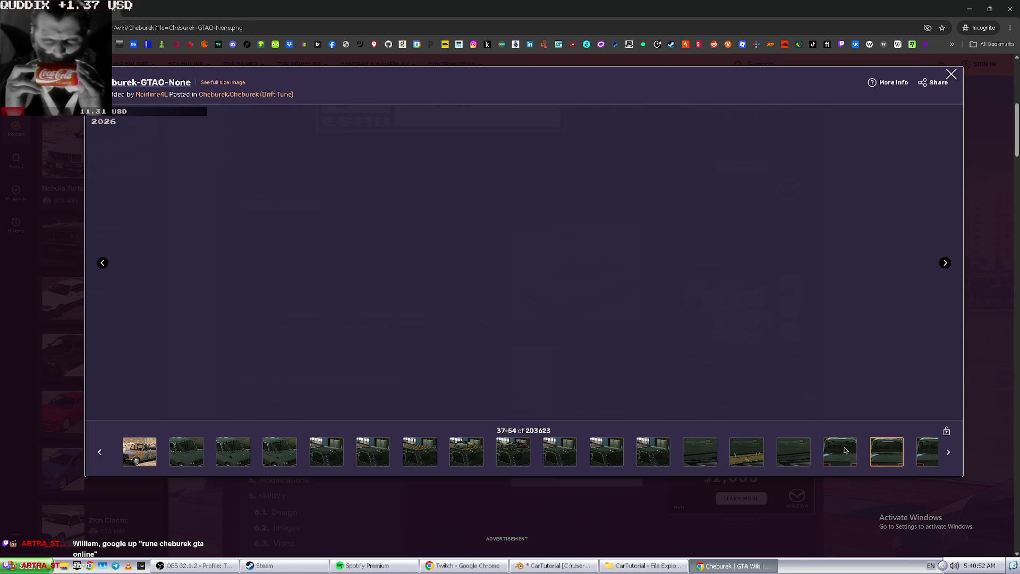
pyautogui.press('Right')
pyautogui.press('Right')
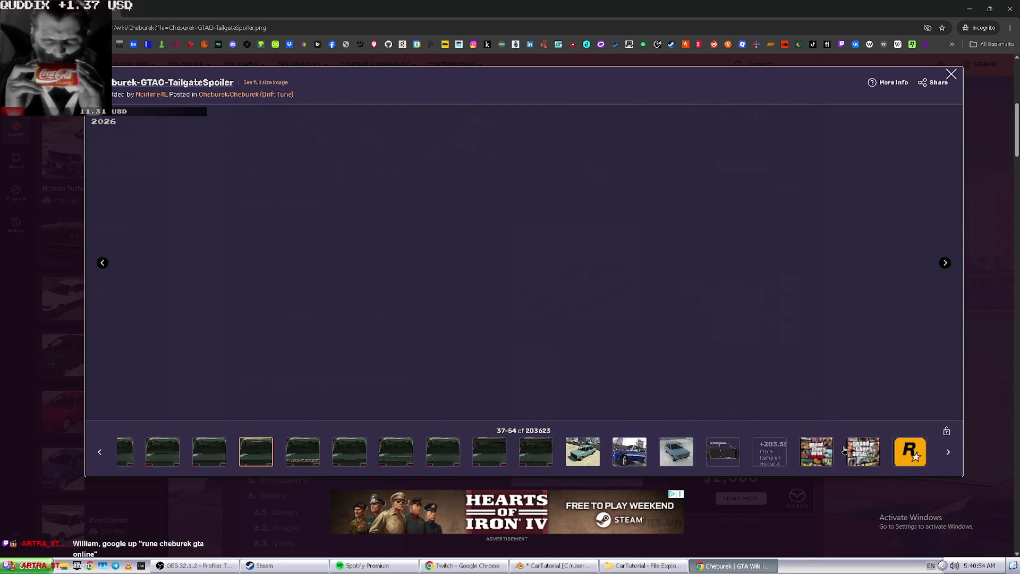
pyautogui.press('Right')
pyautogui.press('Right')
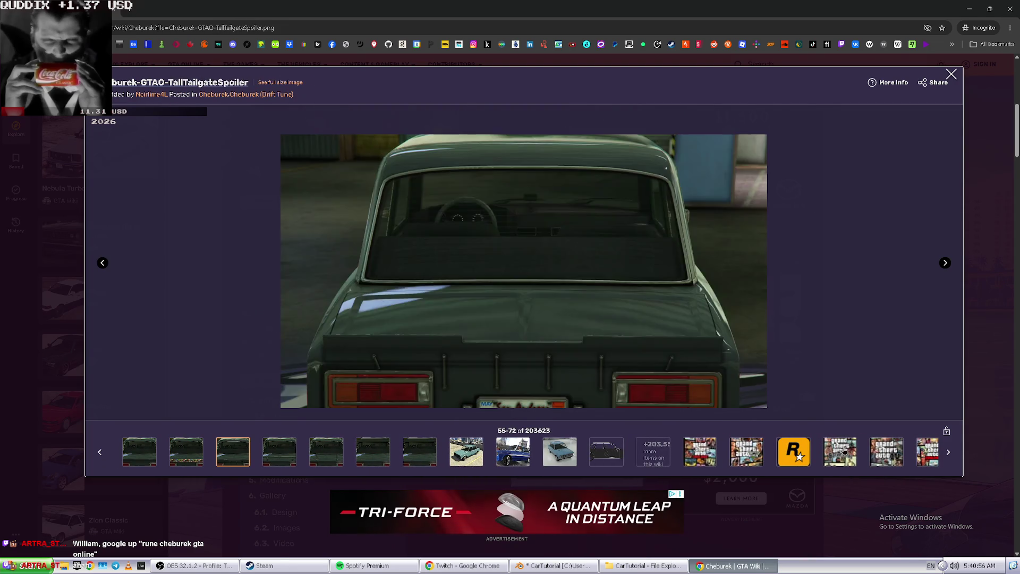
pyautogui.press('Right')
pyautogui.hotkey('ctrl', 'w')
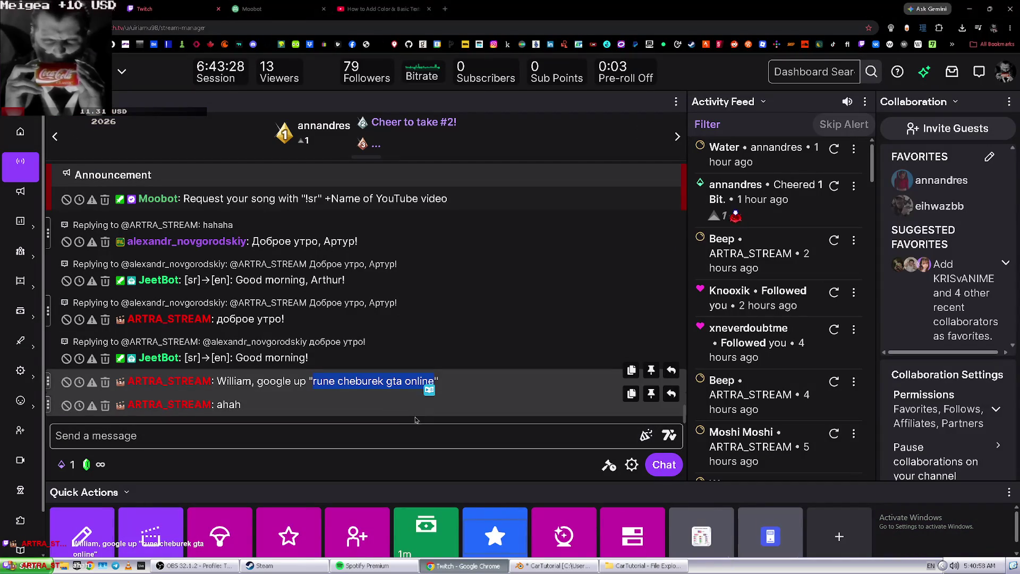
pyautogui.hotkey('alt', 'Tab')
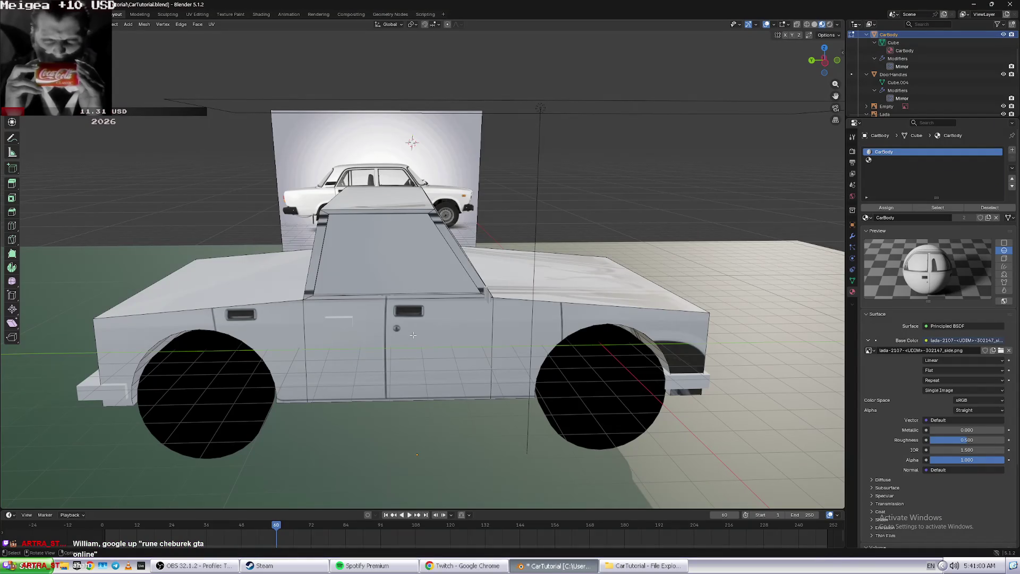
# - Consult the YouTube texture tutorial, then switch the photo texture's Extension from Repeat to Extend
pyautogui.hotkey('alt', 'Tab')
pyautogui.click(378, 8)
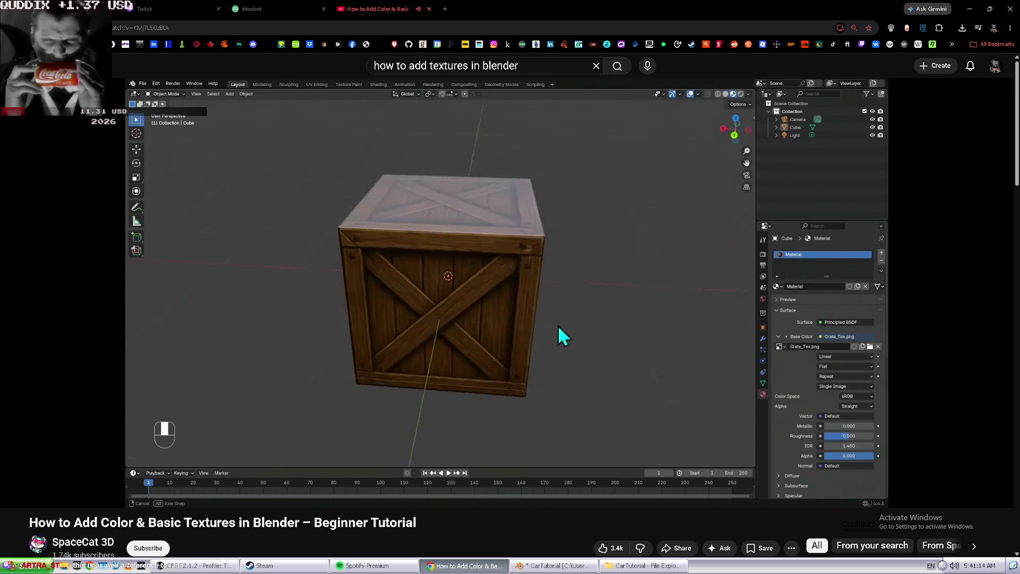
pyautogui.hotkey('alt', 'Tab')
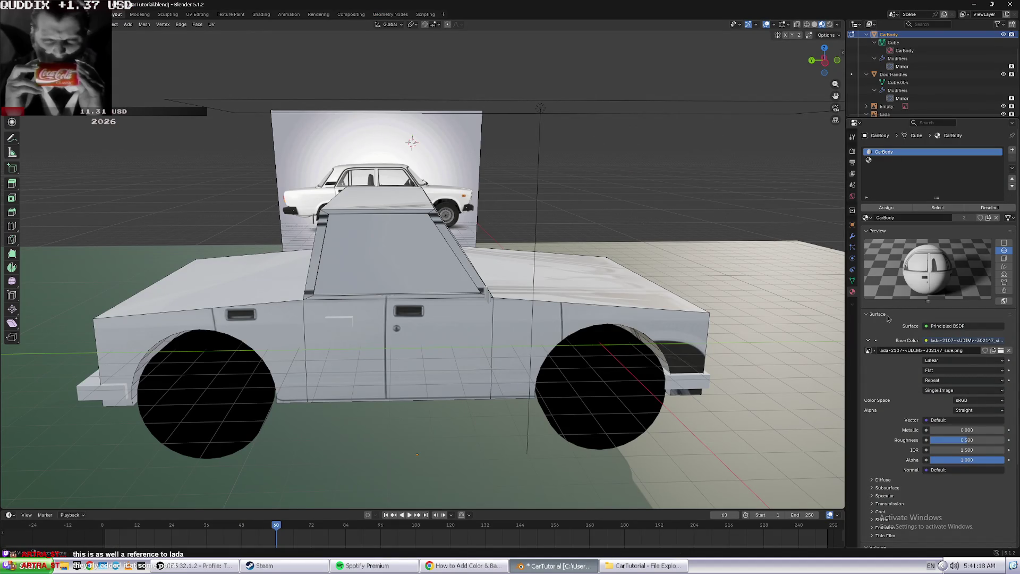
pyautogui.click(946, 381)
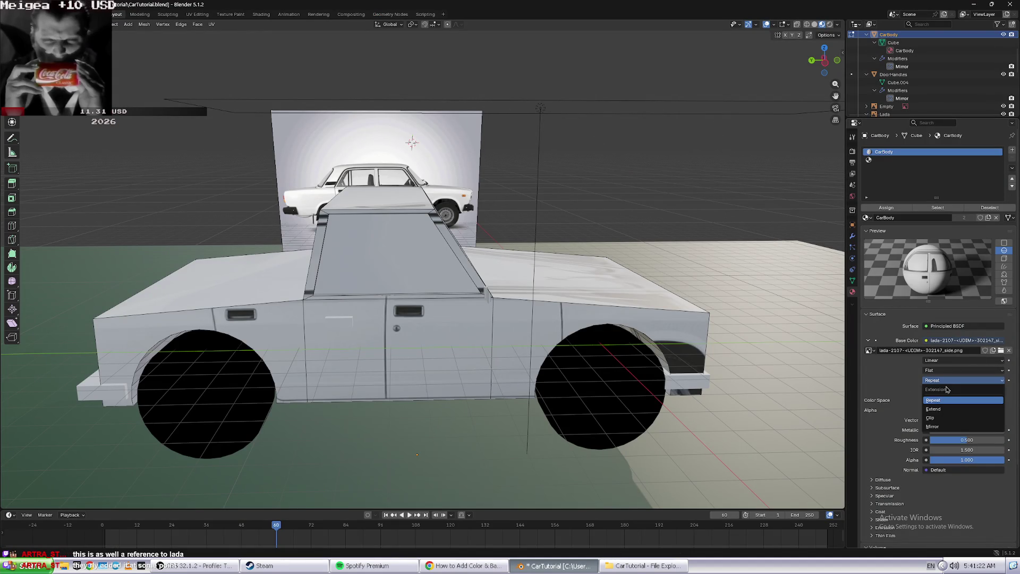
pyautogui.click(947, 409)
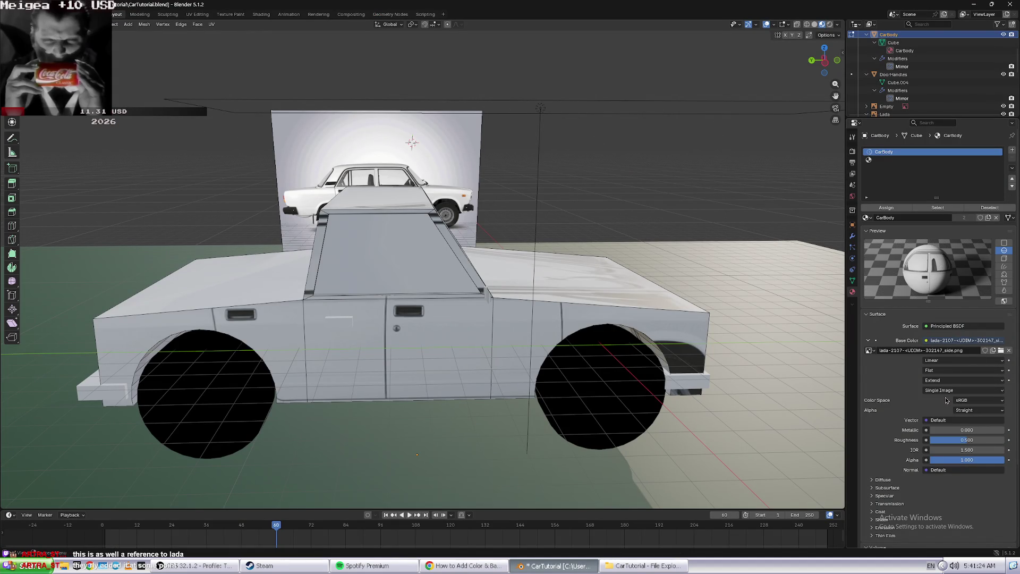
# - Select the car body's door faces and recheck the texture's source and extension options
pyautogui.click(575, 311)
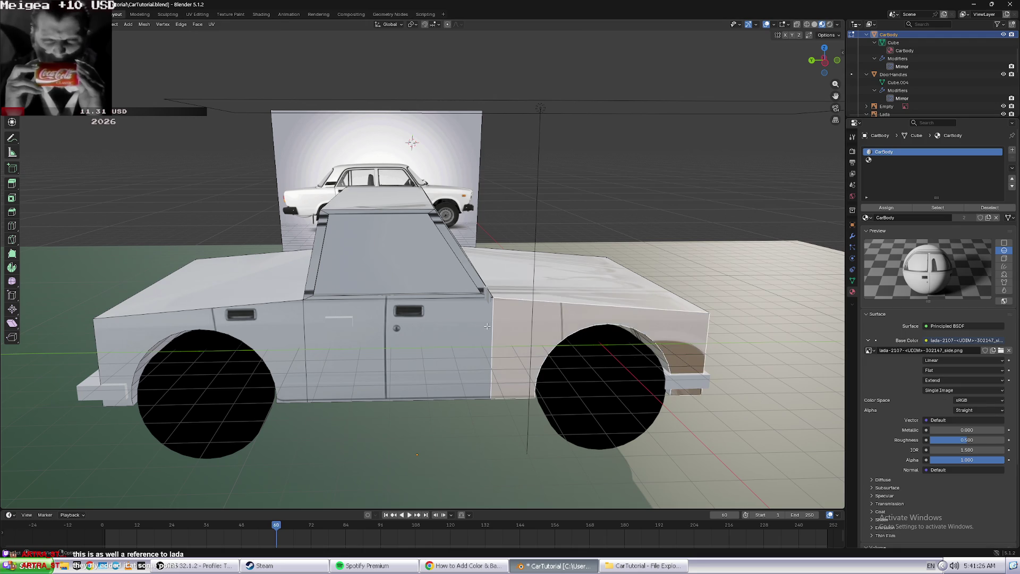
pyautogui.click(437, 331)
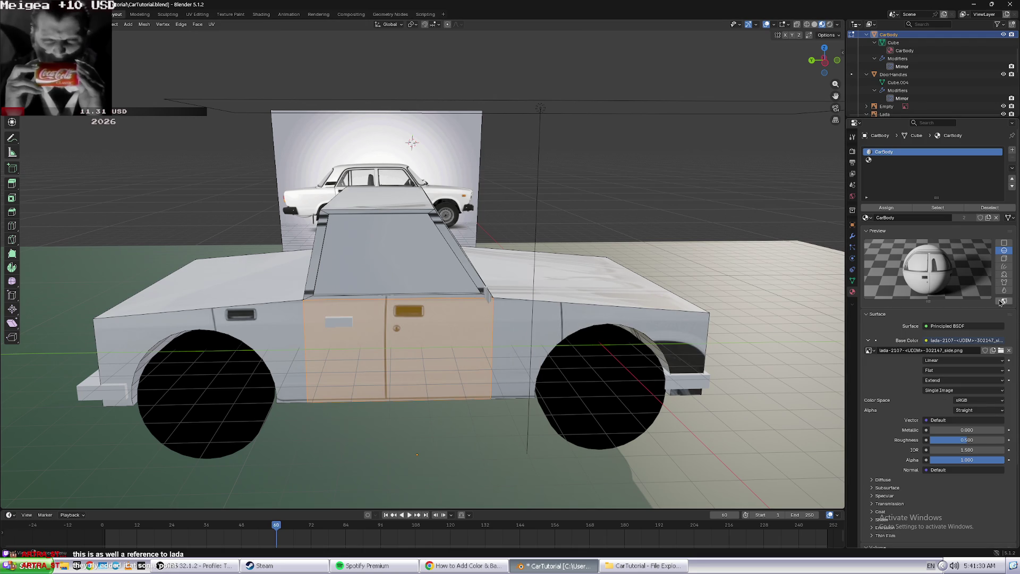
pyautogui.scroll(-2, 946, 382)
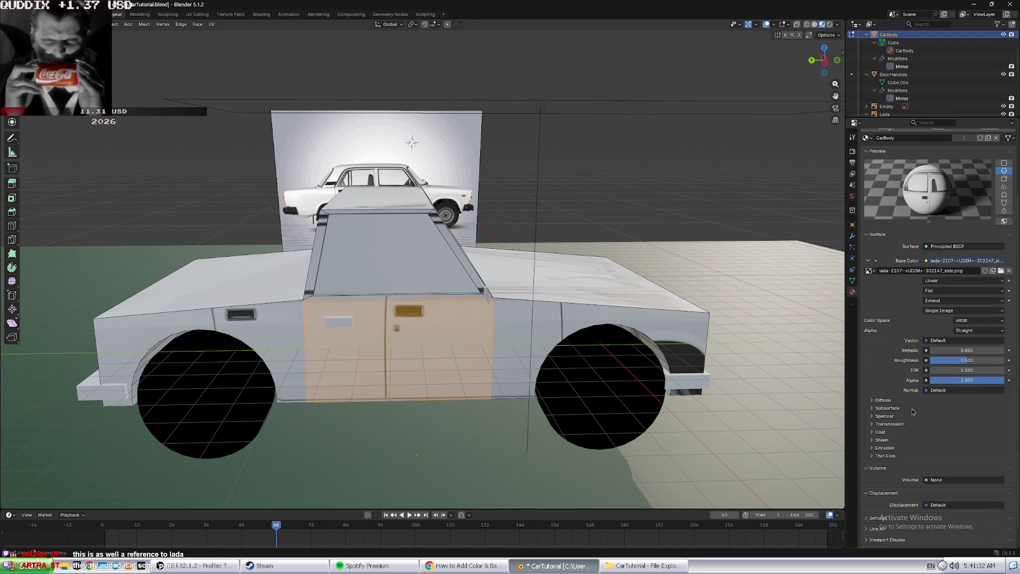
pyautogui.scroll(2, 972, 375)
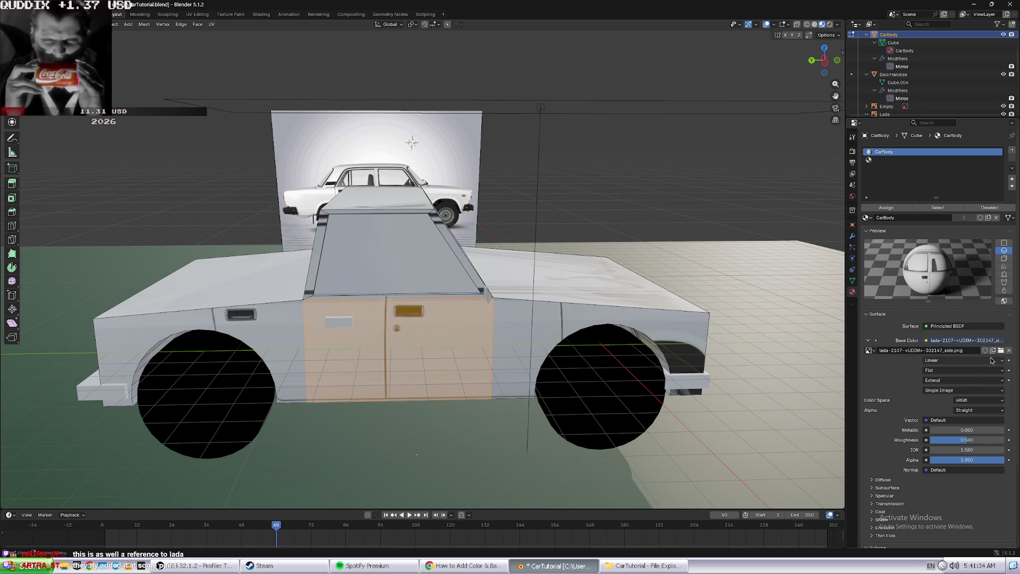
pyautogui.click(968, 391)
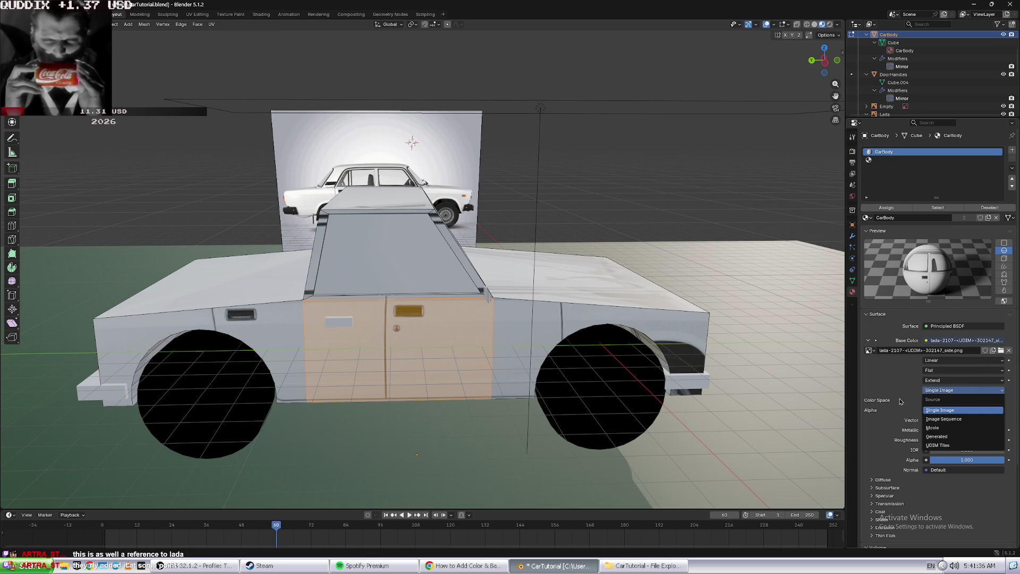
pyautogui.click(947, 381)
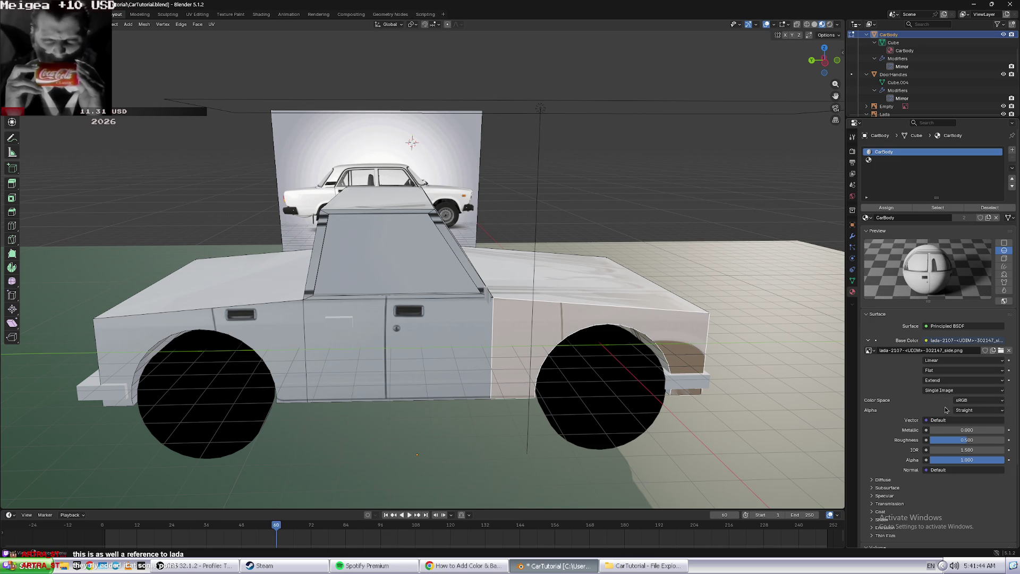
# - Try the Alpha and Metallic sliders, drop Roughness to 0.000, and set IOR to 1.000
pyautogui.moveTo(951, 460)
pyautogui.mouseDown()
pyautogui.moveTo(922, 460)
pyautogui.moveTo(951, 458)
pyautogui.mouseUp()
pyautogui.moveTo(957, 430)
pyautogui.mouseDown()
pyautogui.moveTo(1005, 430)
pyautogui.moveTo(930, 431)
pyautogui.moveTo(1005, 440)
pyautogui.mouseUp()
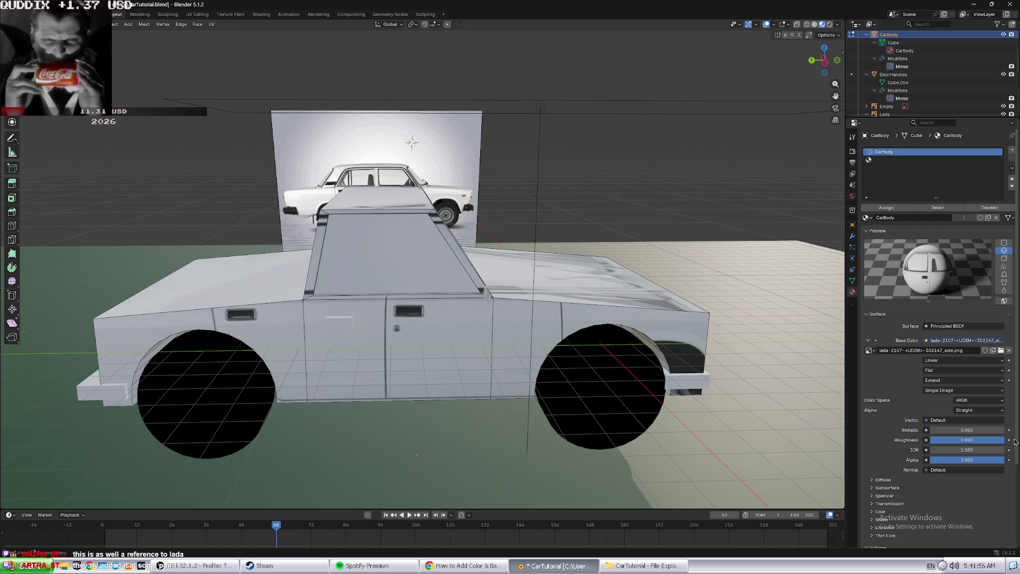
pyautogui.press('a')
pyautogui.moveTo(977, 443); pyautogui.dragTo(930, 441)
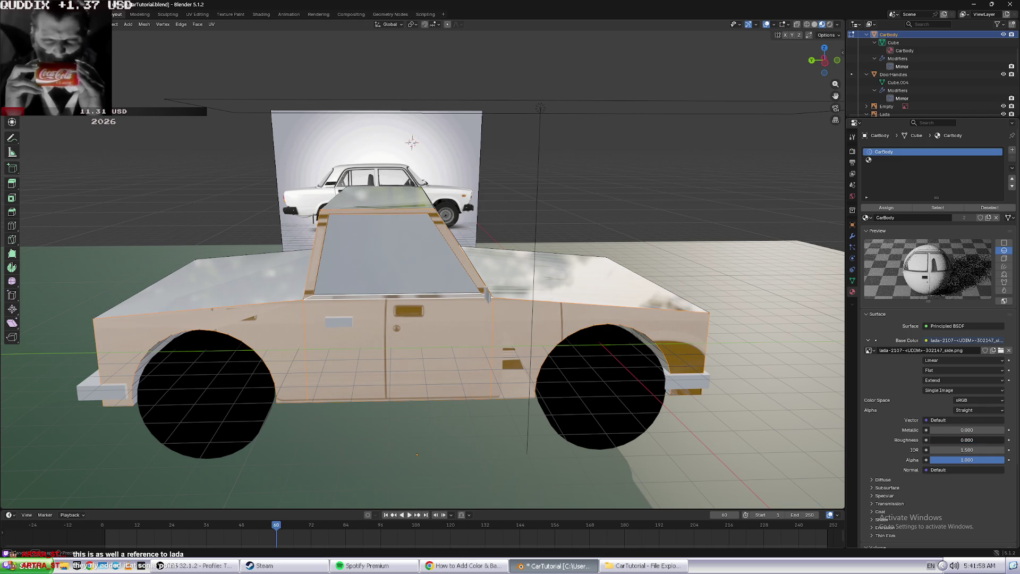
pyautogui.hotkey('alt', 'a')
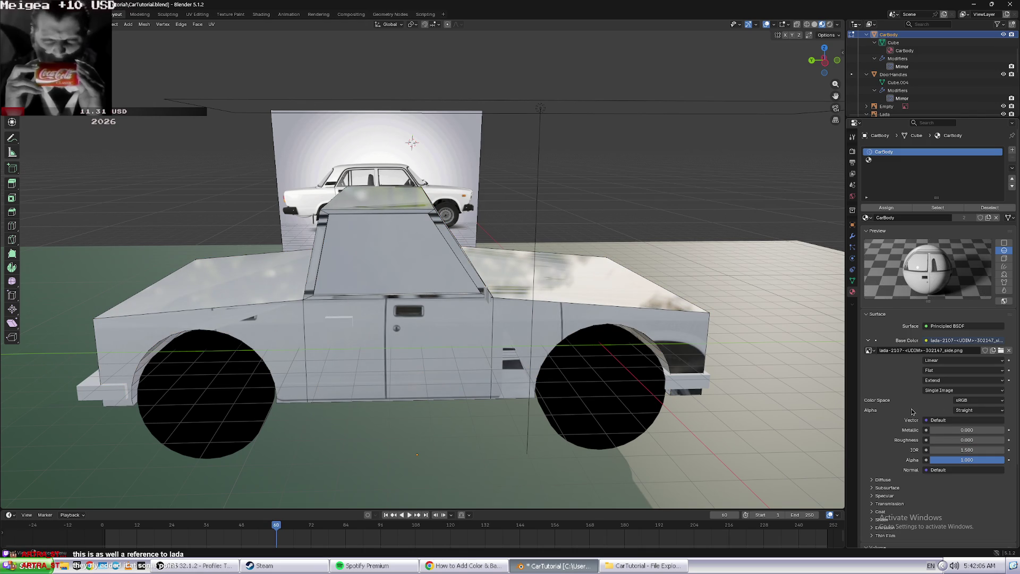
pyautogui.moveTo(954, 449)
pyautogui.mouseDown()
pyautogui.moveTo(1003, 450)
pyautogui.moveTo(936, 449)
pyautogui.mouseUp()
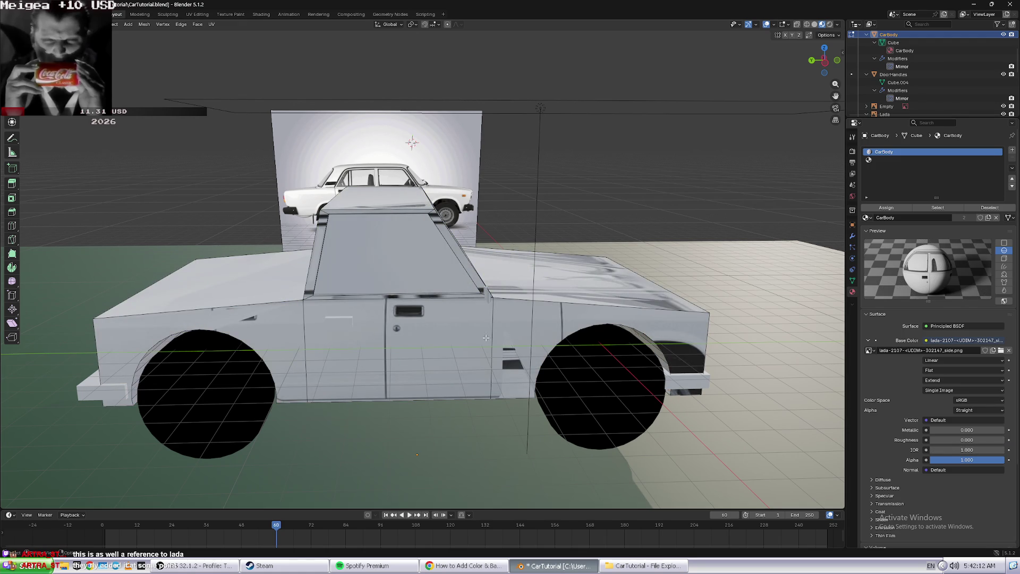
pyautogui.hotkey('alt', 'Tab')
# - Resume the YouTube texture tutorial and watch it to the end before returning to Blender
pyautogui.click(621, 339)
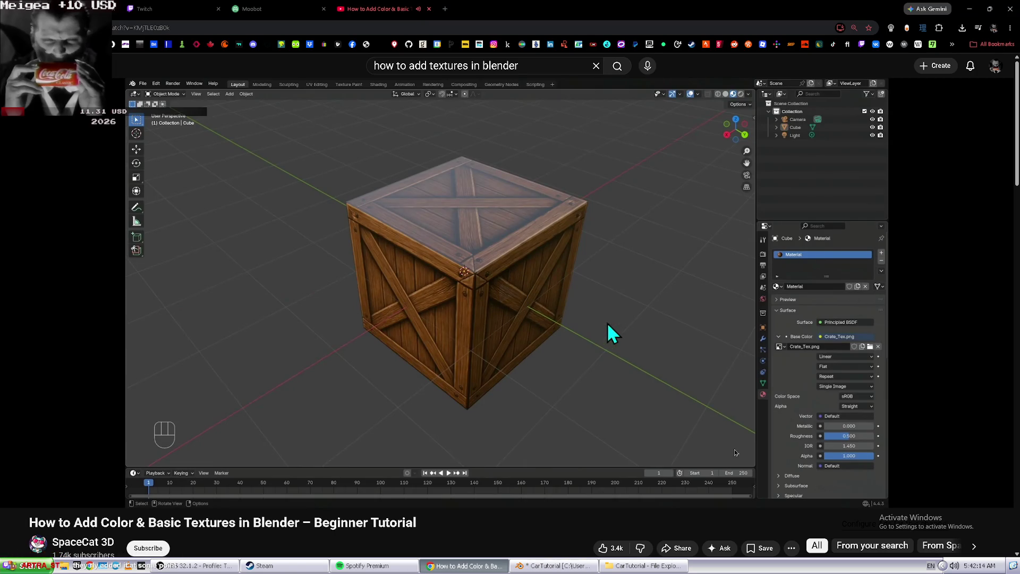
pyautogui.click(627, 434)
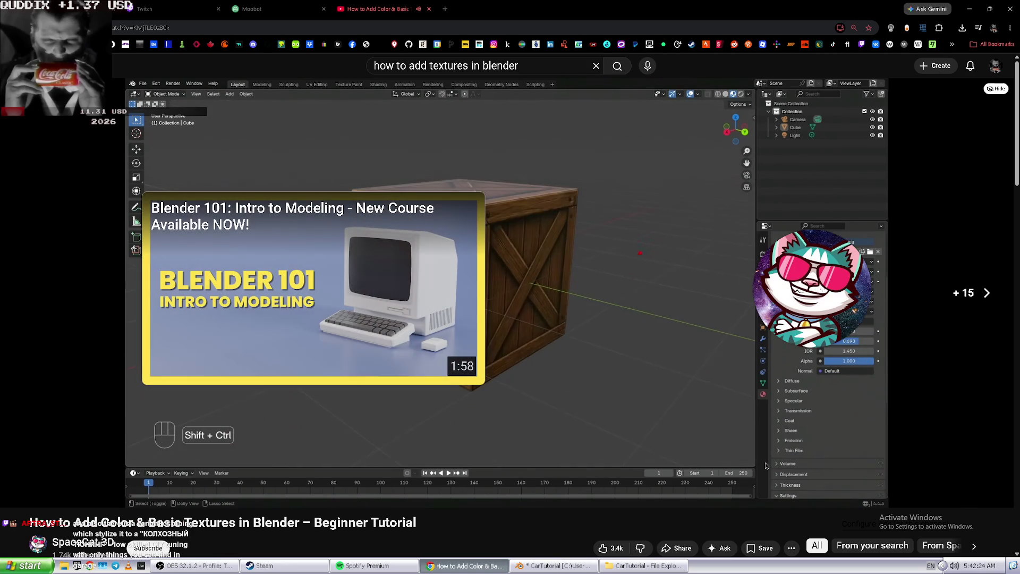
pyautogui.hotkey('alt', 'Tab')
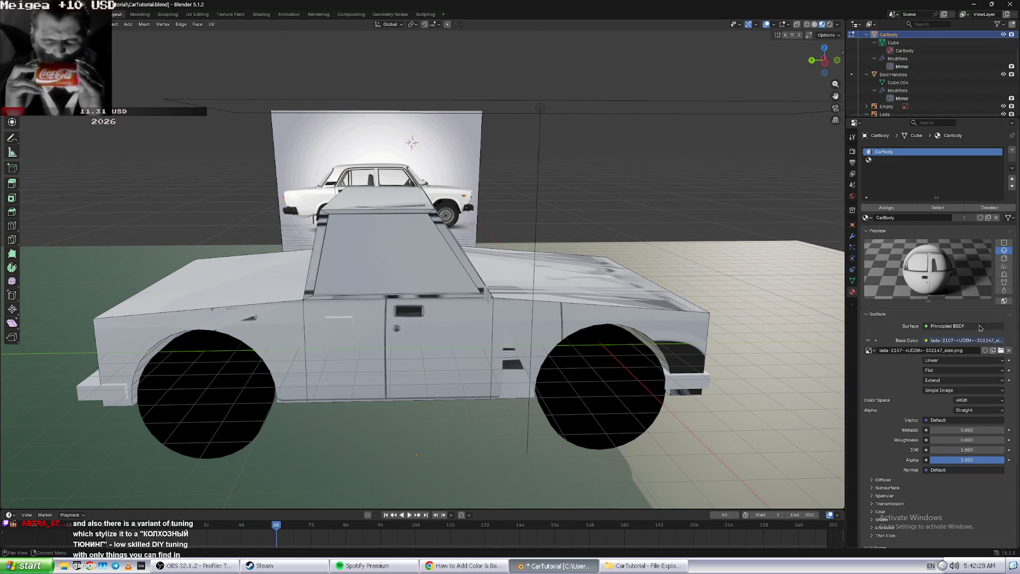
# - Scroll down the material panel, expanding the Diffuse, Subsurface and Settings sections
pyautogui.scroll(-1, 931, 412)
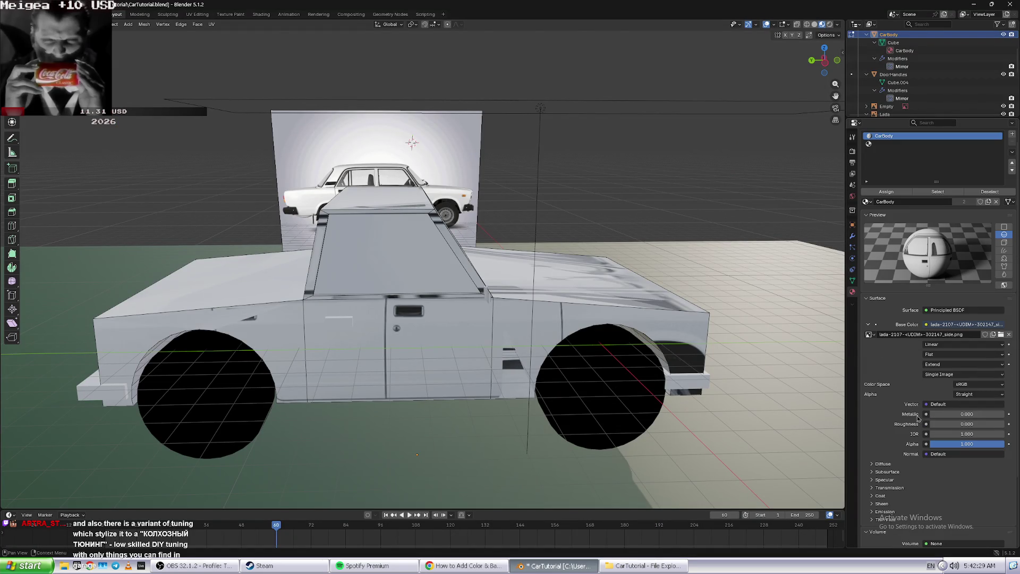
pyautogui.click(873, 464)
pyautogui.scroll(-2, 873, 466)
pyautogui.click(873, 457)
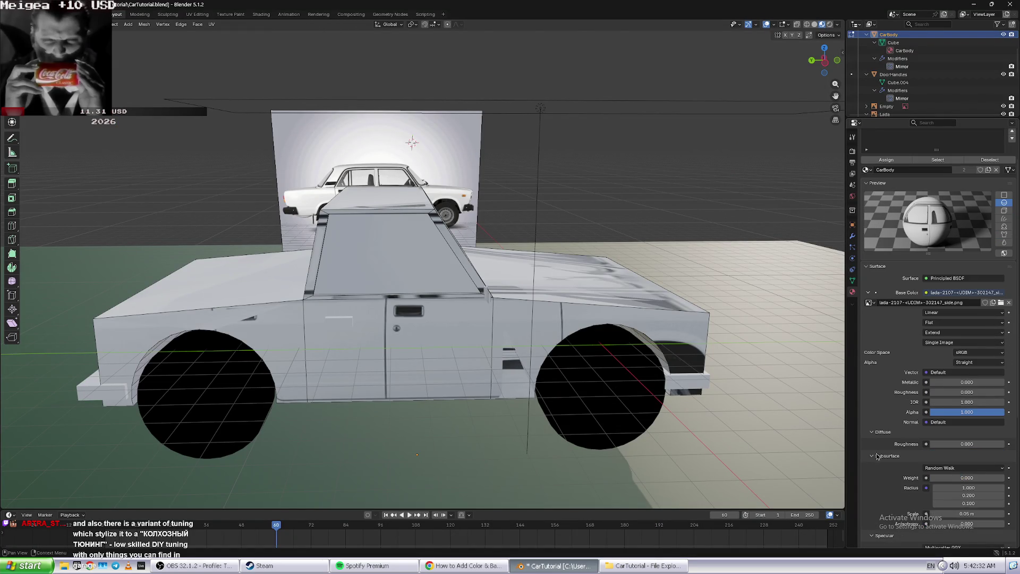
pyautogui.scroll(-2, 875, 456)
pyautogui.scroll(-2, 885, 444)
pyautogui.scroll(-2, 888, 441)
pyautogui.scroll(-4, 893, 427)
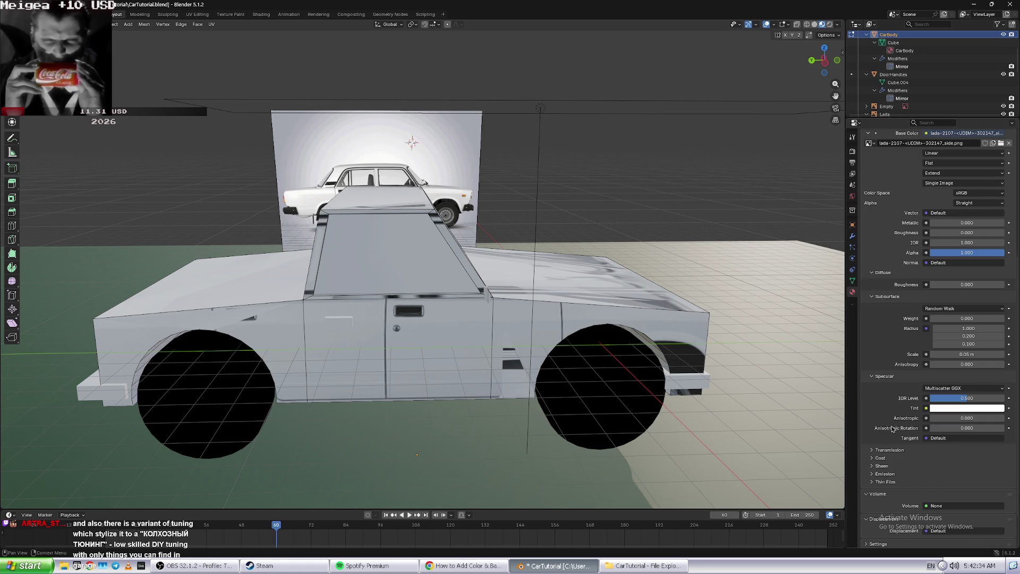
pyautogui.scroll(-1, 865, 474)
pyautogui.scroll(-2, 879, 464)
pyautogui.click(880, 500)
pyautogui.scroll(-2, 910, 482)
# - Connect a Mapping node to Displacement and shift its location X to -2.3 m
pyautogui.click(944, 455)
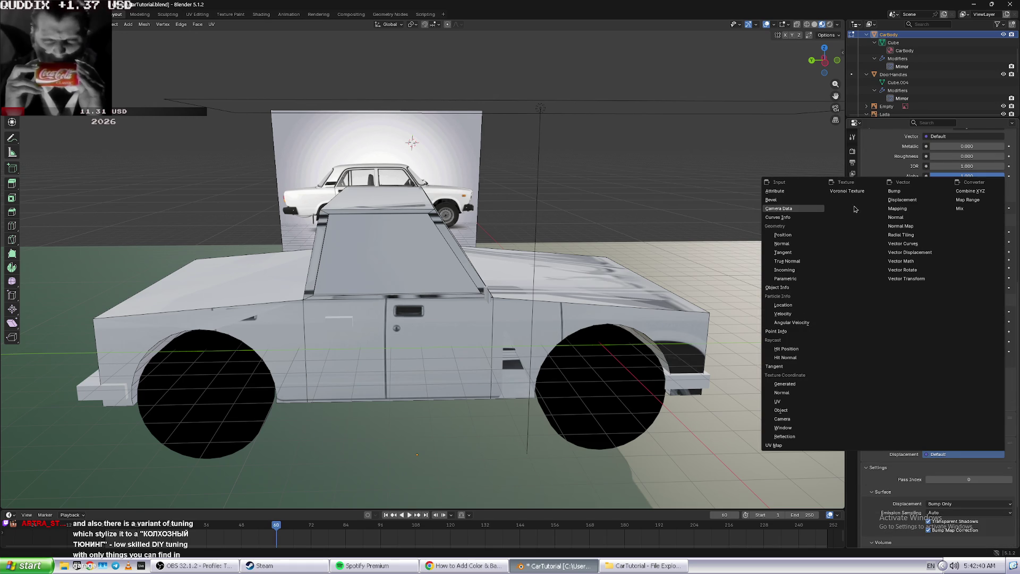
pyautogui.click(904, 208)
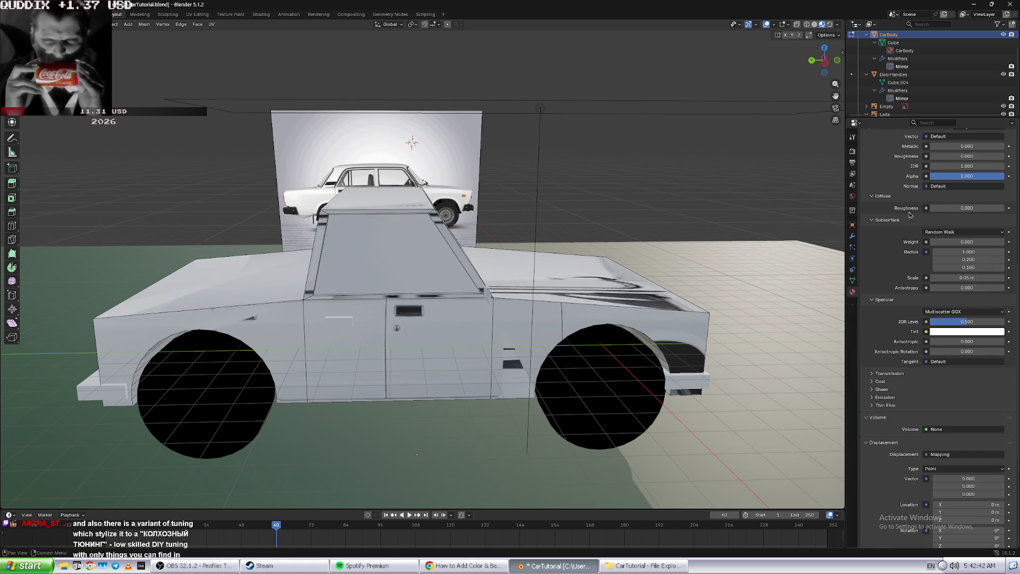
pyautogui.scroll(-4, 935, 319)
pyautogui.scroll(-1, 957, 404)
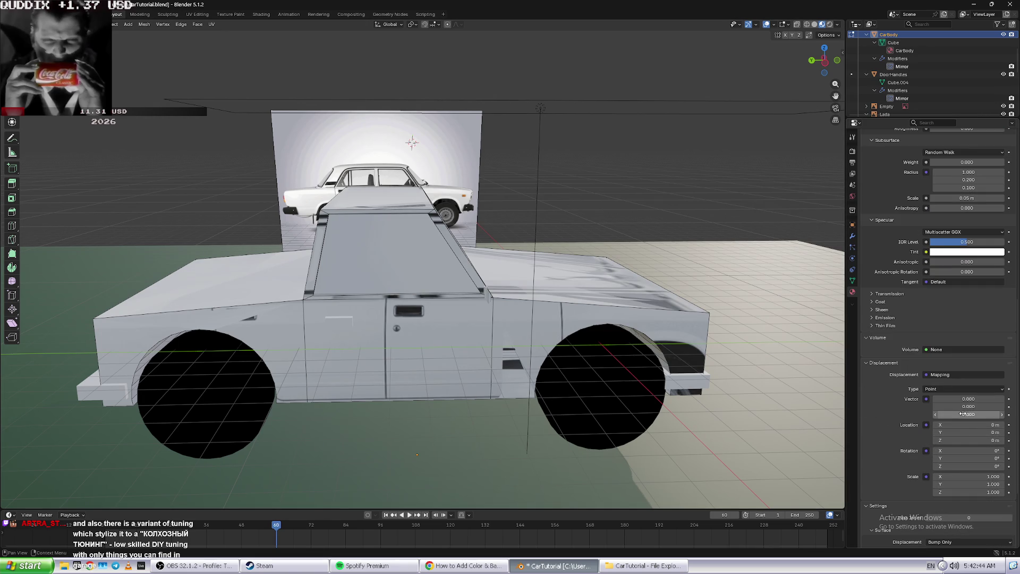
pyautogui.moveTo(967, 425); pyautogui.dragTo(904, 425)
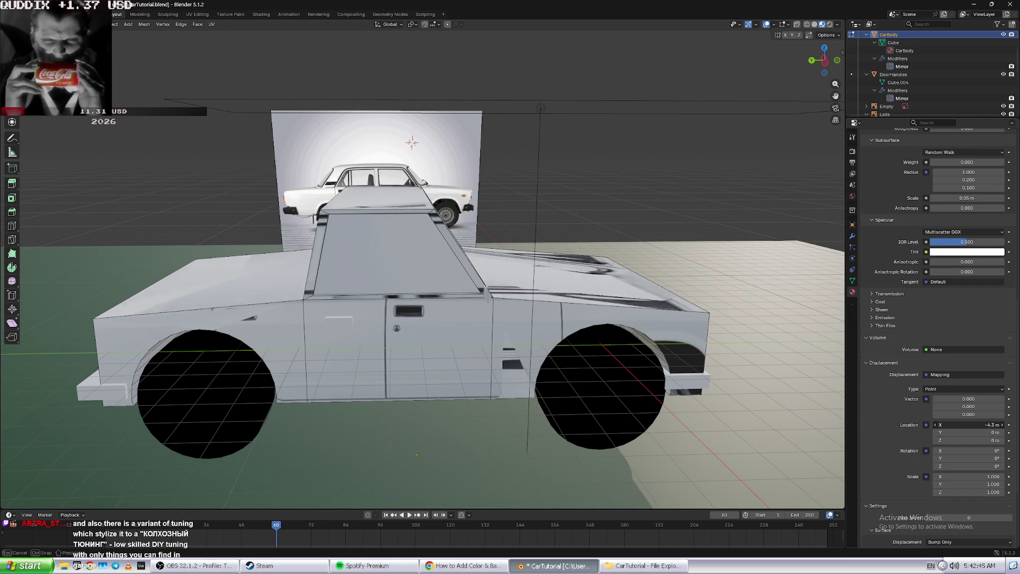
# - Select the rear, door and front side faces, both cab pillars and the roof's front edge
pyautogui.click(504, 353)
pyautogui.keyDown('shift'); pyautogui.click(325, 320); pyautogui.keyUp('shift')
pyautogui.keyDown('shift'); pyautogui.click(227, 309); pyautogui.keyUp('shift')
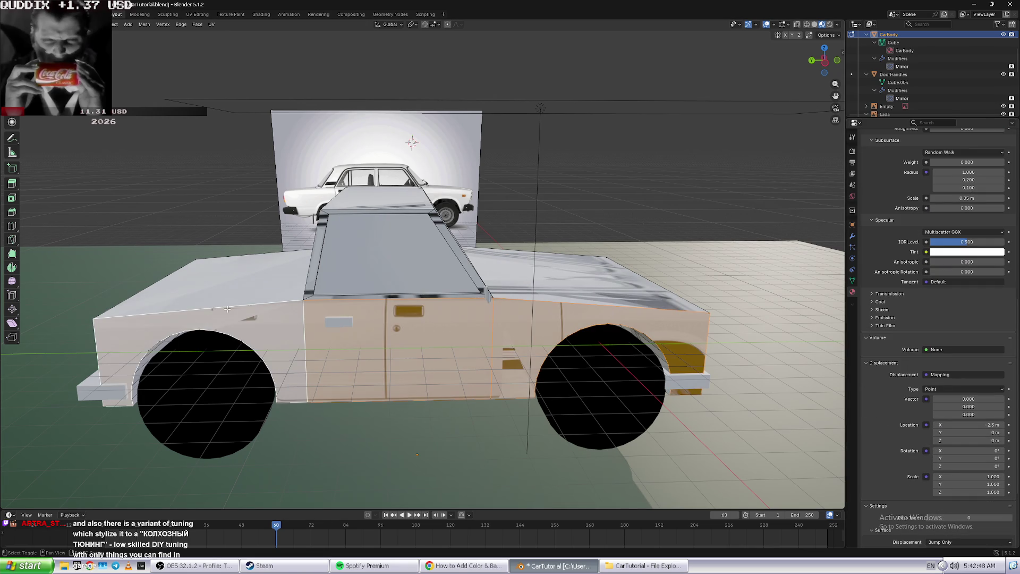
pyautogui.keyDown('shift'); pyautogui.click(309, 276); pyautogui.keyUp('shift')
pyautogui.keyDown('shift'); pyautogui.click(485, 288); pyautogui.keyUp('shift')
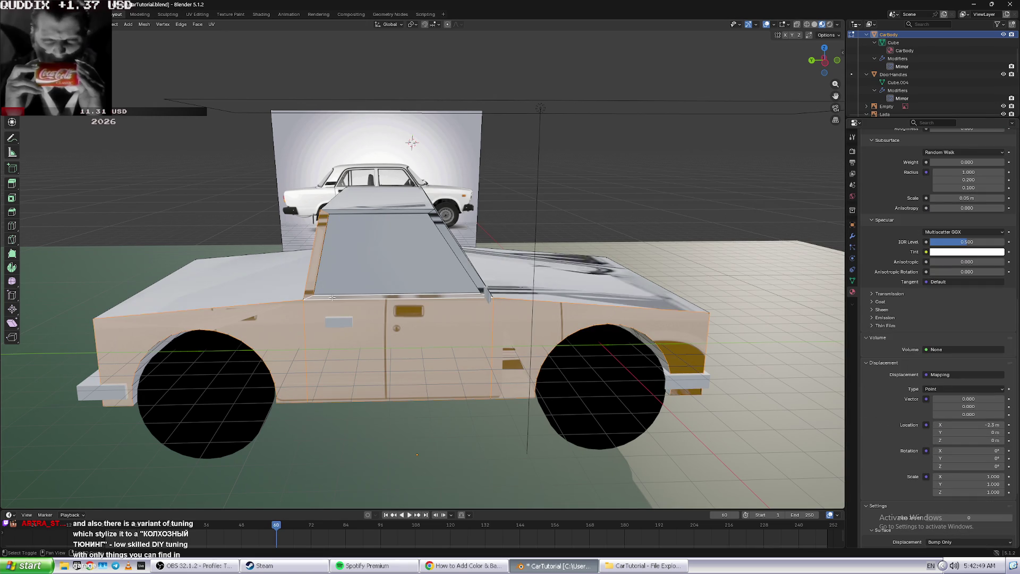
pyautogui.keyDown('shift'); pyautogui.click(485, 289); pyautogui.keyUp('shift')
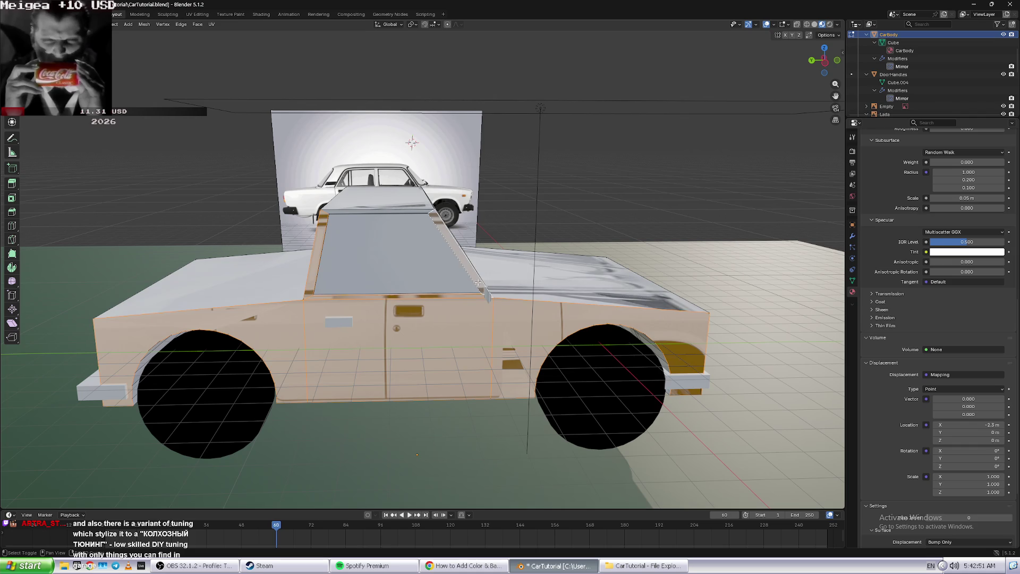
pyautogui.keyDown('shift'); pyautogui.click(396, 211); pyautogui.keyUp('shift')
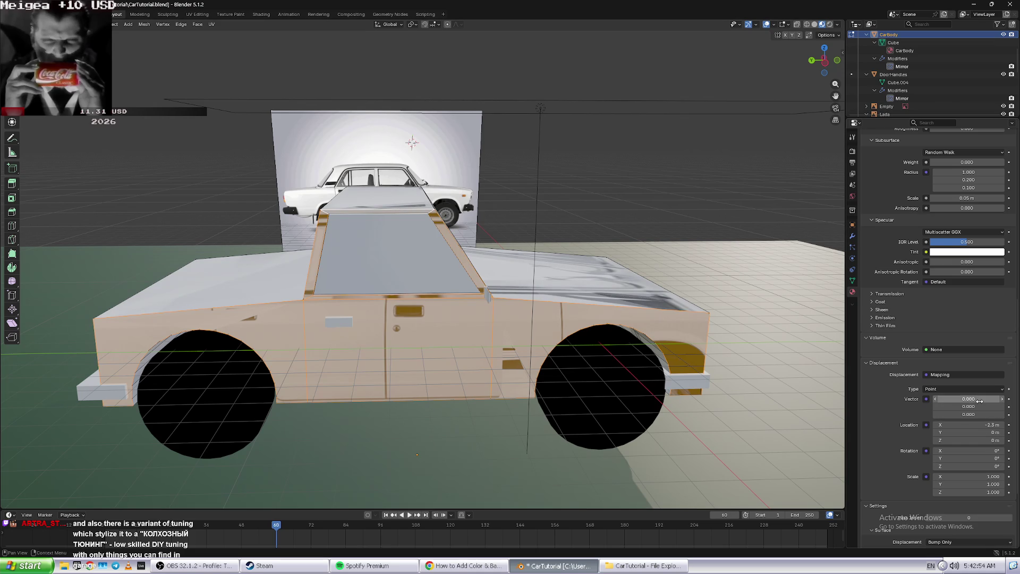
# - Set the mapping vector X to -1.500, location Z to -12.5 m and scale X to -18.4
pyautogui.moveTo(980, 399); pyautogui.dragTo(949, 406)
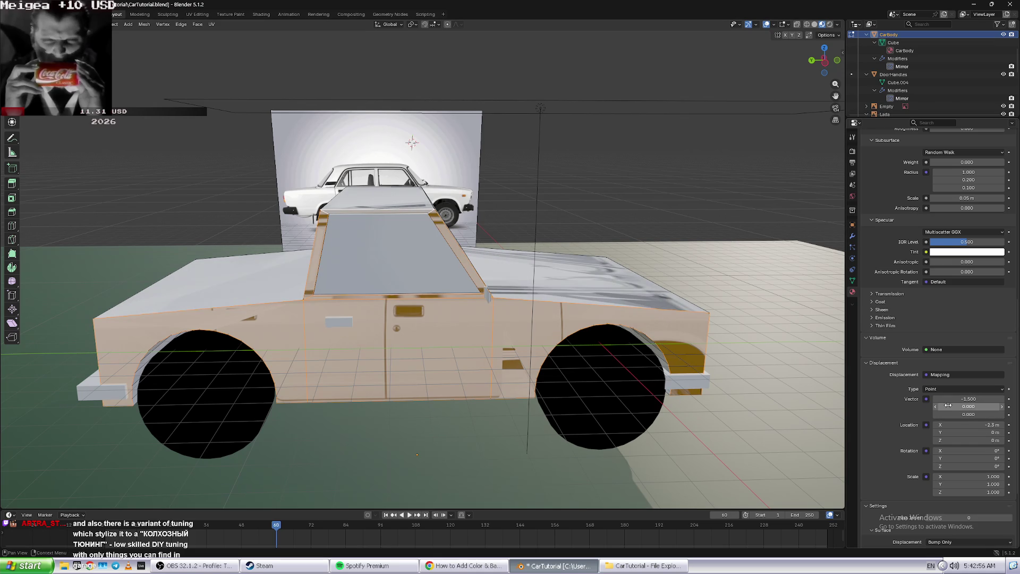
pyautogui.click(978, 398)
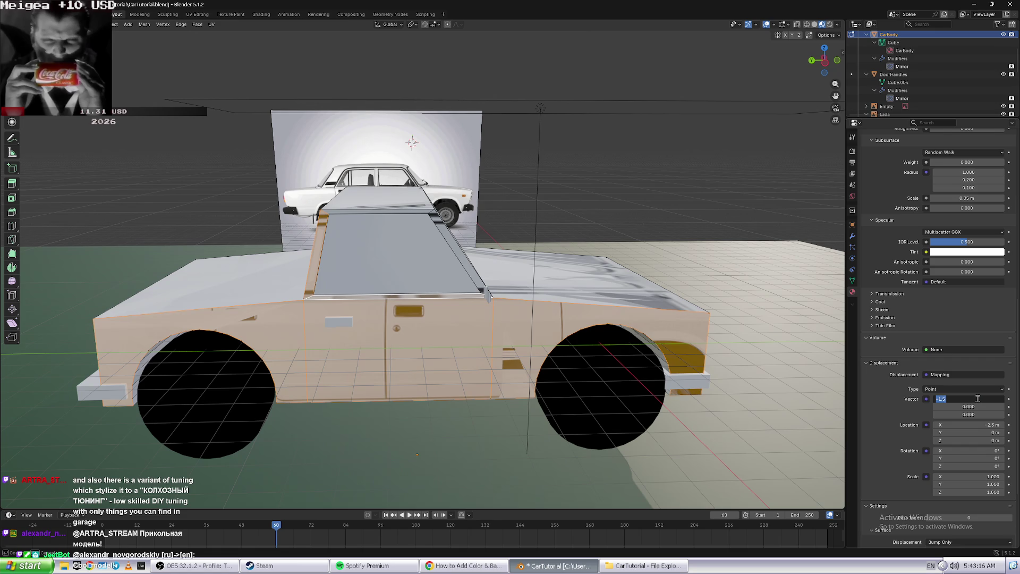
pyautogui.press('Return')
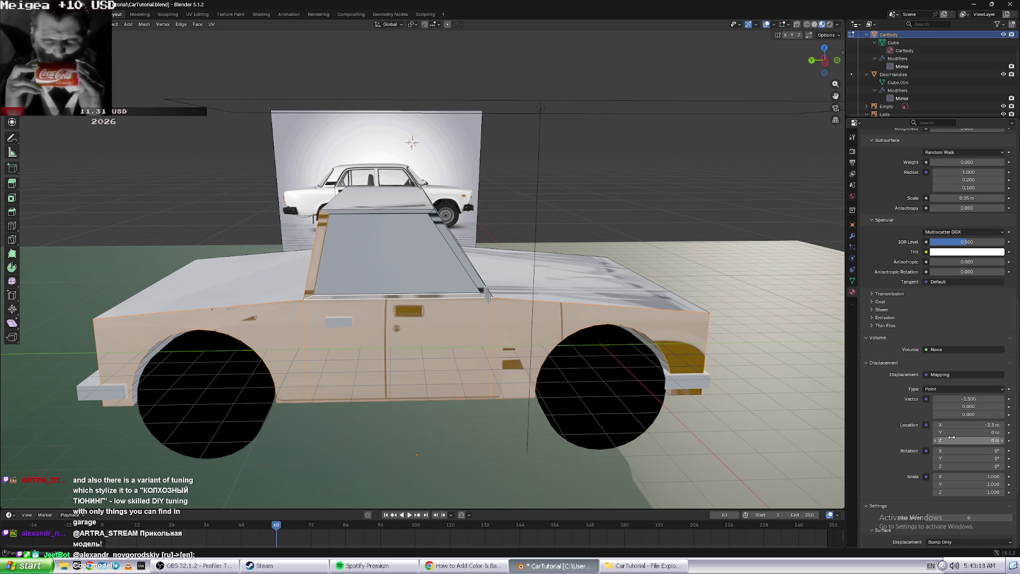
pyautogui.moveTo(957, 440); pyautogui.dragTo(925, 440)
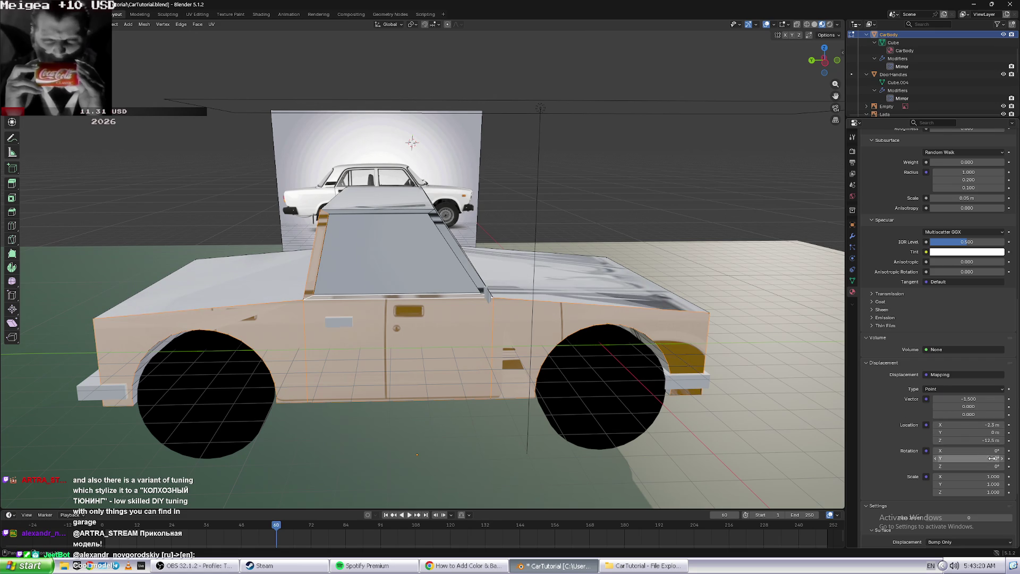
pyautogui.moveTo(966, 476)
pyautogui.mouseDown()
pyautogui.moveTo(924, 476)
pyautogui.moveTo(933, 492)
pyautogui.moveTo(972, 492)
pyautogui.mouseUp()
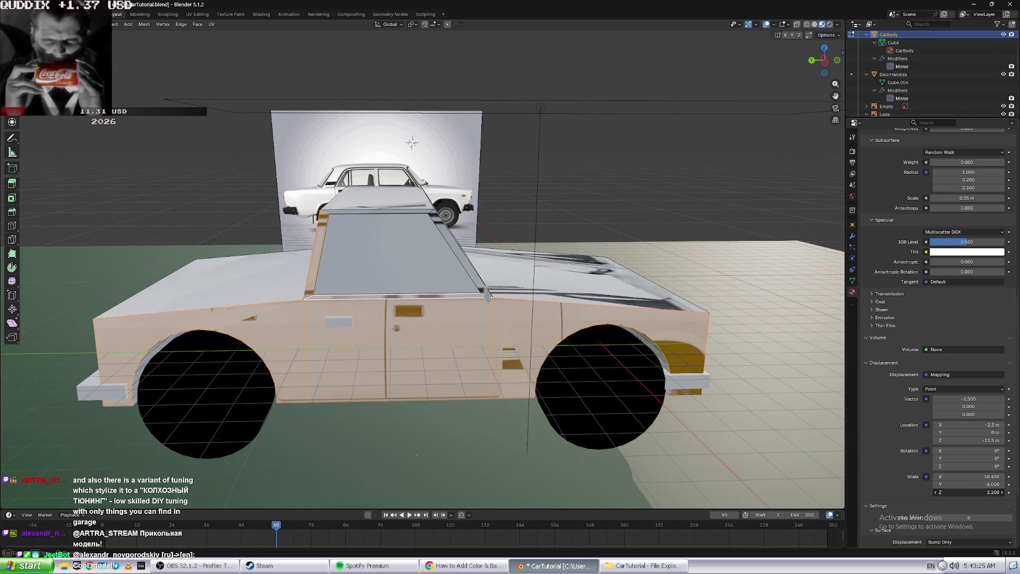
# - Switch the mapping type to Texture, with location 12.4, 0, -7.5 m and scale 0.5, 1.4, 1.6
pyautogui.click(965, 389)
pyautogui.click(967, 407)
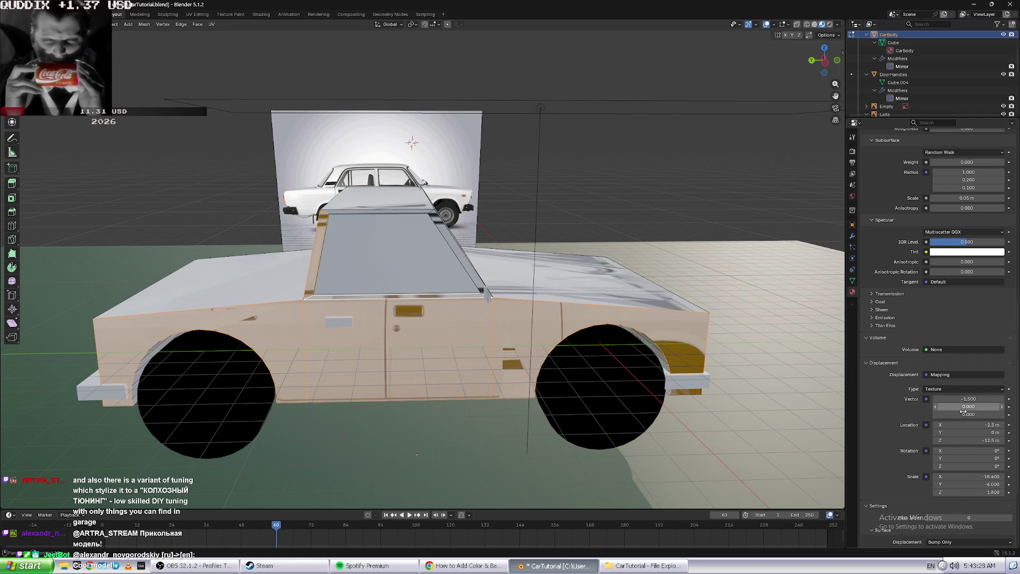
pyautogui.moveTo(963, 426)
pyautogui.mouseDown()
pyautogui.moveTo(993, 426)
pyautogui.moveTo(983, 441)
pyautogui.moveTo(957, 441)
pyautogui.mouseUp()
pyautogui.moveTo(973, 477)
pyautogui.mouseDown()
pyautogui.moveTo(989, 476)
pyautogui.moveTo(973, 484)
pyautogui.mouseUp()
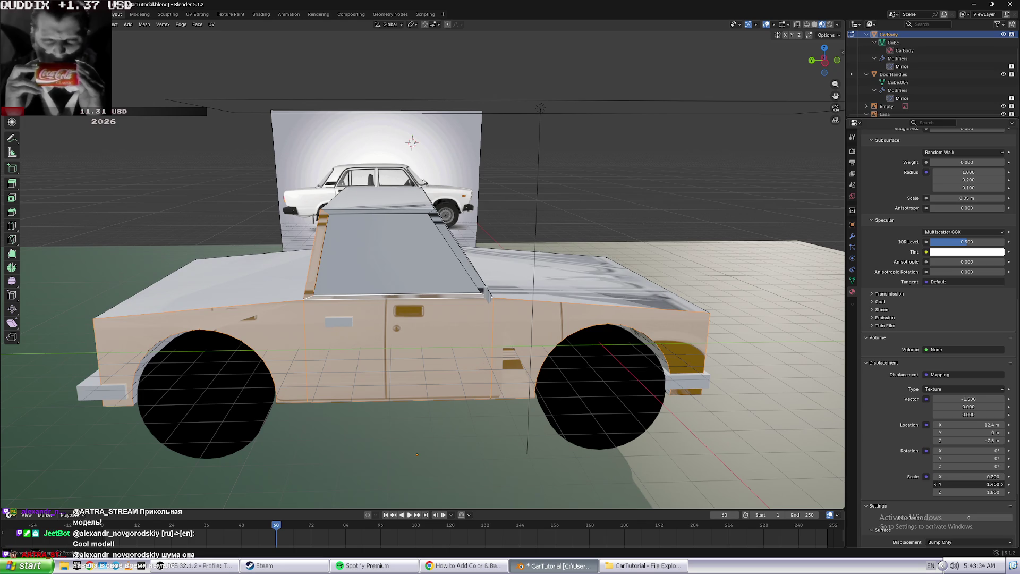
pyautogui.scroll(-1, 959, 492)
pyautogui.scroll(-1, 962, 488)
pyautogui.scroll(-1, 967, 484)
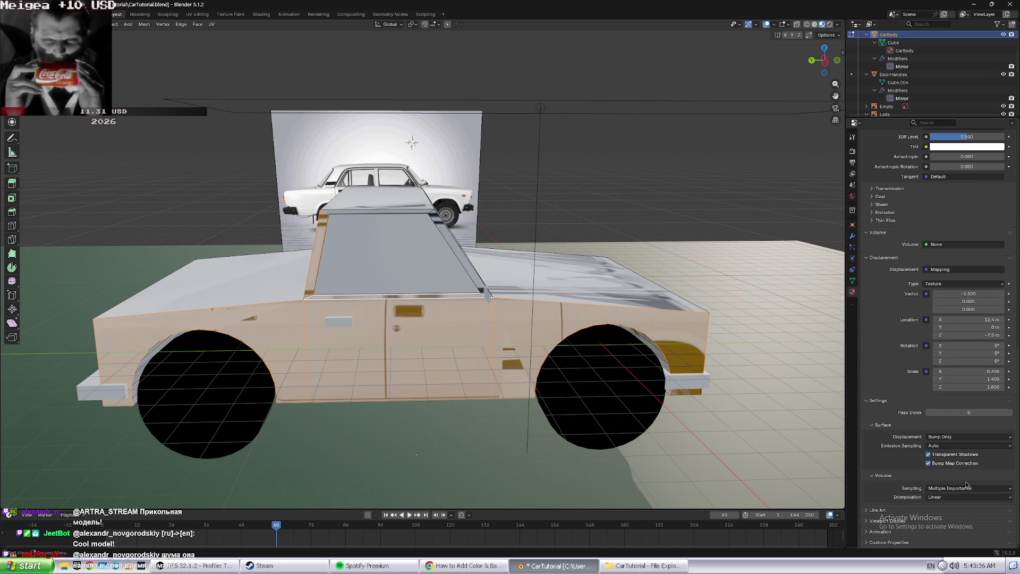
pyautogui.scroll(2, 964, 457)
pyautogui.scroll(2, 963, 381)
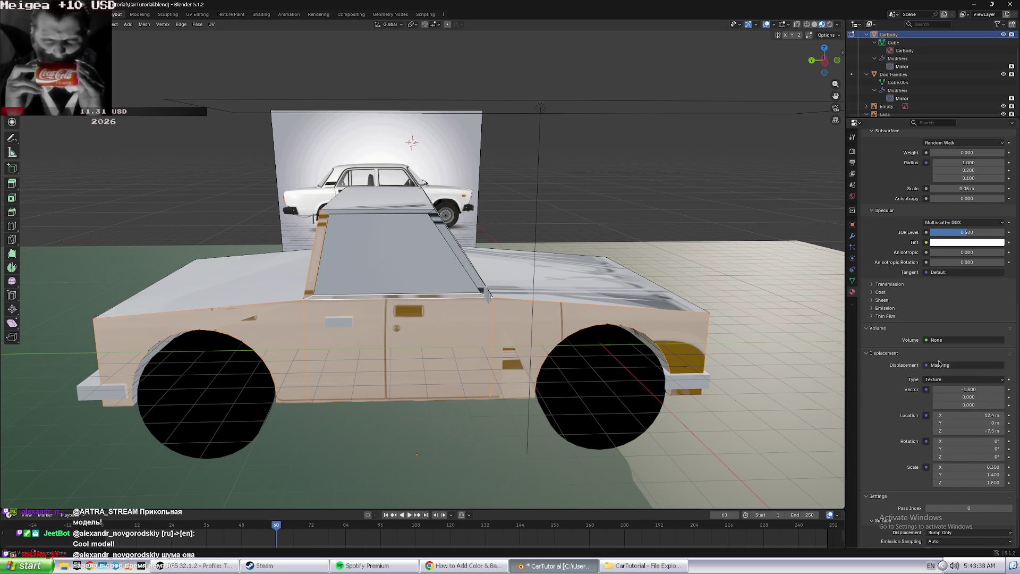
# - Feed the displacement vector from UV texture coordinates with CarBody as the object, then deselect the faces
pyautogui.click(940, 365)
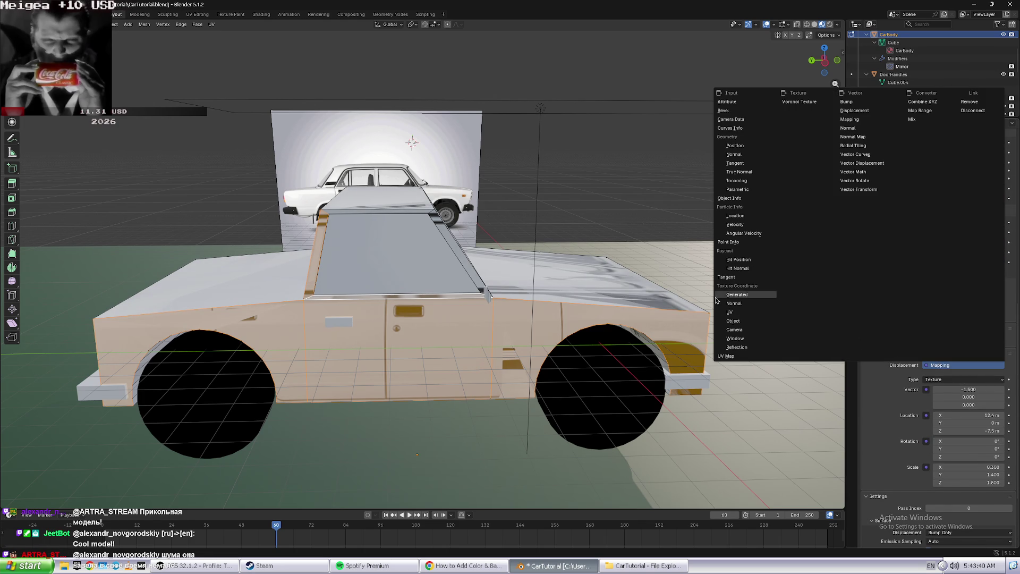
pyautogui.click(729, 312)
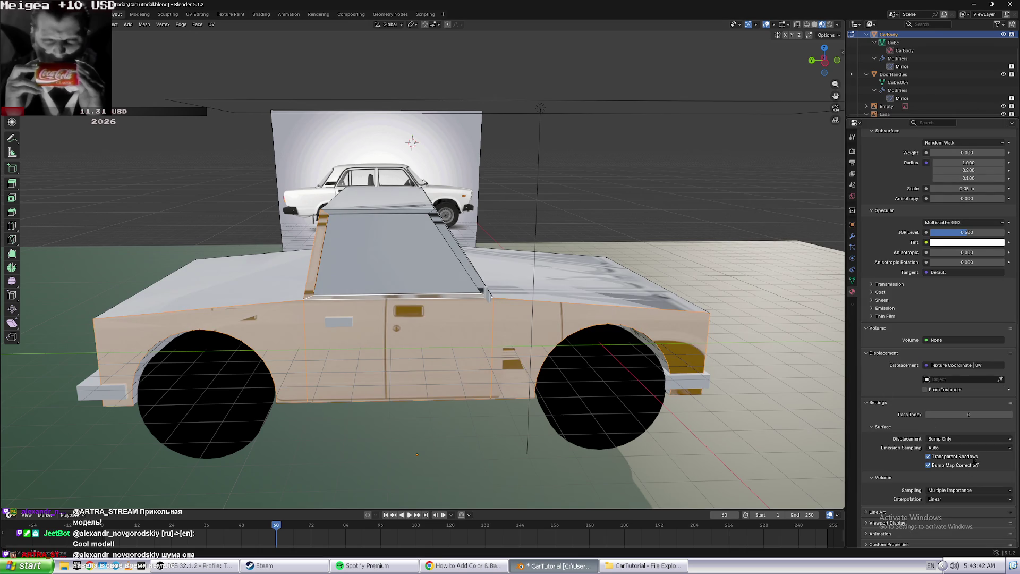
pyautogui.click(949, 382)
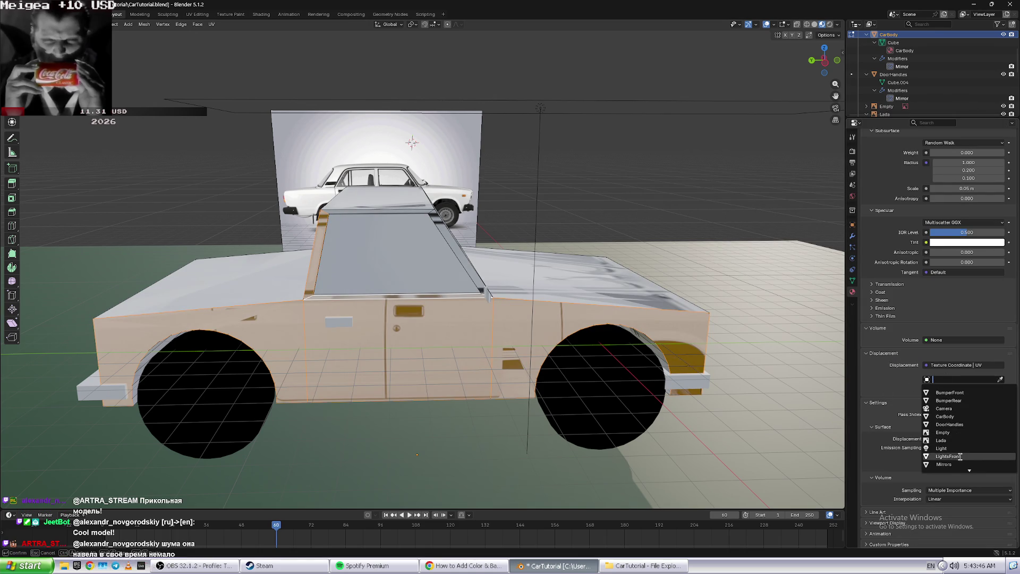
pyautogui.click(958, 416)
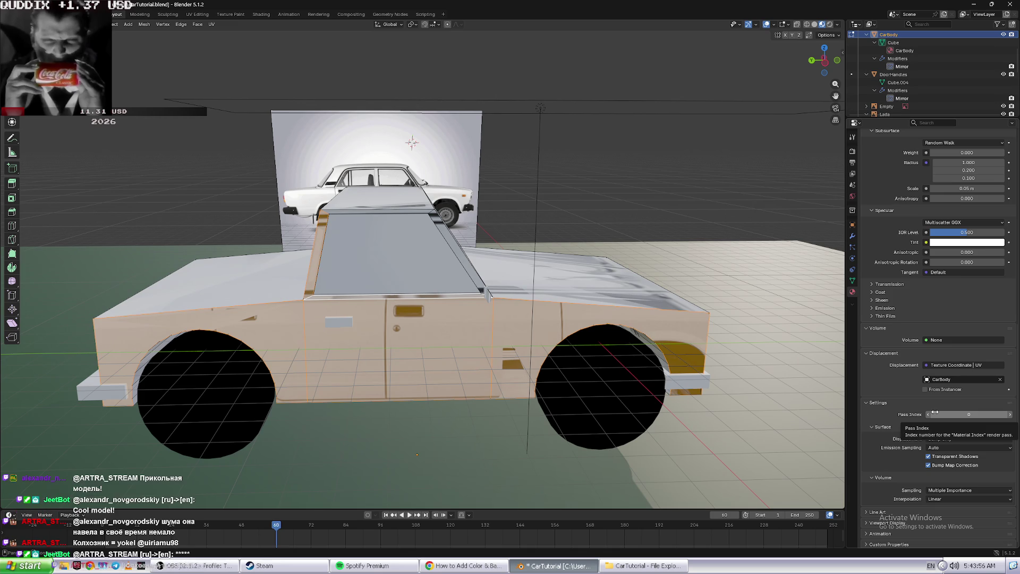
pyautogui.click(649, 273)
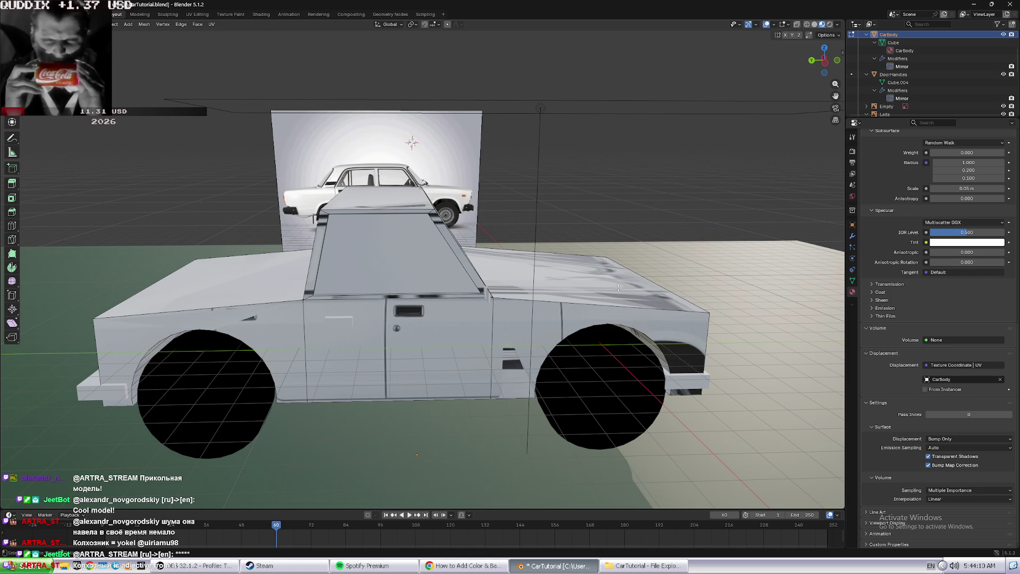
pyautogui.hotkey('alt', 'Tab')
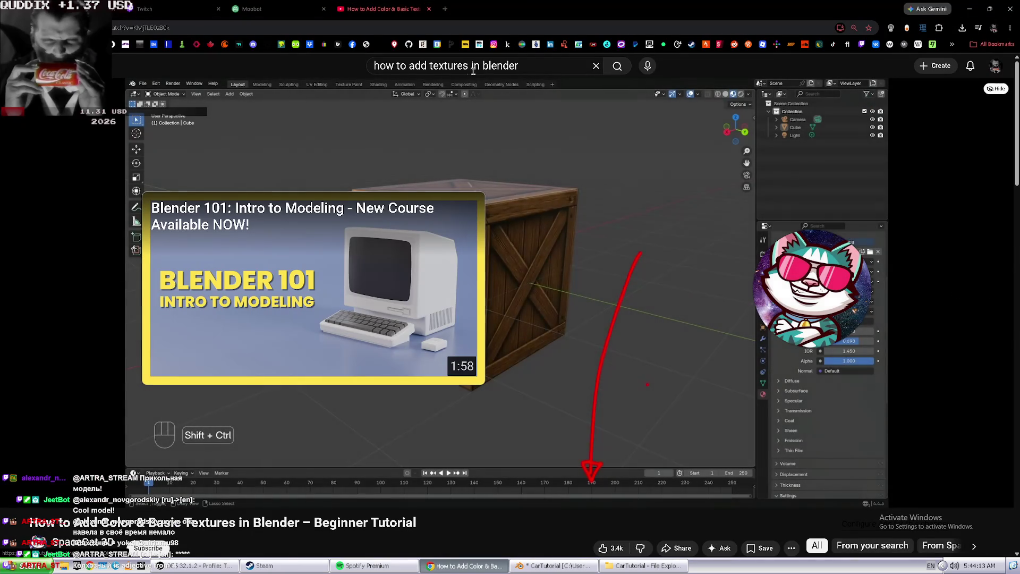
# - Search YouTube for 'how to move textures in blender map uv'
pyautogui.click(468, 66)
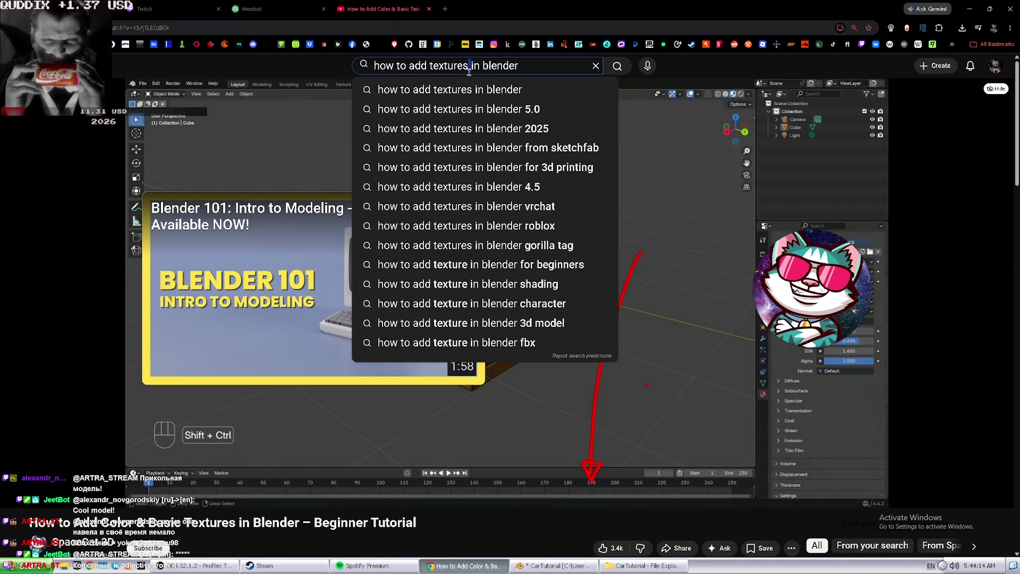
pyautogui.scroll(-4, 478, 245)
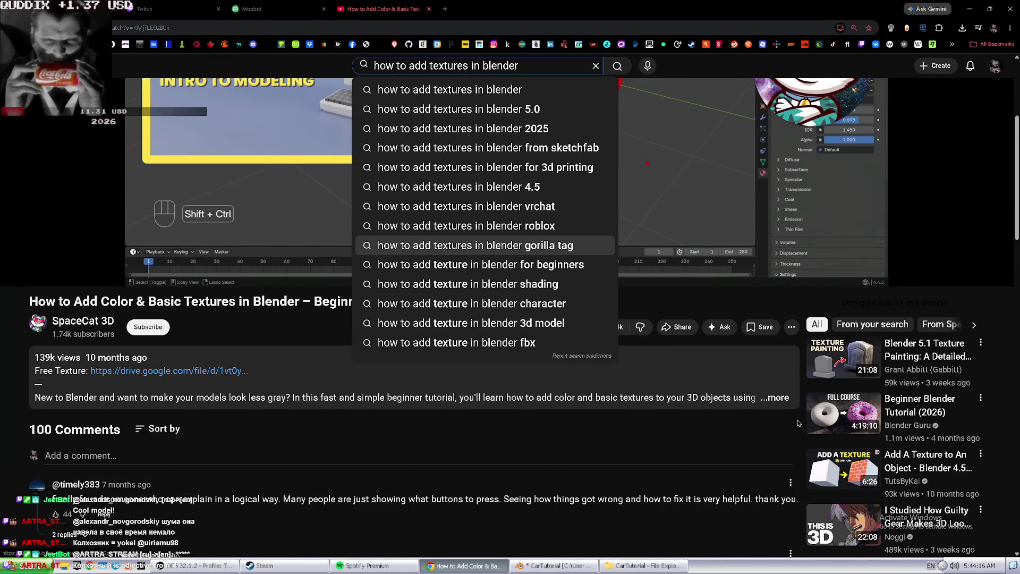
pyautogui.scroll(-2, 798, 423)
pyautogui.scroll(-3, 797, 423)
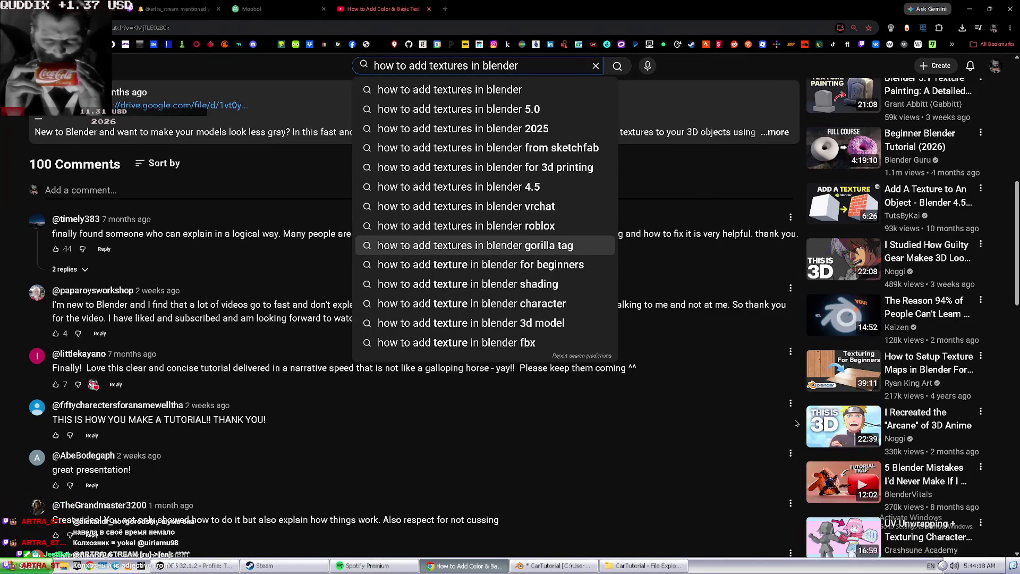
pyautogui.scroll(3, 795, 423)
pyautogui.scroll(6, 692, 386)
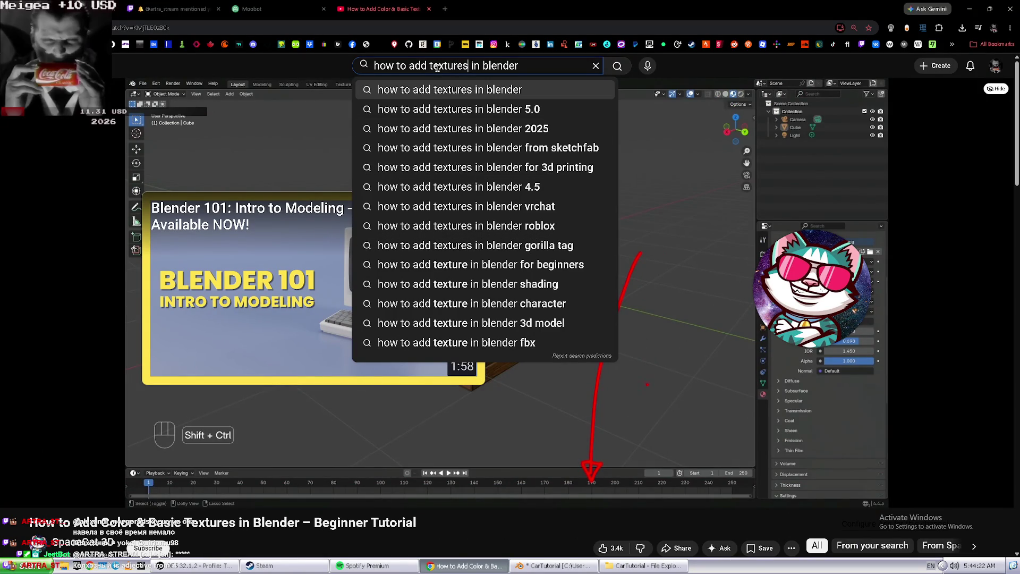
pyautogui.doubleClick(418, 64)
pyautogui.write('mov')
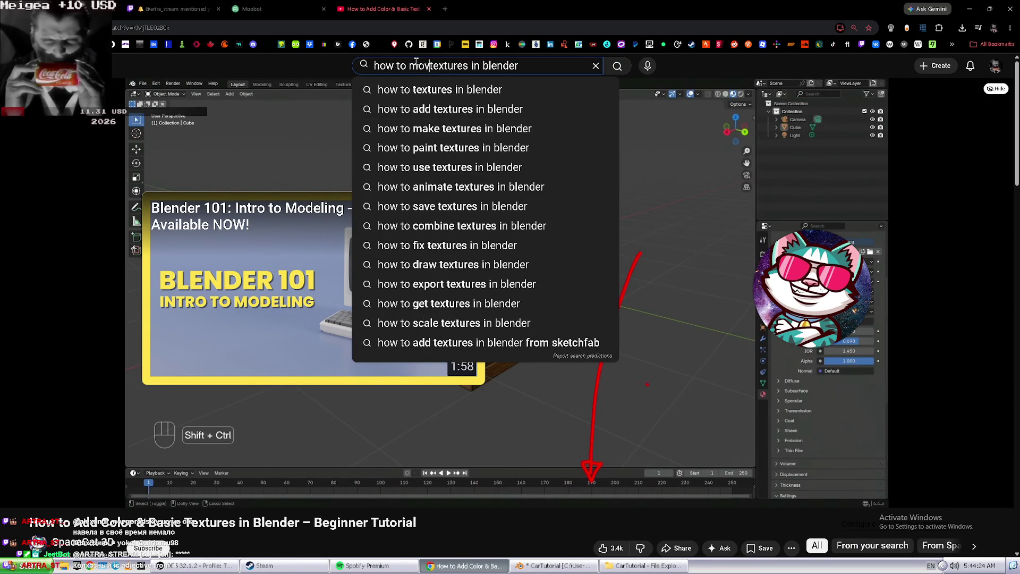
pyautogui.write('e ')
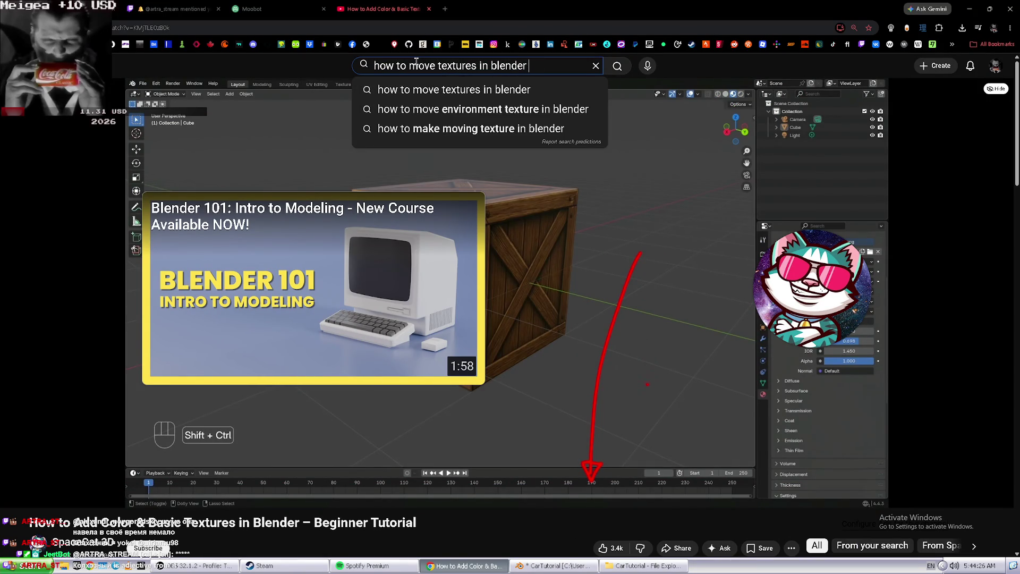
pyautogui.write('map y')
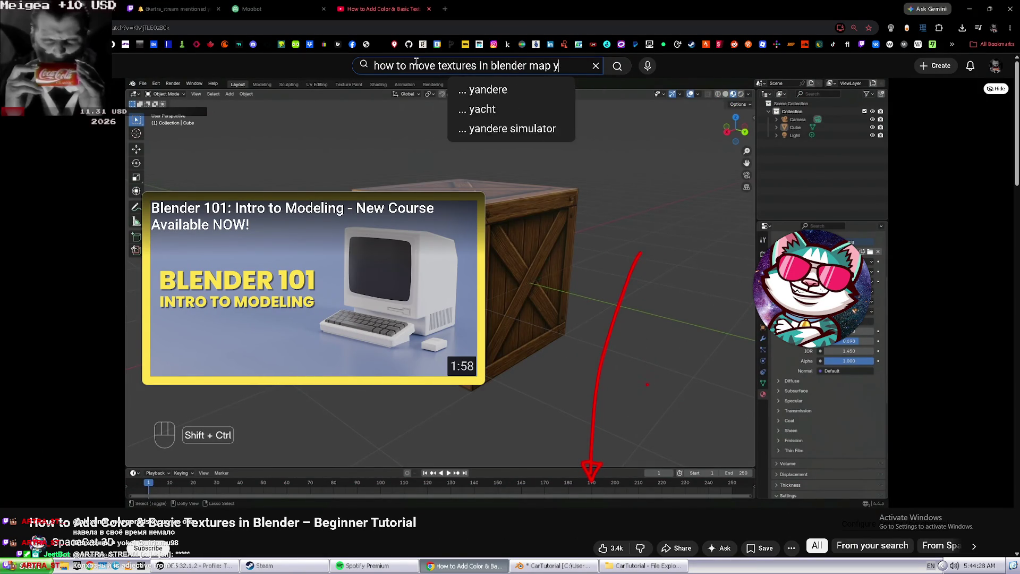
pyautogui.press('BackSpace')
pyautogui.write('uv')
pyautogui.press('Return')
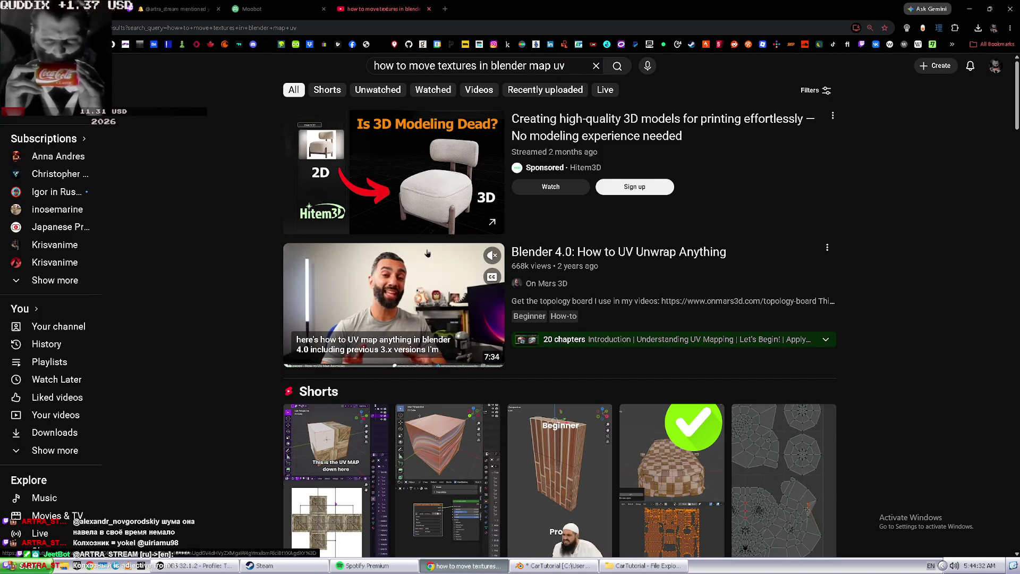
# - Watch the Introduction to UV MAPPING short, briefly comparing it with the Blender car project
pyautogui.scroll(-3, 428, 253)
pyautogui.scroll(-2, 427, 253)
pyautogui.scroll(1, 428, 253)
pyautogui.click(335, 255)
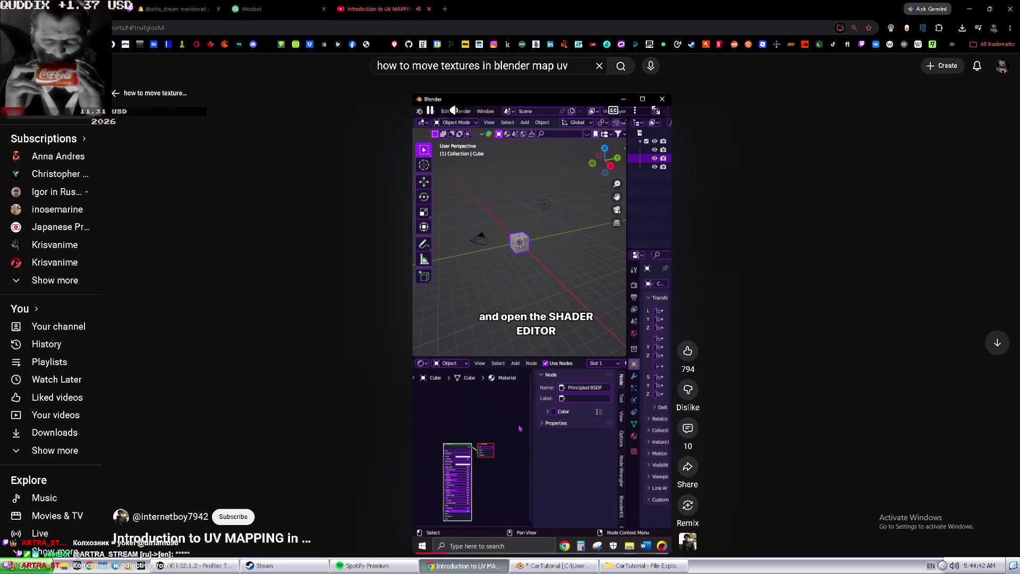
pyautogui.press('space')
pyautogui.hotkey('alt', 'Tab')
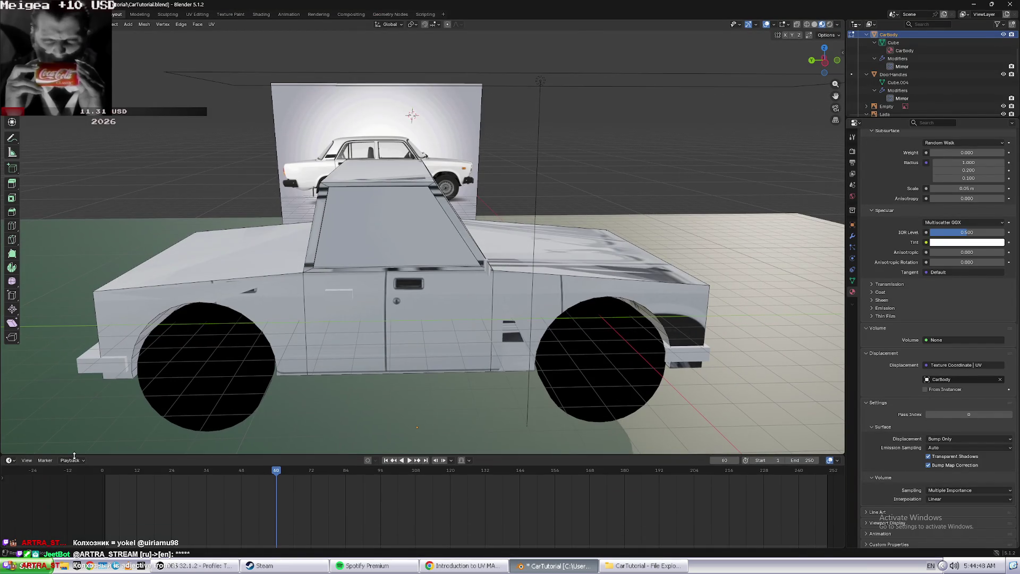
pyautogui.hotkey('alt', 'Tab')
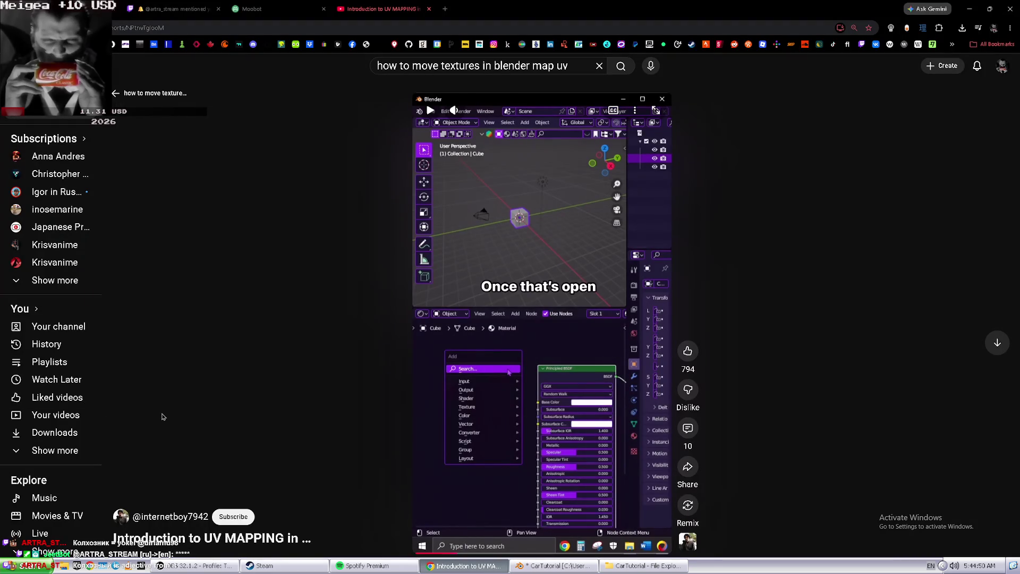
pyautogui.scroll(-1, 441, 526)
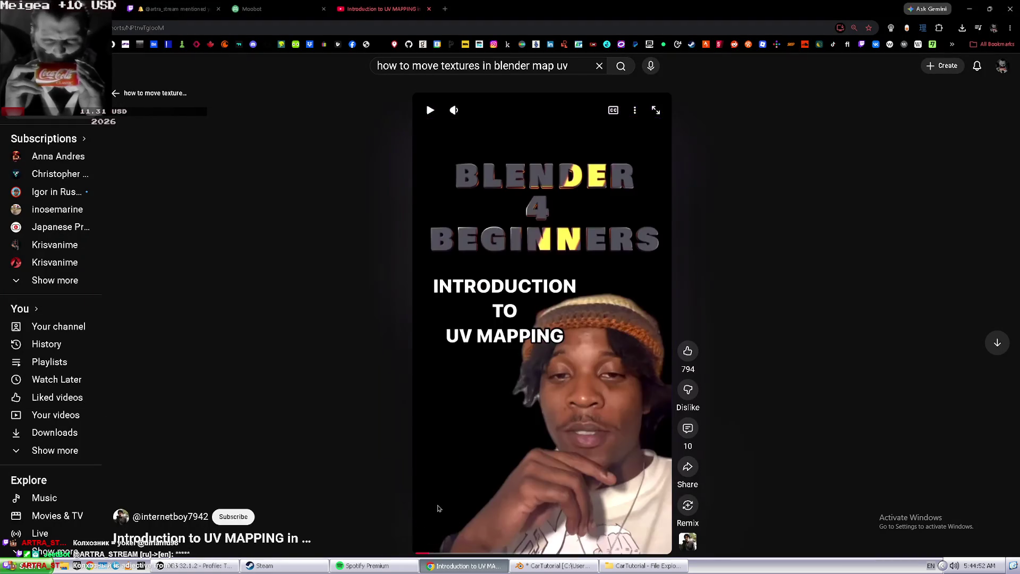
pyautogui.scroll(1, 438, 523)
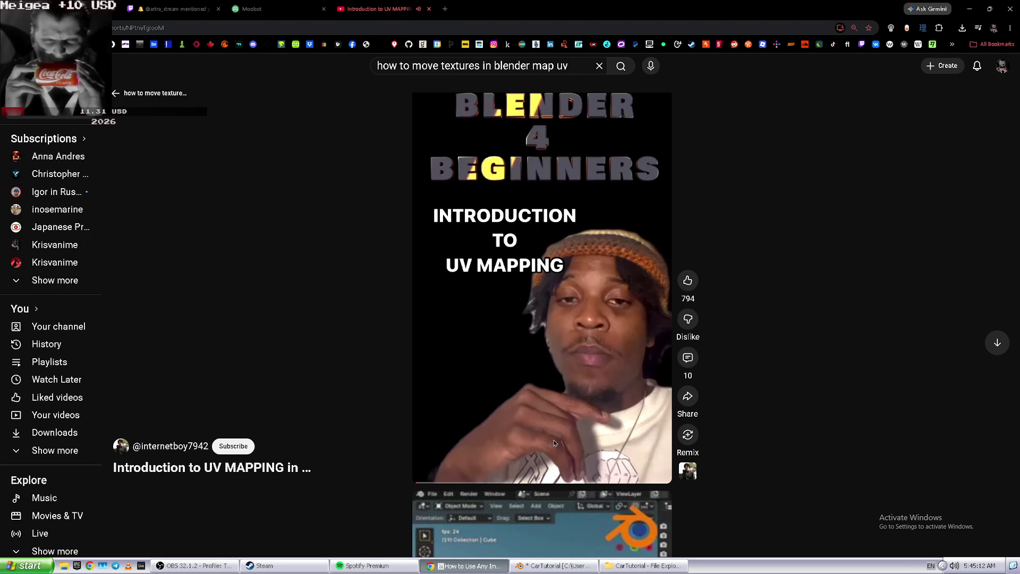
pyautogui.scroll(-1, 501, 439)
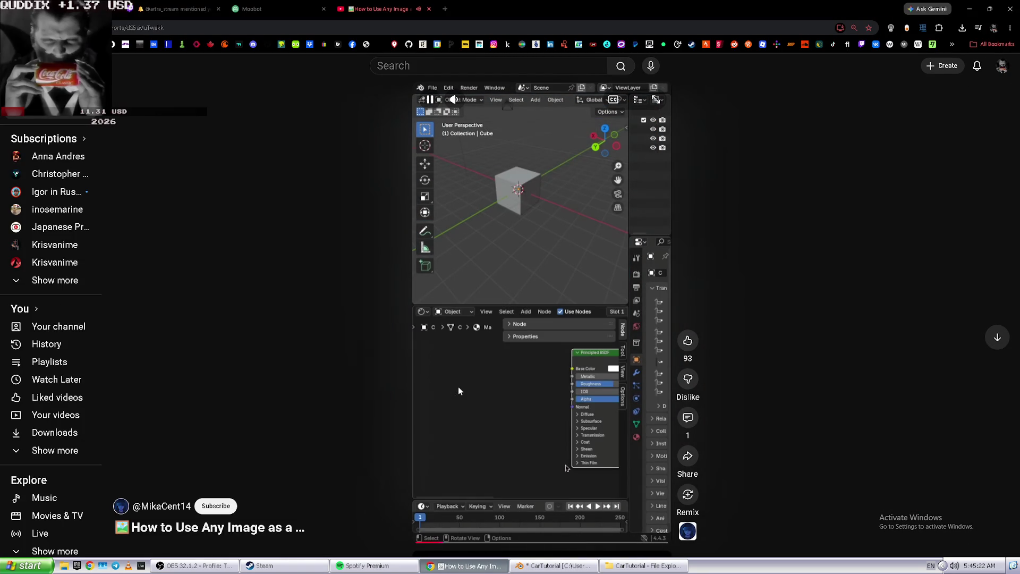
pyautogui.hotkey('alt', 'Tab')
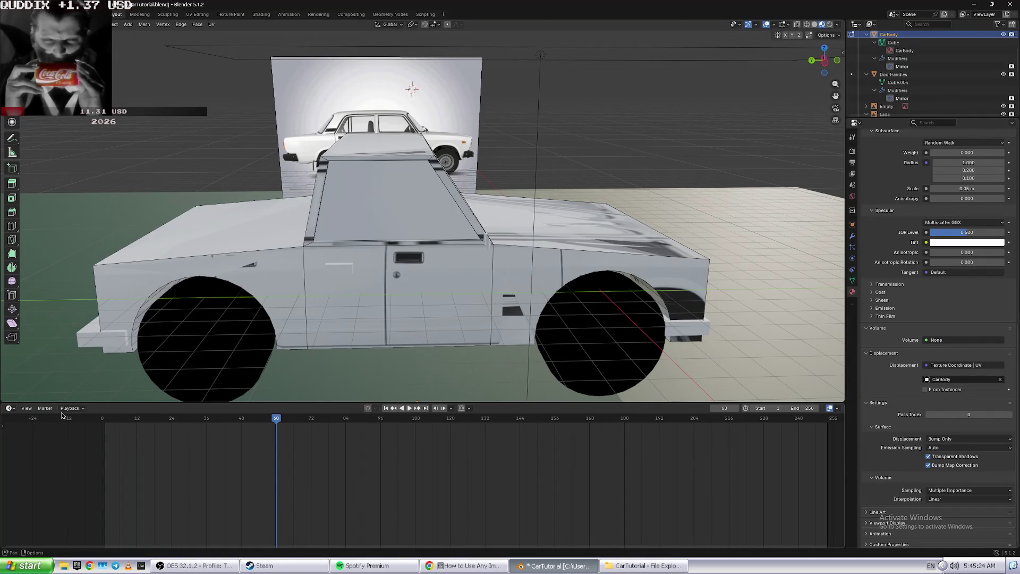
# - Turn the timeline area into an editor showing the CarBody material nodes
pyautogui.click(10, 408)
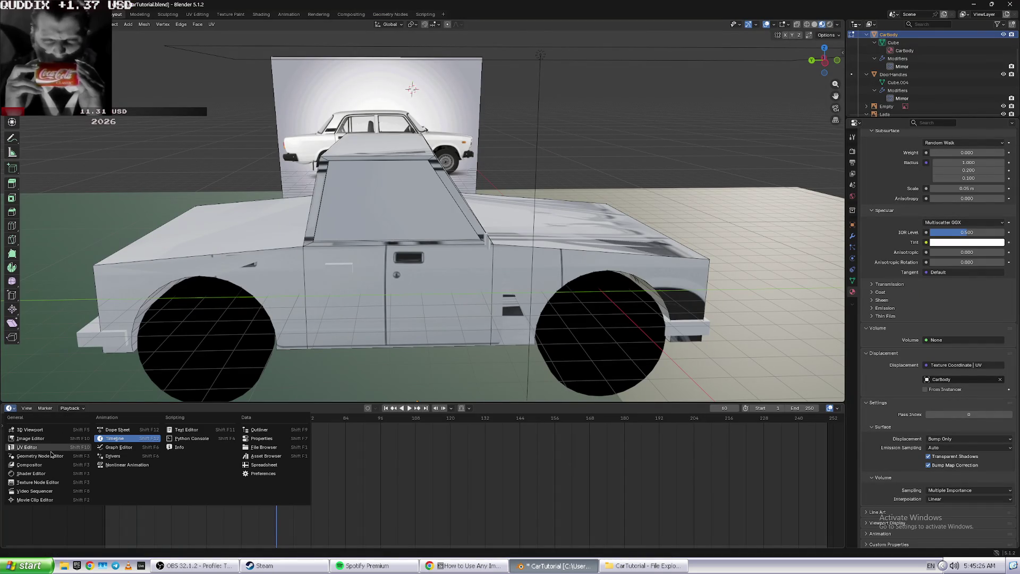
pyautogui.click(48, 473)
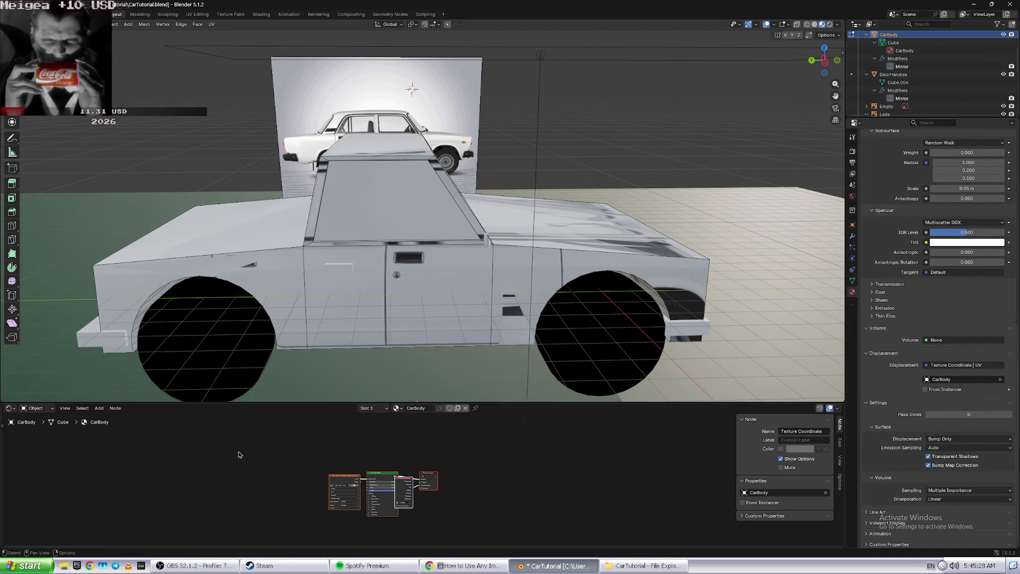
pyautogui.scroll(1, 380, 469)
pyautogui.scroll(3, 379, 464)
pyautogui.scroll(1, 378, 458)
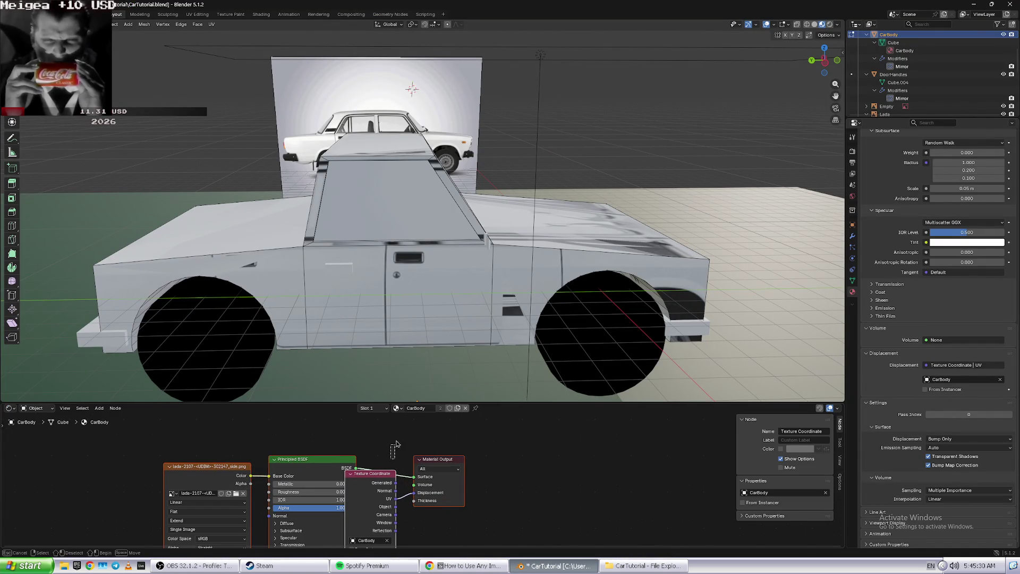
pyautogui.scroll(1, 383, 452)
pyautogui.scroll(1, 393, 448)
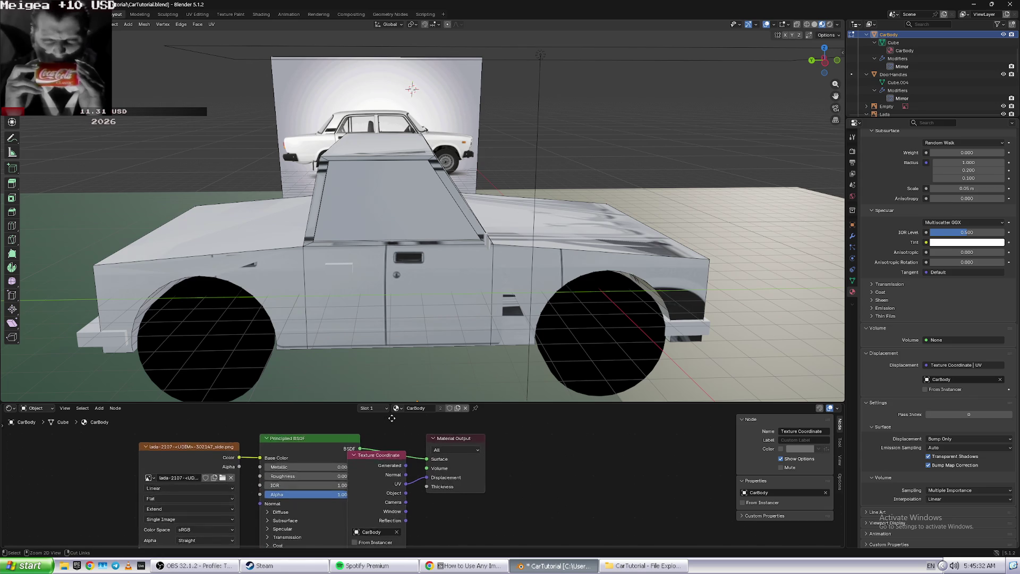
# - After checking the tutorial, scroll up to the side-view image texture and open Base Color's link menu
pyautogui.hotkey('alt', 'Tab')
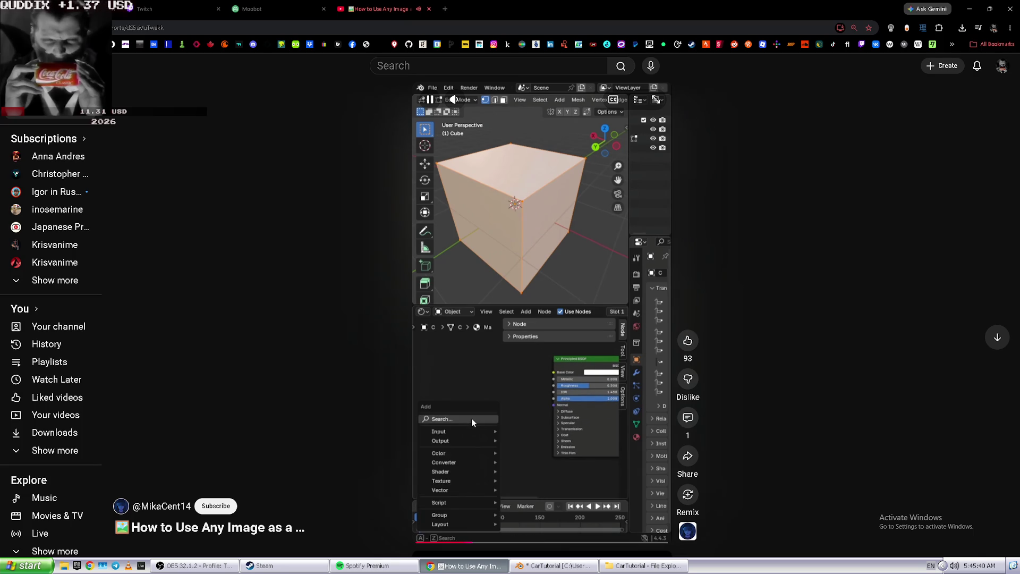
pyautogui.hotkey('alt', 'Tab')
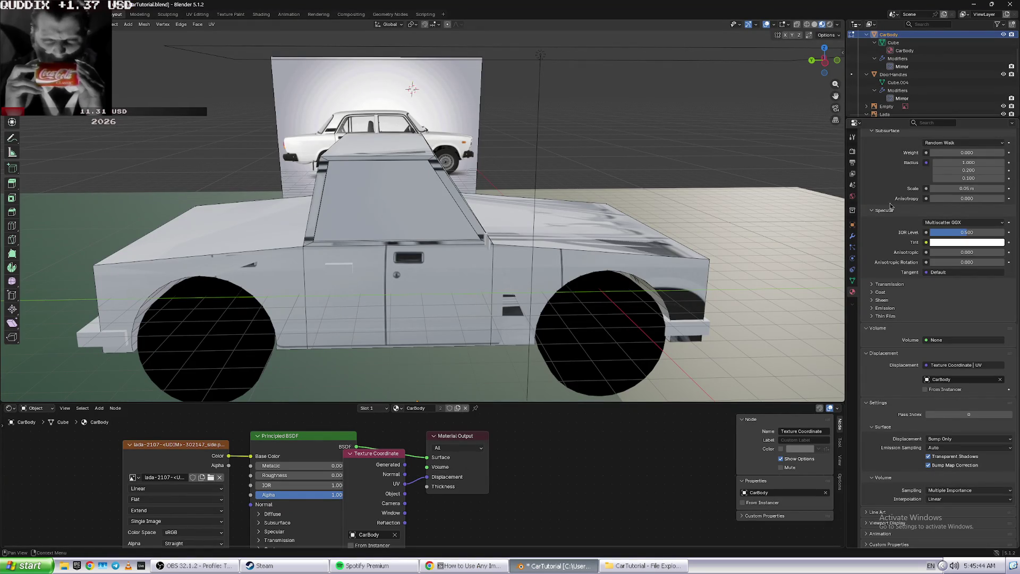
pyautogui.scroll(3, 907, 186)
pyautogui.scroll(5, 904, 184)
pyautogui.scroll(5, 895, 180)
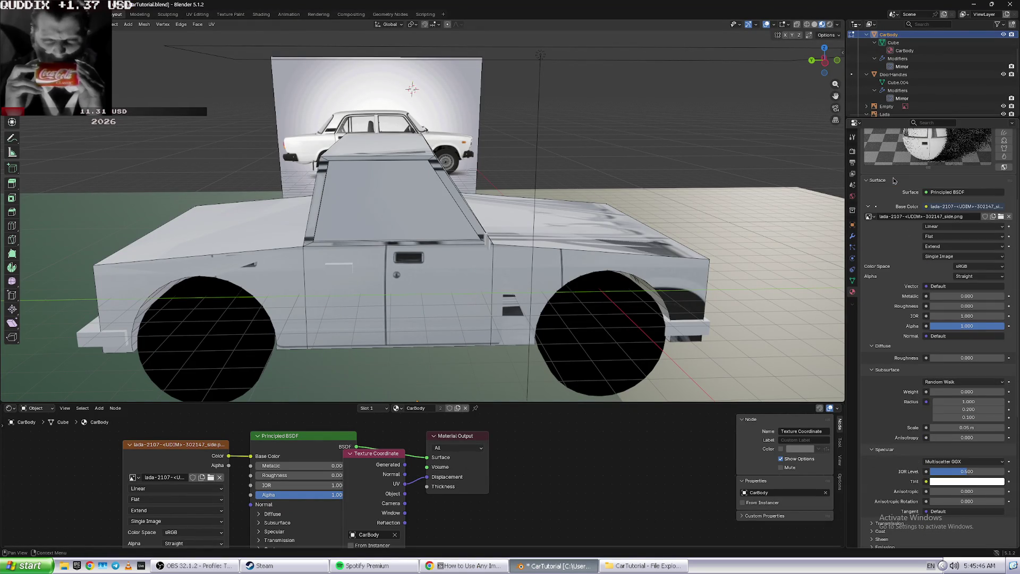
pyautogui.click(955, 217)
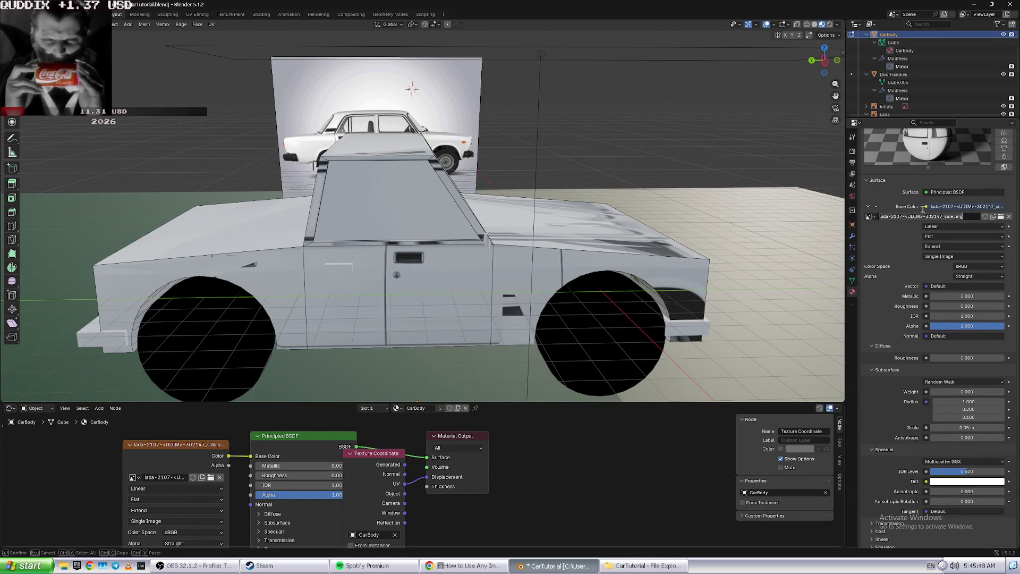
pyautogui.press('Return')
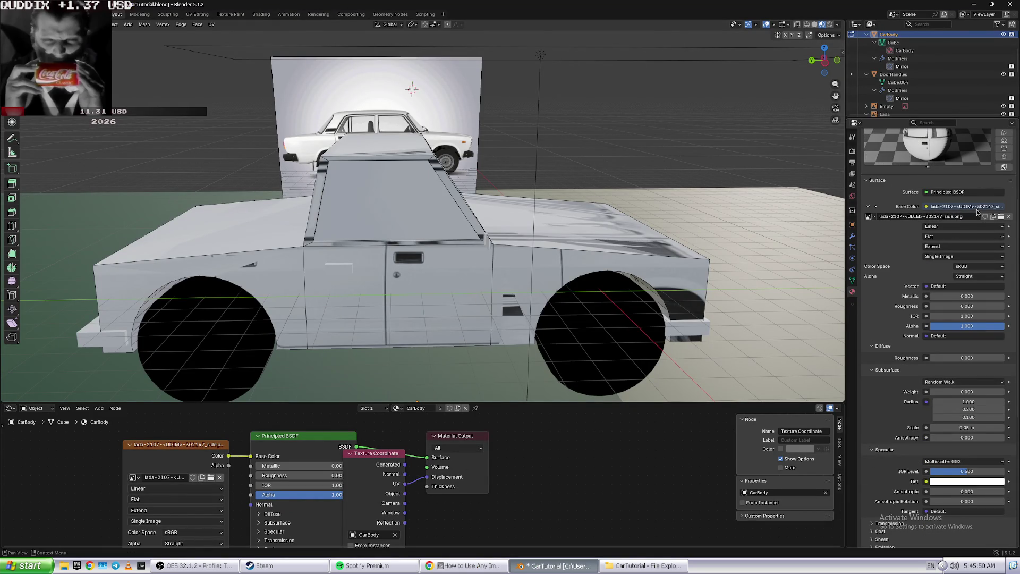
pyautogui.click(977, 210)
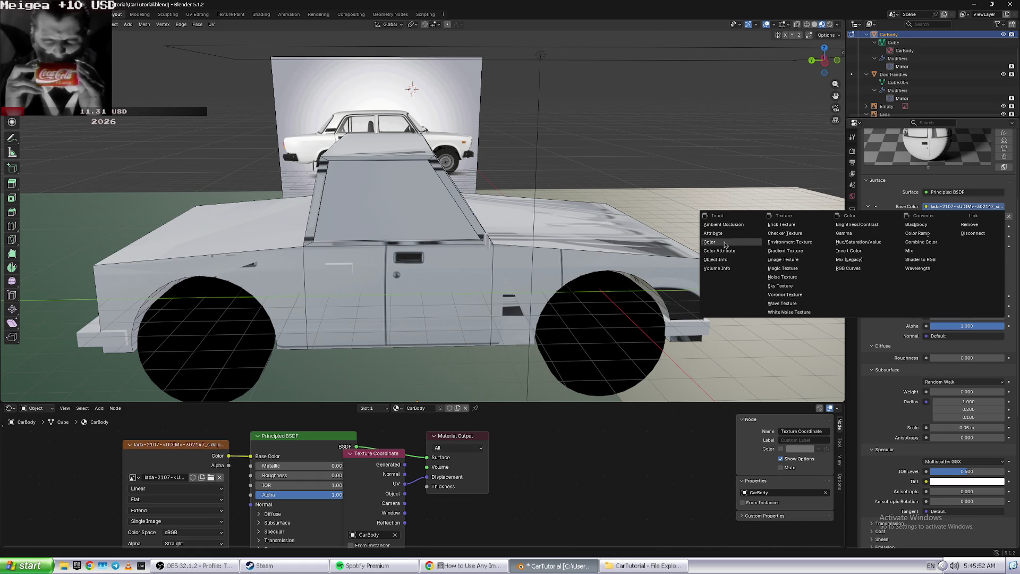
# - Replace the Base Color photo texture with a Volume Info node, leaving the shader and material name unchanged
pyautogui.click(718, 268)
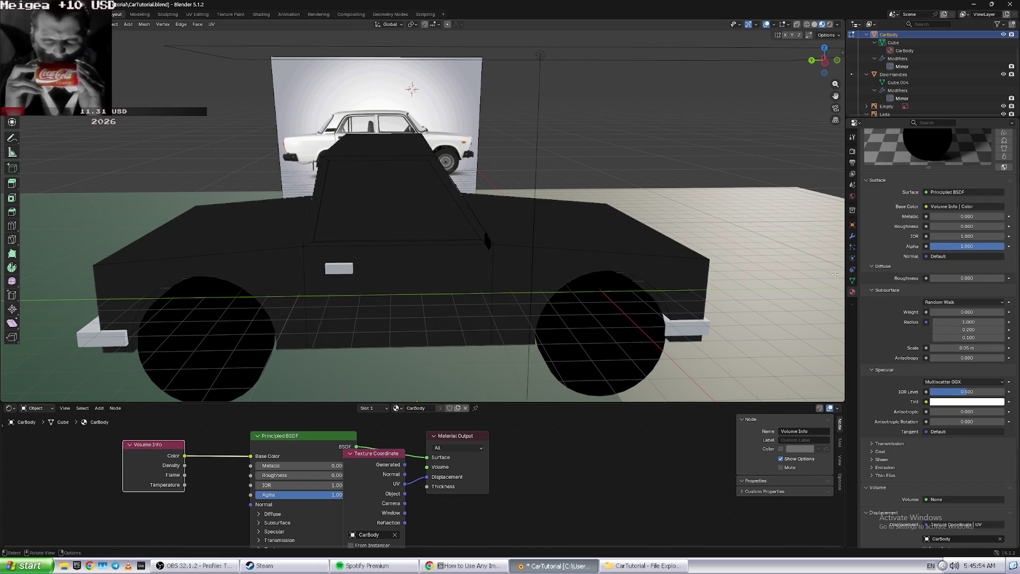
pyautogui.click(945, 191)
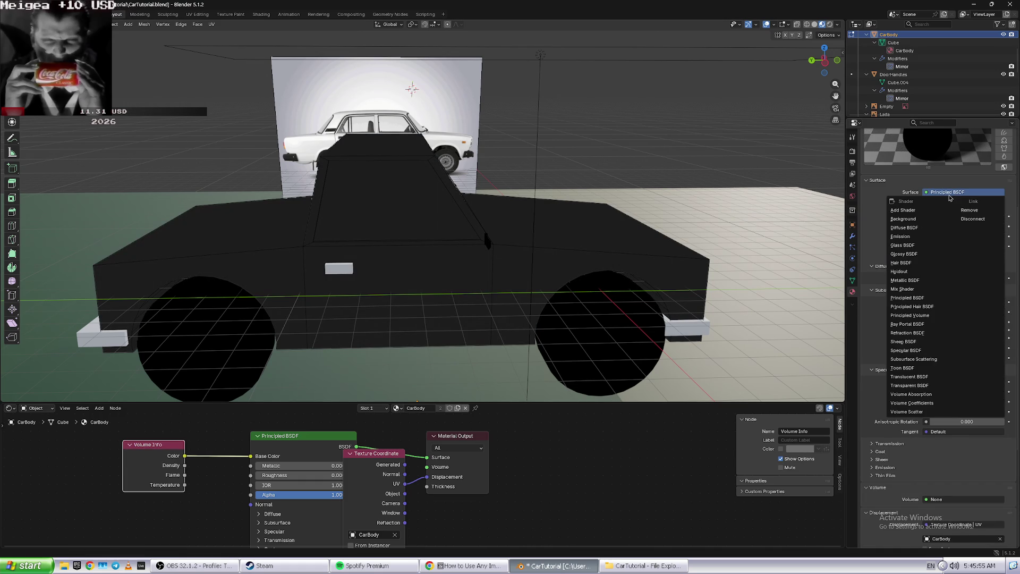
pyautogui.press('Escape')
pyautogui.scroll(5, 910, 196)
pyautogui.click(903, 179)
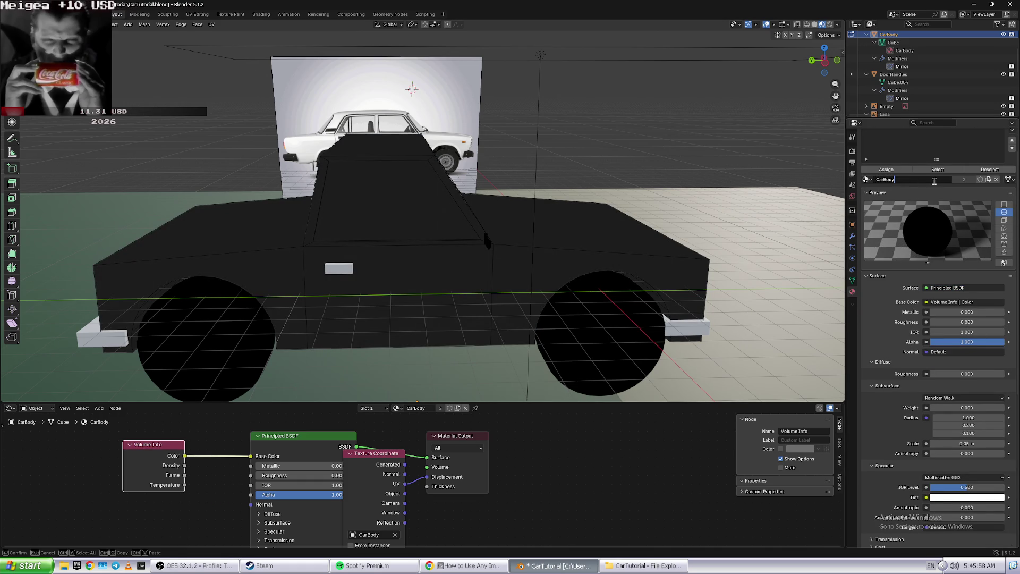
pyautogui.press('Return')
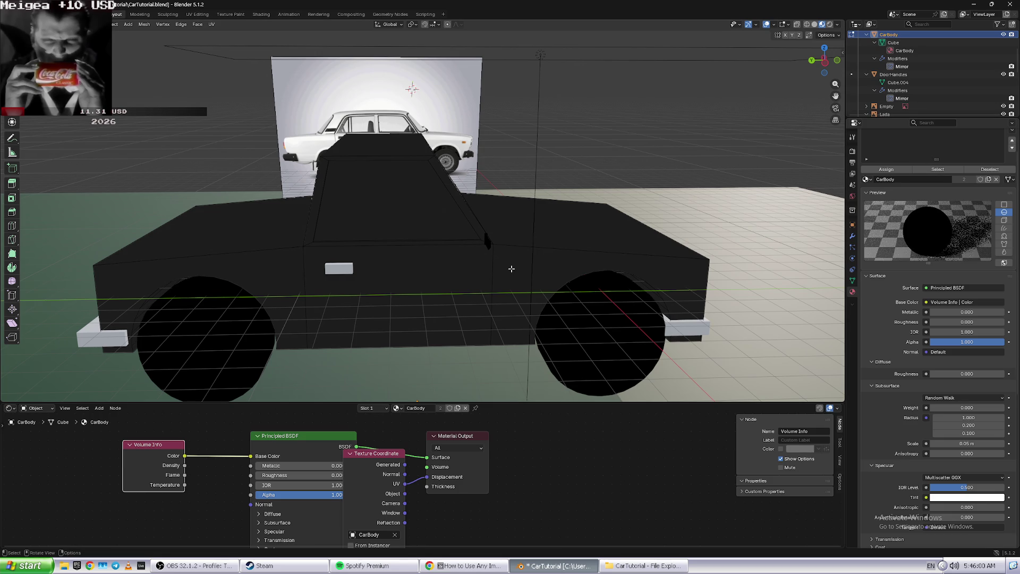
# - Orbit around the car, view it straight from the side, and reselect the car body
pyautogui.moveTo(488, 237); pyautogui.dragTo(541, 134, button='middle')
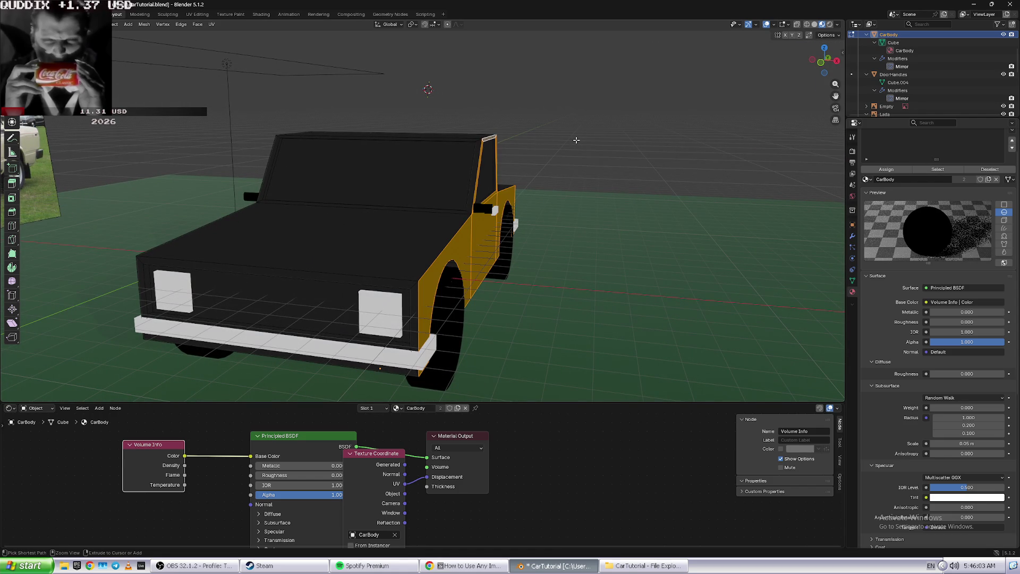
pyautogui.press('KP_3')
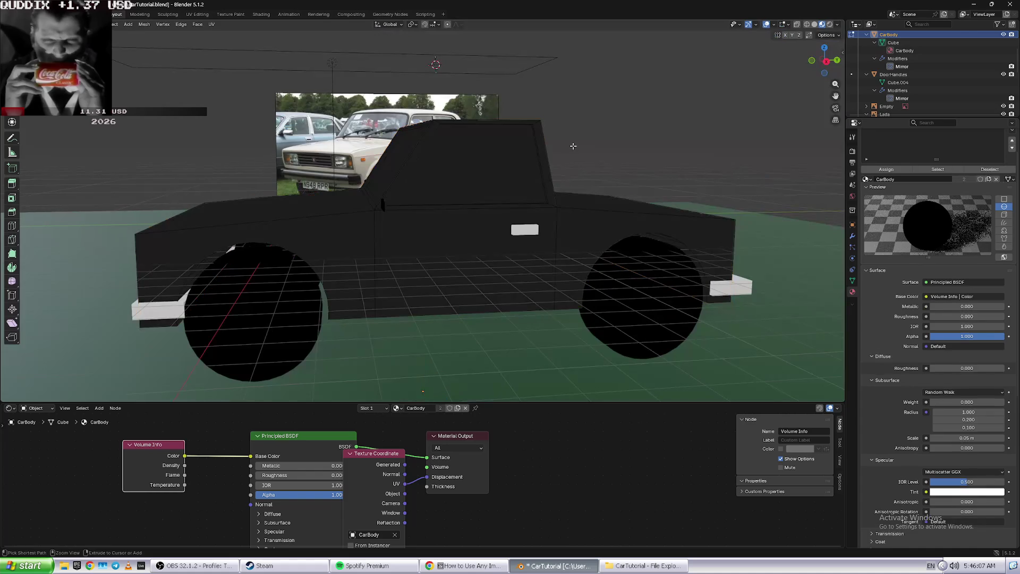
pyautogui.moveTo(574, 146); pyautogui.dragTo(657, 161, button='middle')
pyautogui.click(657, 161)
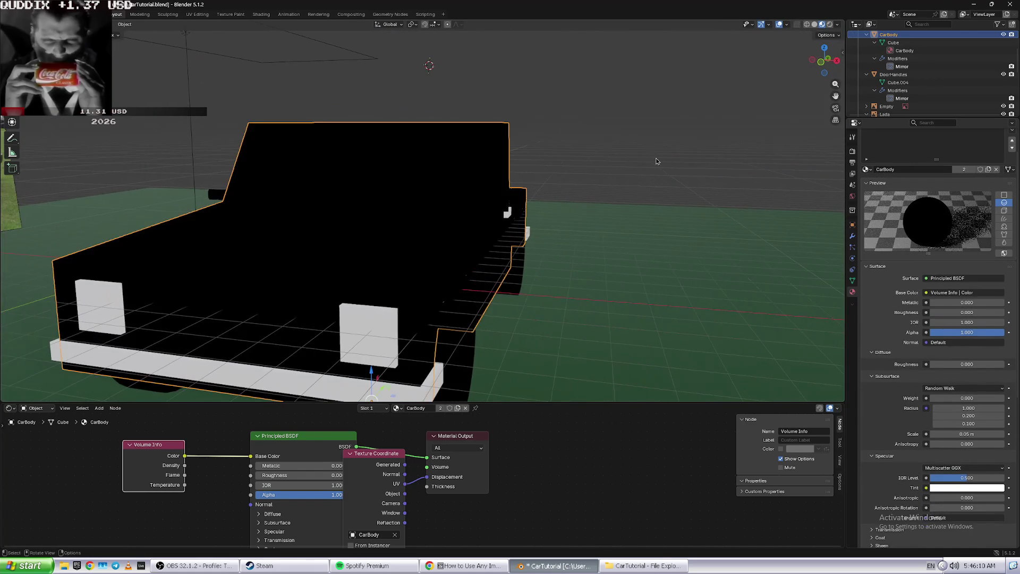
pyautogui.click(657, 161)
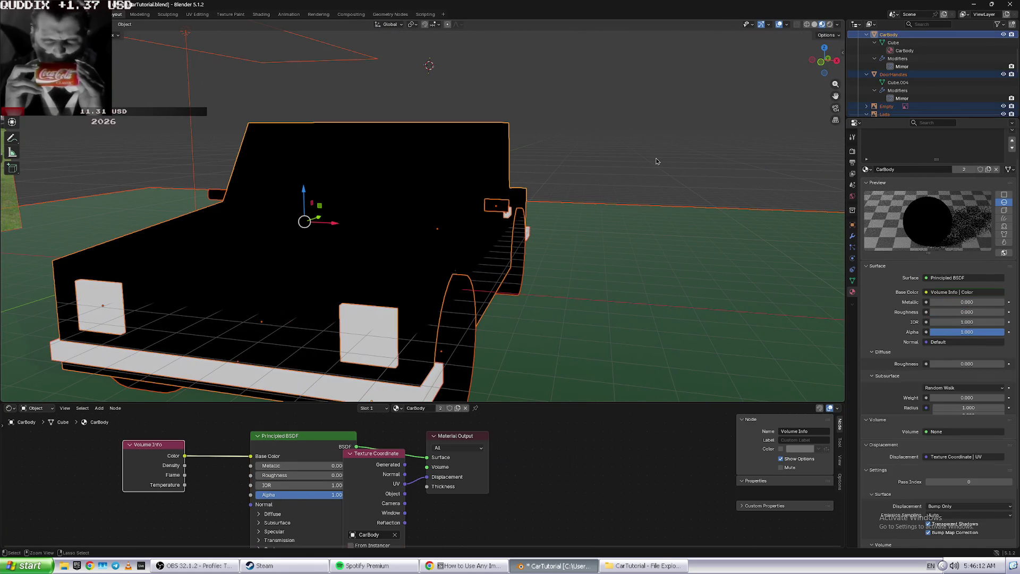
# - Undo twice to restore an empty Image Texture node, then orbit and zoom to inspect the dark body
pyautogui.hotkey('ctrl', 'z')
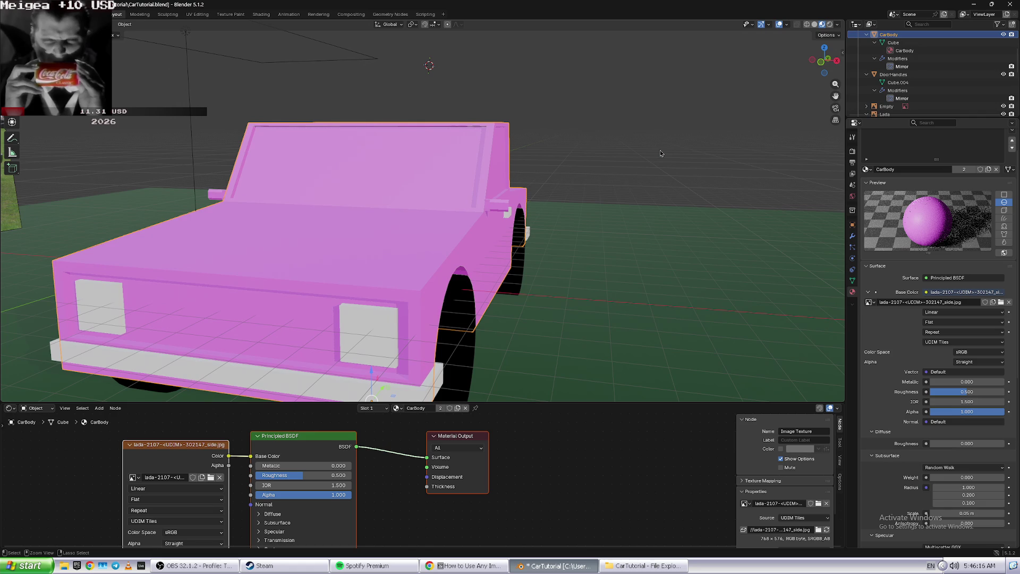
pyautogui.hotkey('ctrl', 'z')
pyautogui.moveTo(661, 154); pyautogui.dragTo(652, 153, button='middle')
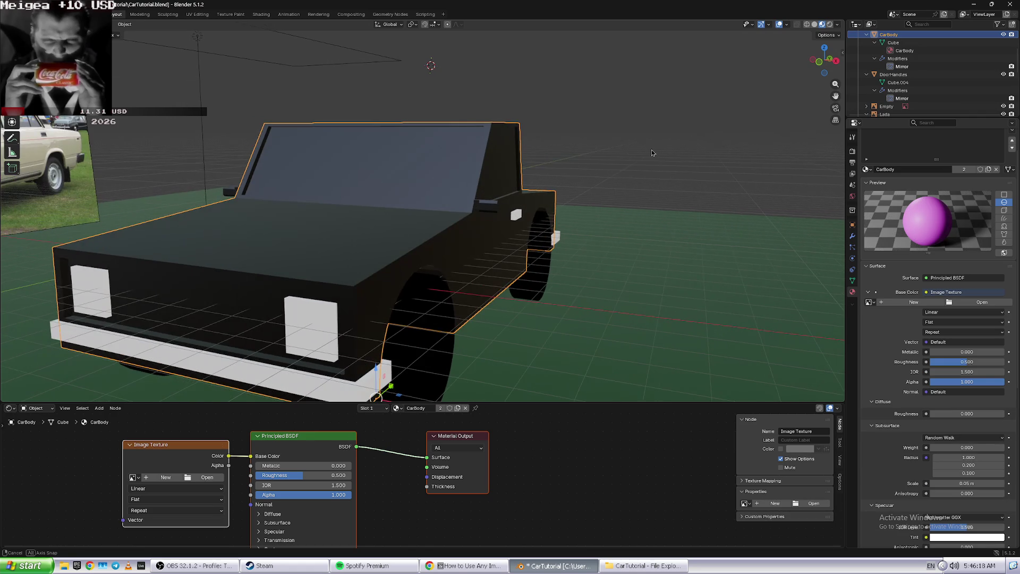
pyautogui.scroll(2, 653, 153)
pyautogui.scroll(3, 643, 161)
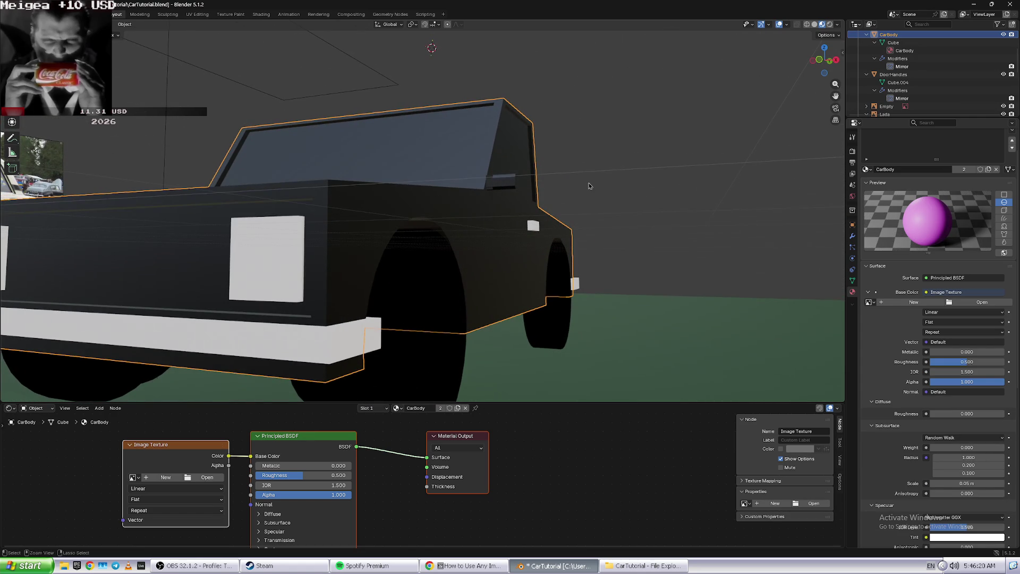
pyautogui.scroll(2, 589, 185)
pyautogui.scroll(2, 590, 187)
pyautogui.moveTo(591, 191)
pyautogui.mouseDown(button='middle')
pyautogui.moveTo(597, 197)
pyautogui.moveTo(414, 307)
pyautogui.mouseUp(button='middle')
pyautogui.scroll(-3, 414, 307)
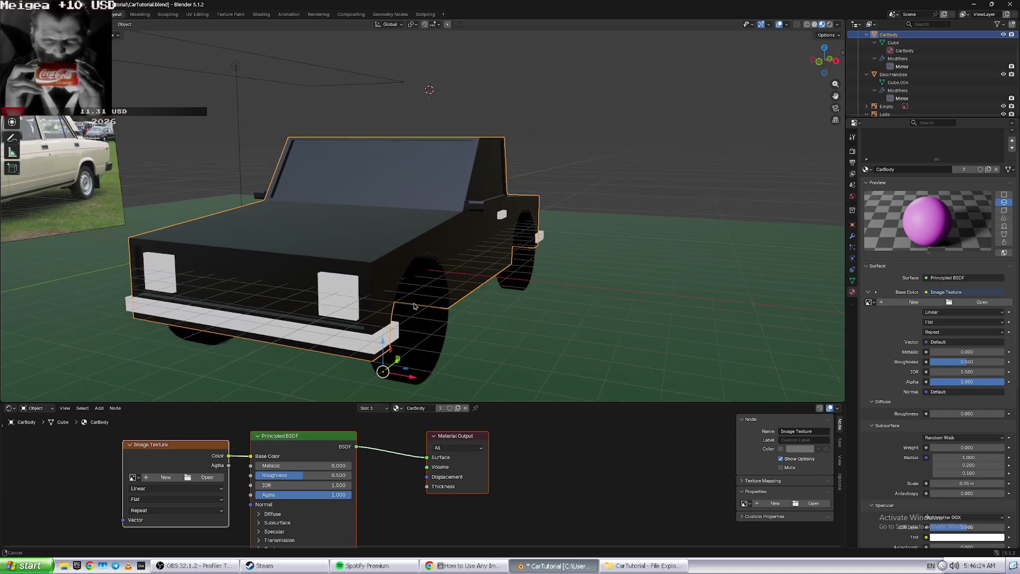
pyautogui.moveTo(414, 307)
pyautogui.mouseDown(button='middle')
pyautogui.moveTo(439, 311)
pyautogui.moveTo(500, 217)
pyautogui.mouseUp(button='middle')
pyautogui.scroll(2, 439, 311)
pyautogui.scroll(-2, 500, 217)
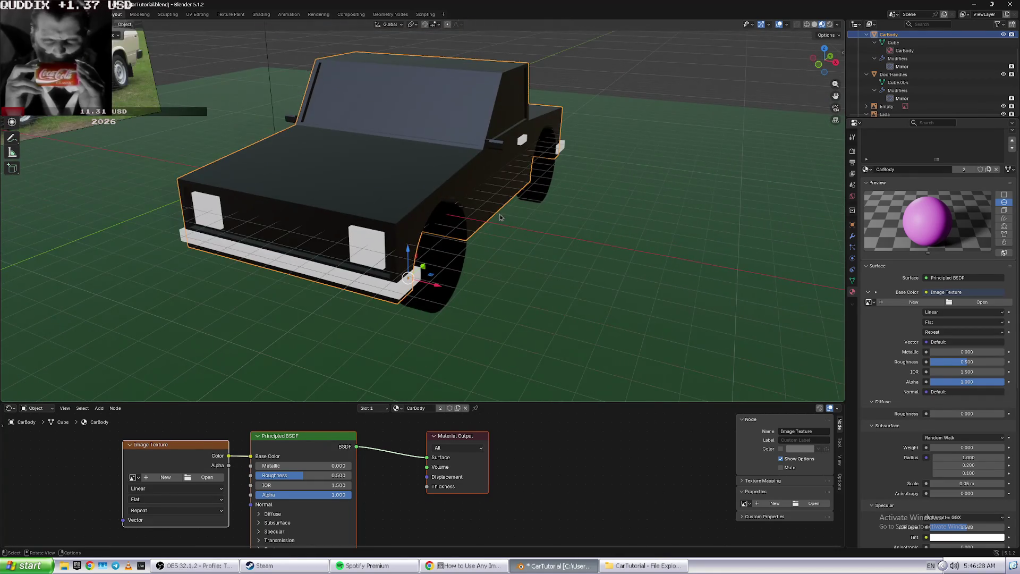
pyautogui.hotkey('alt', 'Tab')
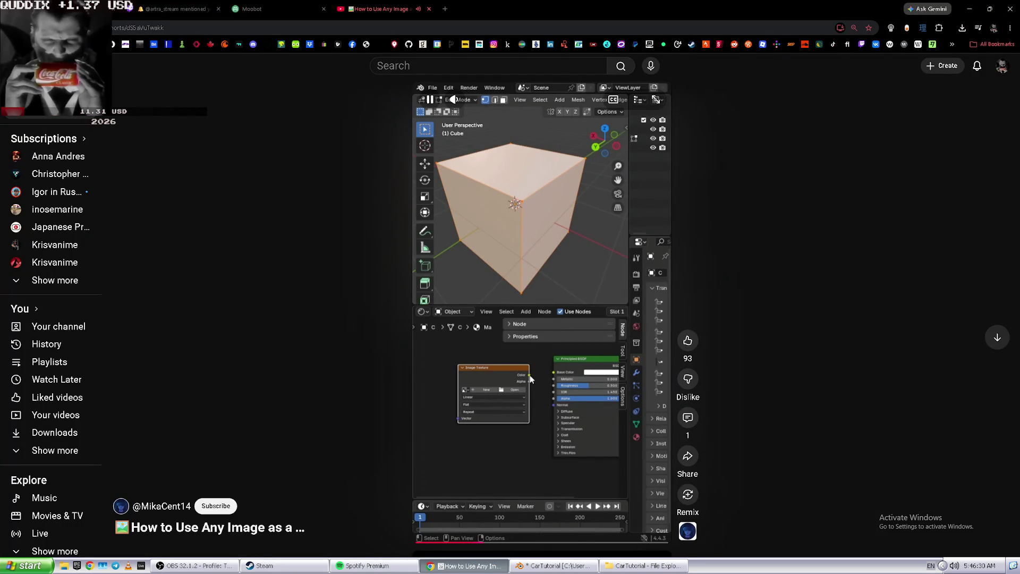
# - Pause the YouTube tutorial Short and rewind it to the untextured cube
pyautogui.hotkey('alt', 'Tab')
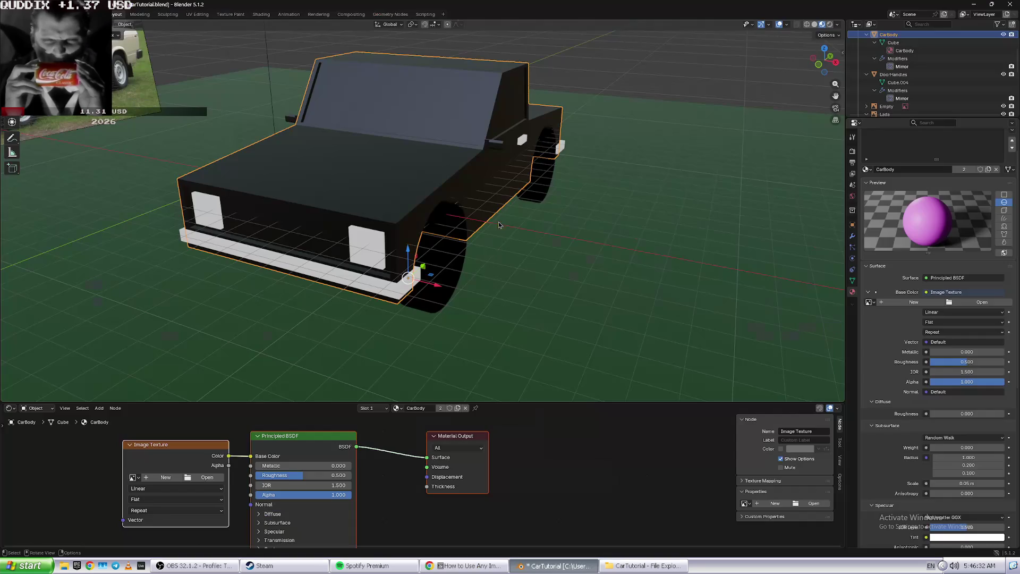
pyautogui.hotkey('alt', 'Tab')
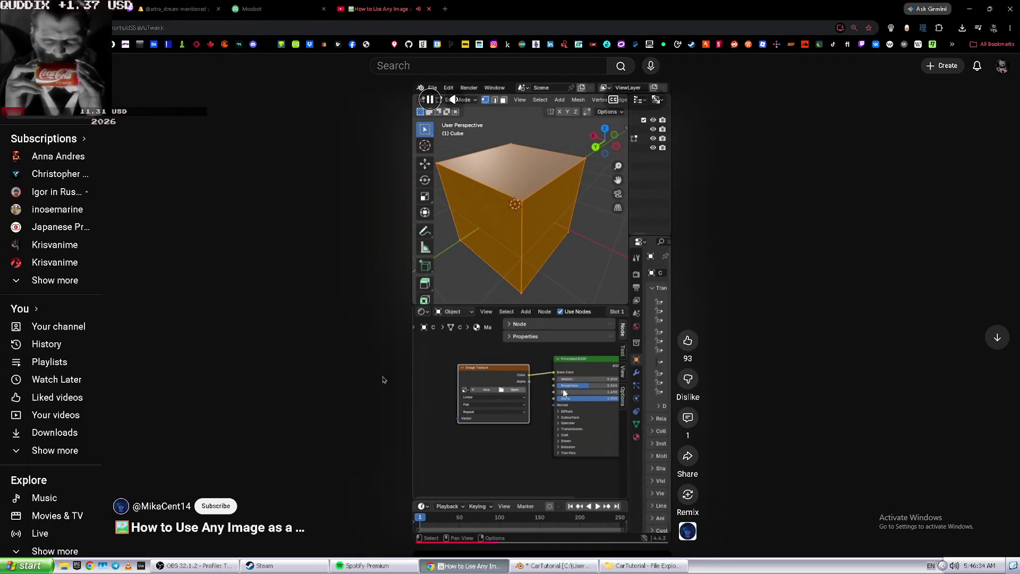
pyautogui.hotkey('alt', 'Tab')
pyautogui.hotkey('alt', 'Tab')
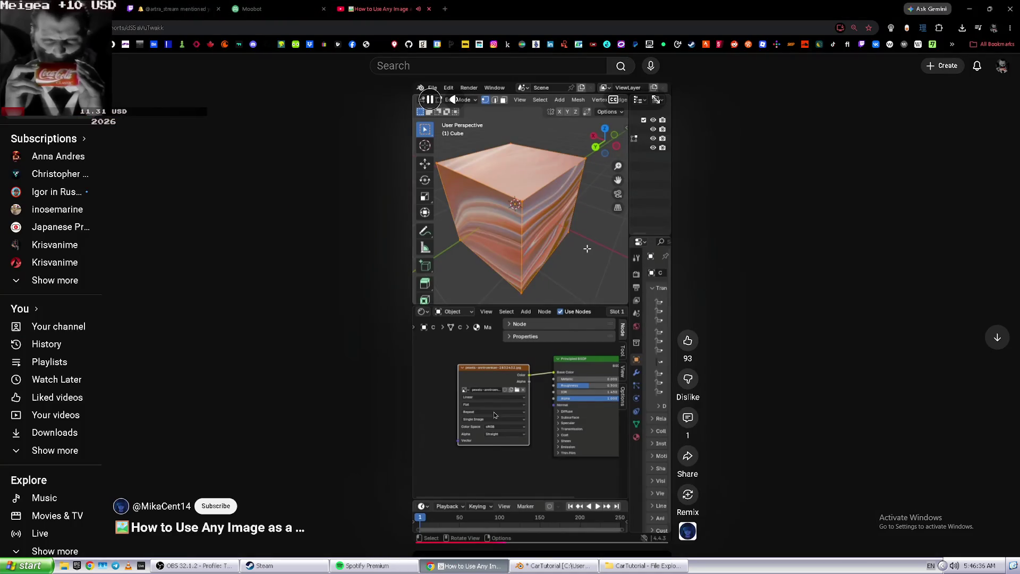
pyautogui.click(482, 499)
pyautogui.hotkey('alt', 'Tab')
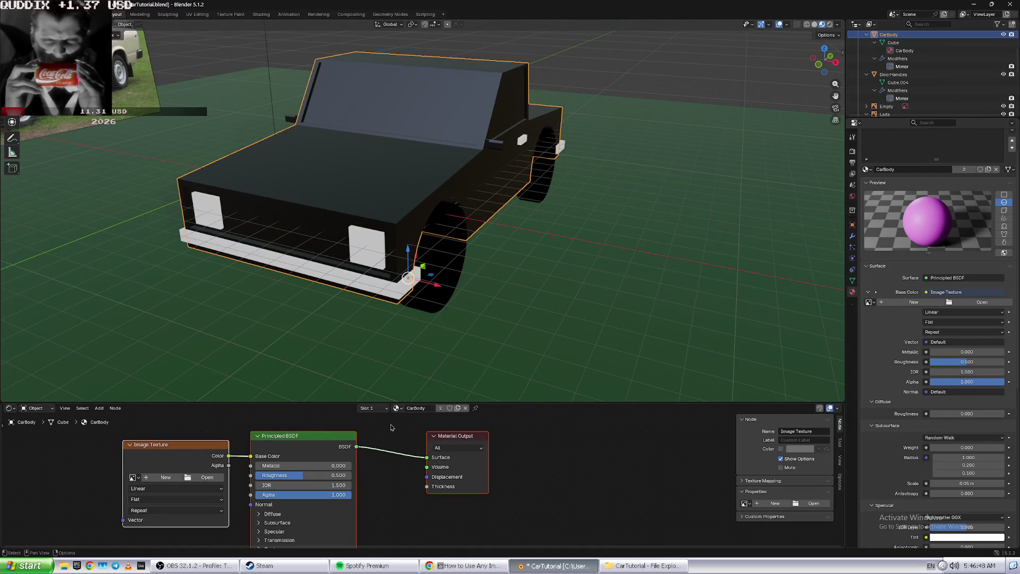
pyautogui.click(465, 565)
pyautogui.click(455, 543)
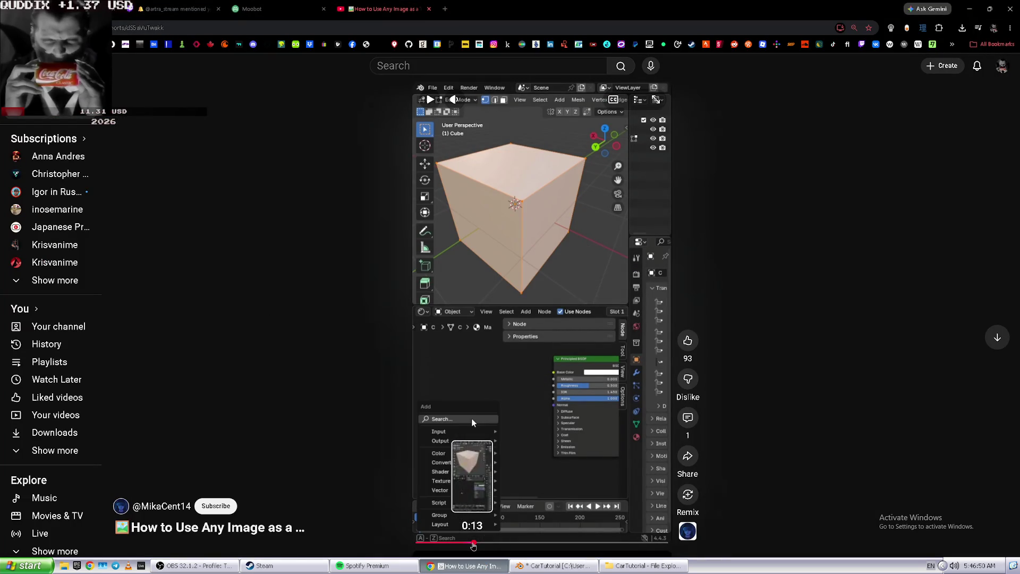
# - Replay the tutorial's Image Texture step, then browse Blender's files for the texture image
pyautogui.click(433, 101)
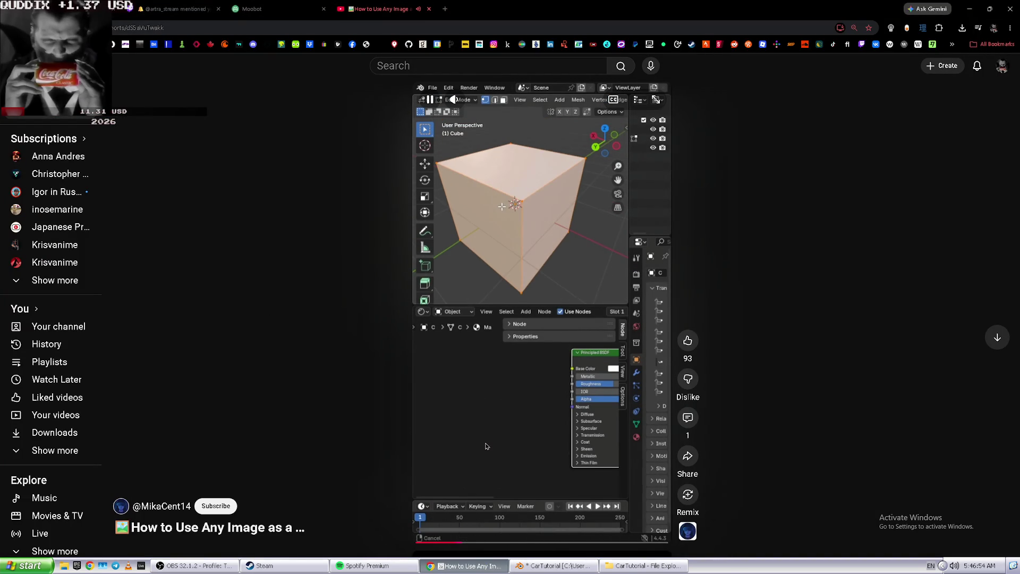
pyautogui.click(520, 402)
pyautogui.click(520, 397)
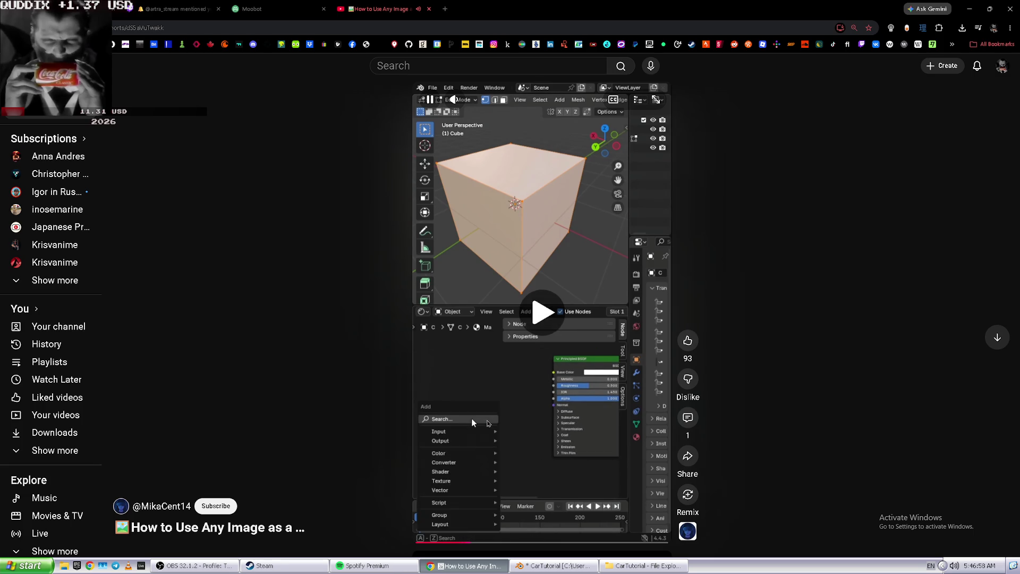
pyautogui.hotkey('alt', 'Tab')
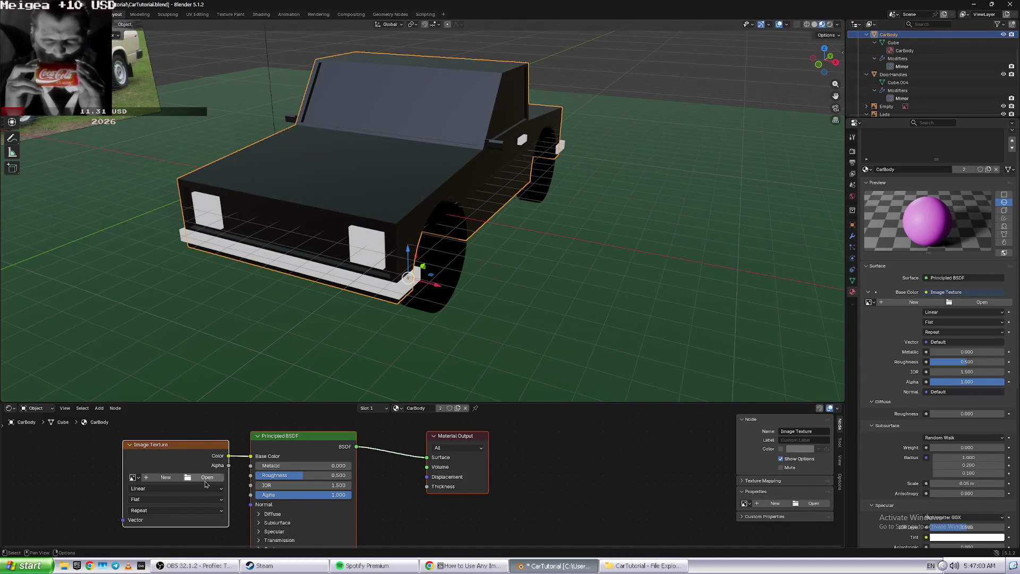
pyautogui.hotkey('alt', 'Tab')
pyautogui.click(512, 424)
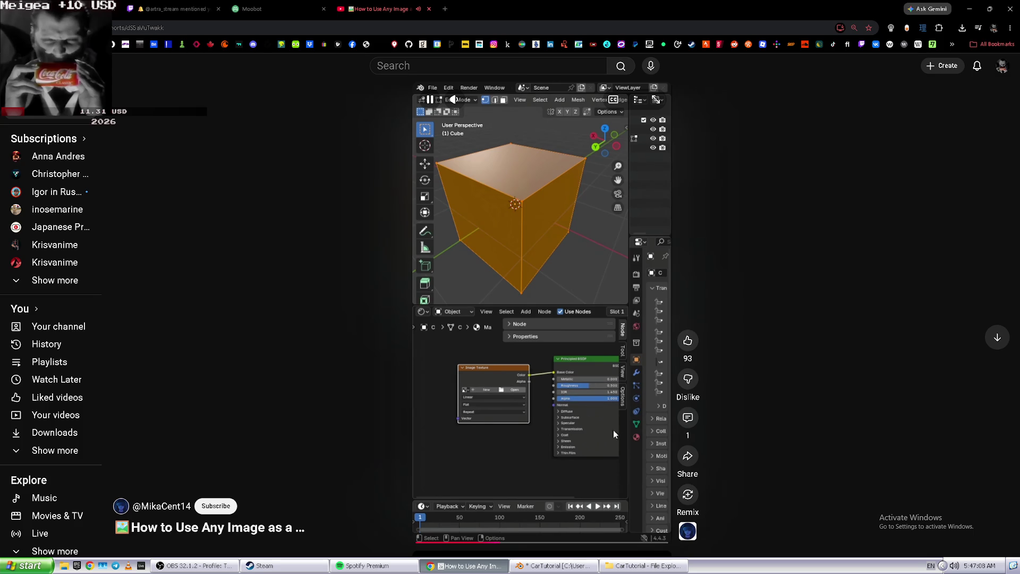
pyautogui.hotkey('alt', 'Tab')
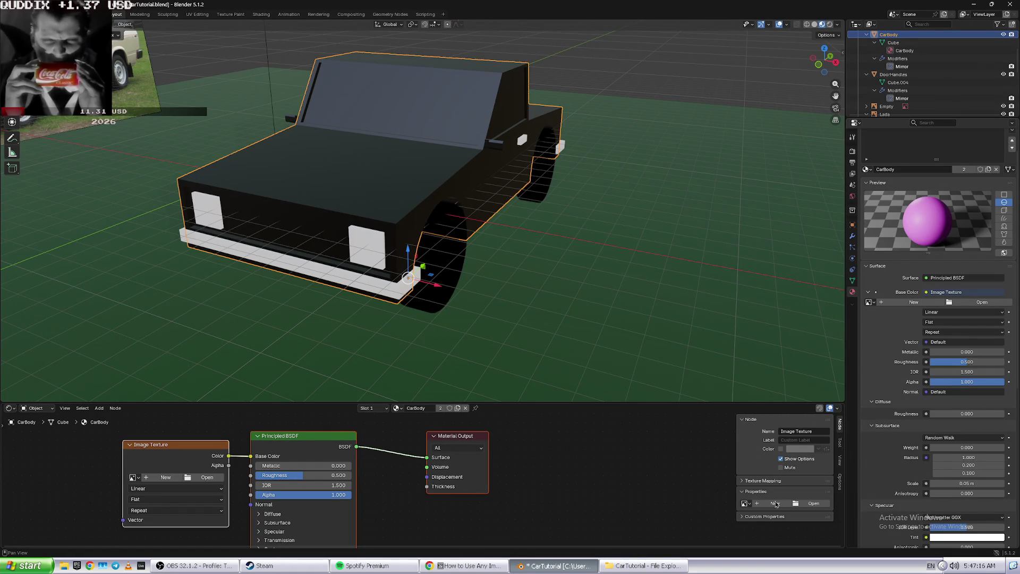
pyautogui.click(803, 504)
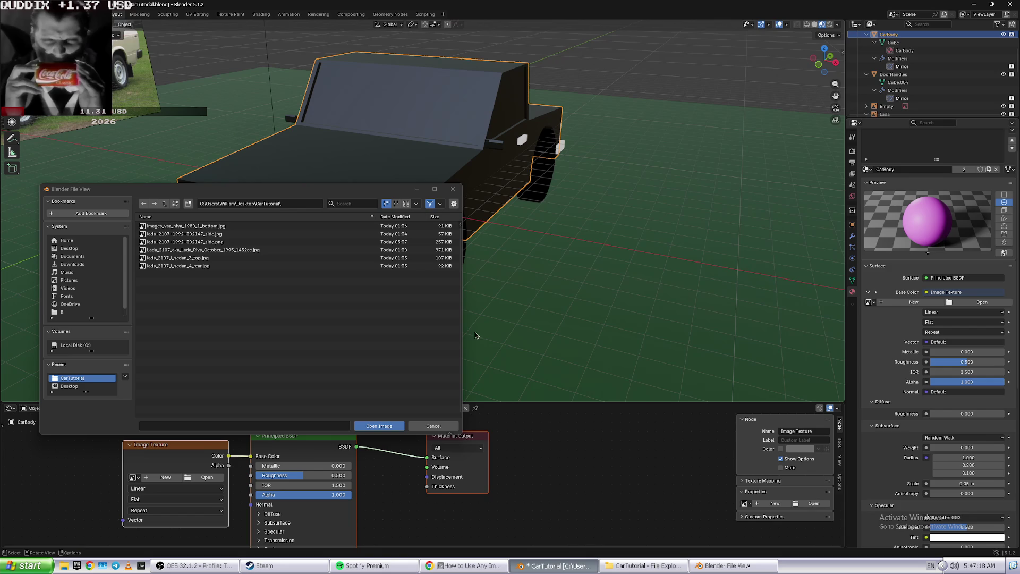
pyautogui.doubleClick(230, 242)
pyautogui.scroll(-1, 700, 479)
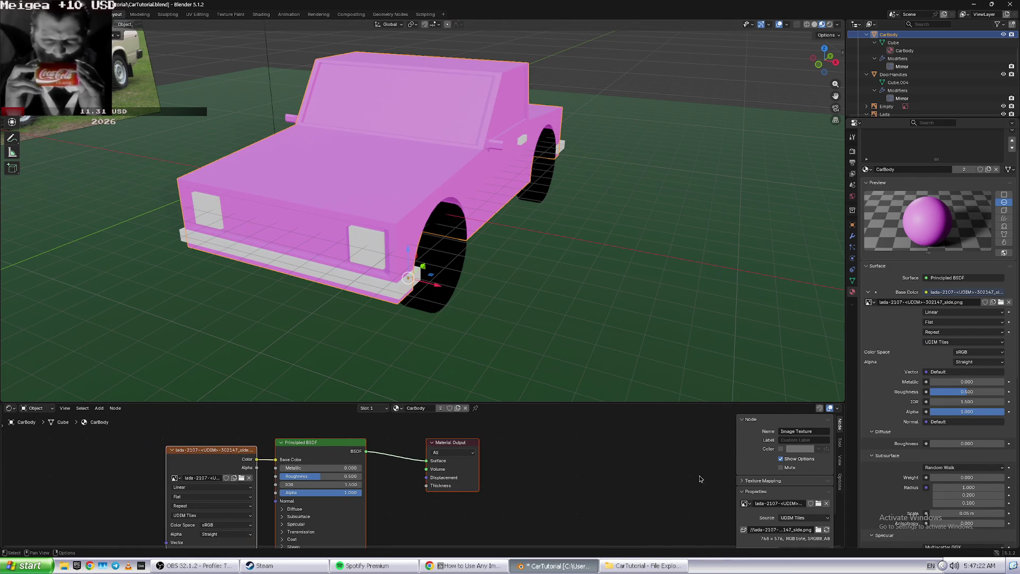
pyautogui.click(802, 518)
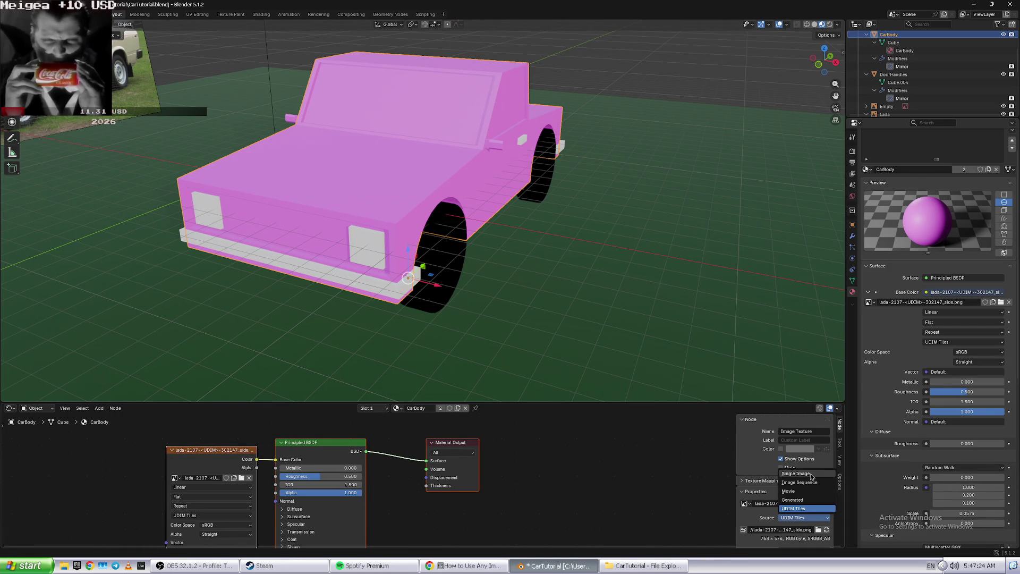
pyautogui.click(811, 475)
pyautogui.hotkey('alt', 'Tab')
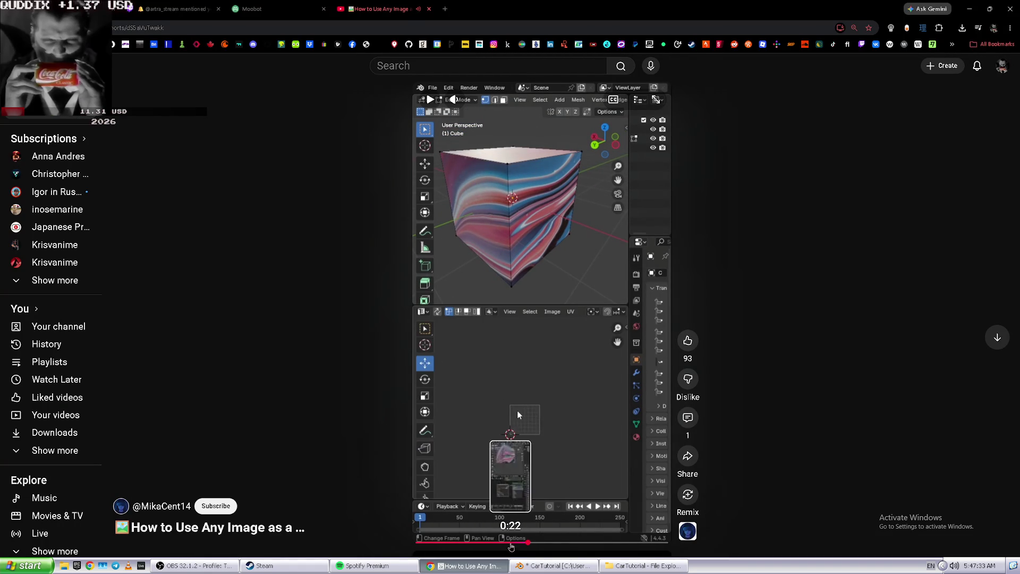
pyautogui.click(511, 542)
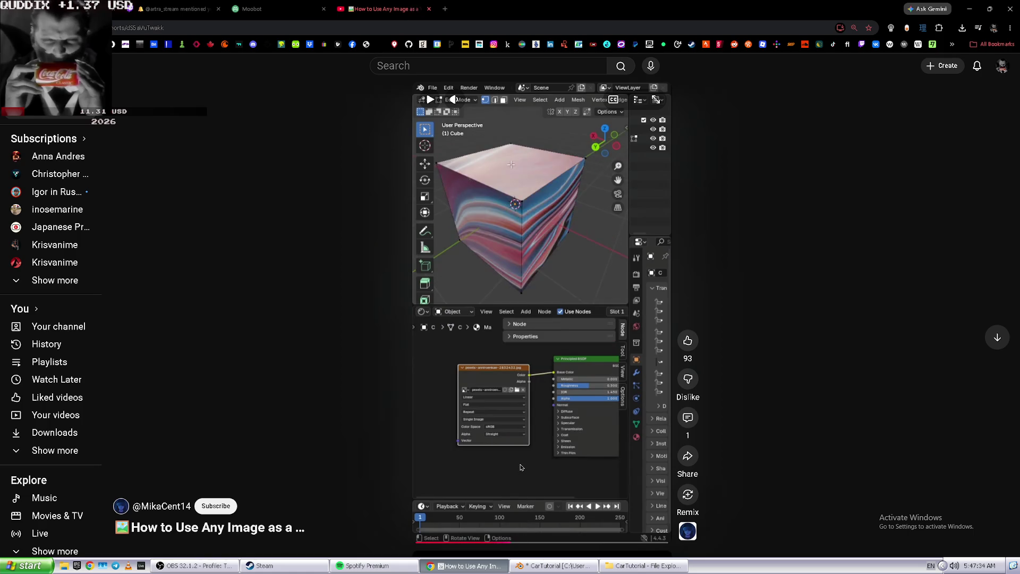
pyautogui.click(522, 468)
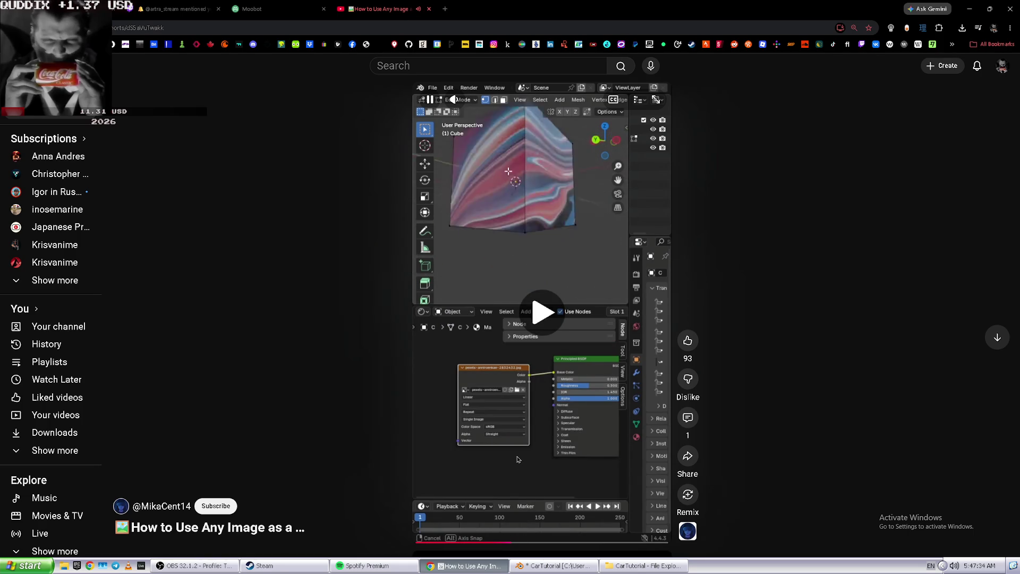
pyautogui.click(455, 364)
pyautogui.hotkey('alt', 'Tab')
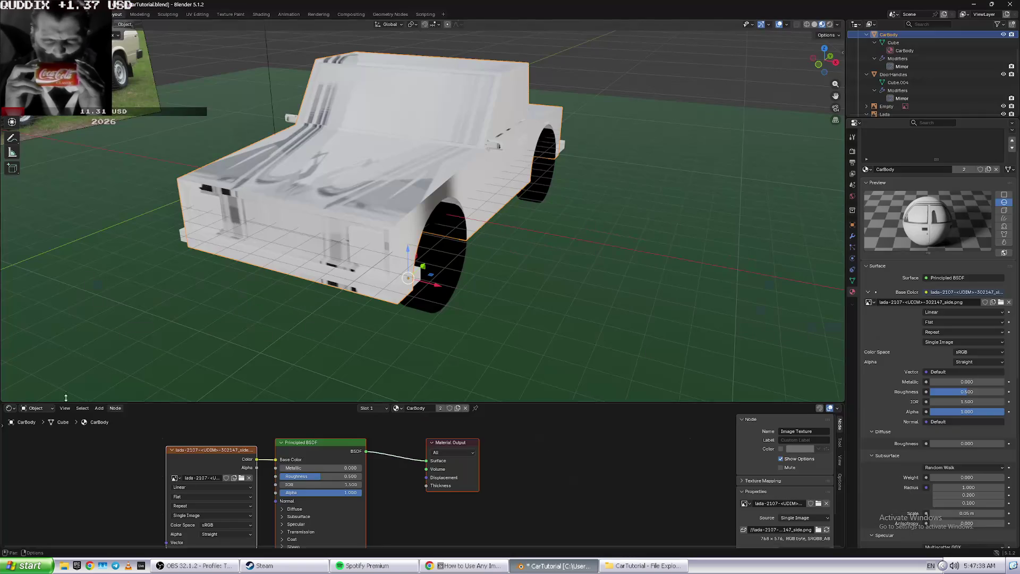
# - Turn the lower Shader Editor area into an Image Editor while following the tutorial
pyautogui.click(9, 409)
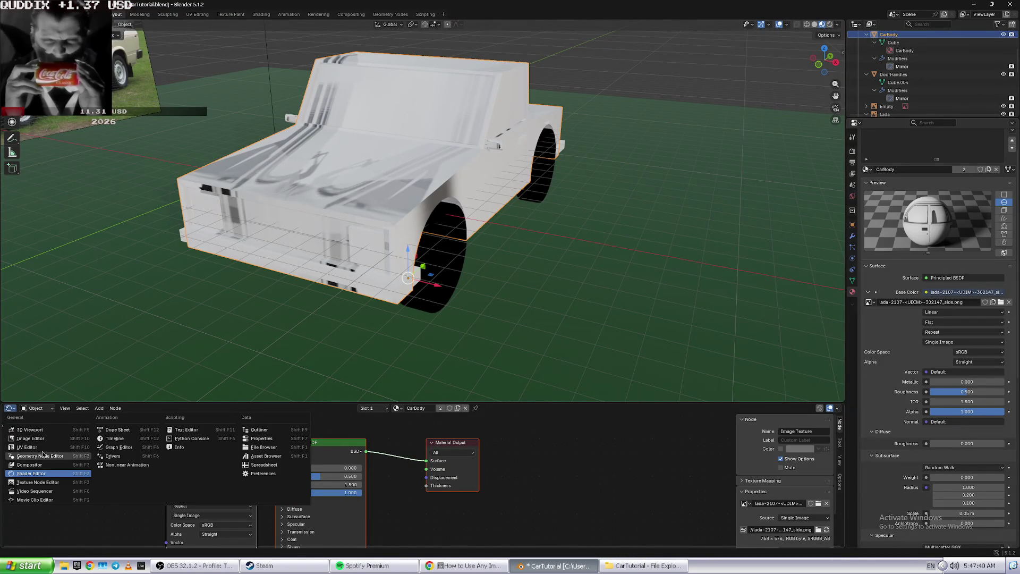
pyautogui.click(44, 451)
pyautogui.hotkey('alt', 'Tab')
pyautogui.click(429, 321)
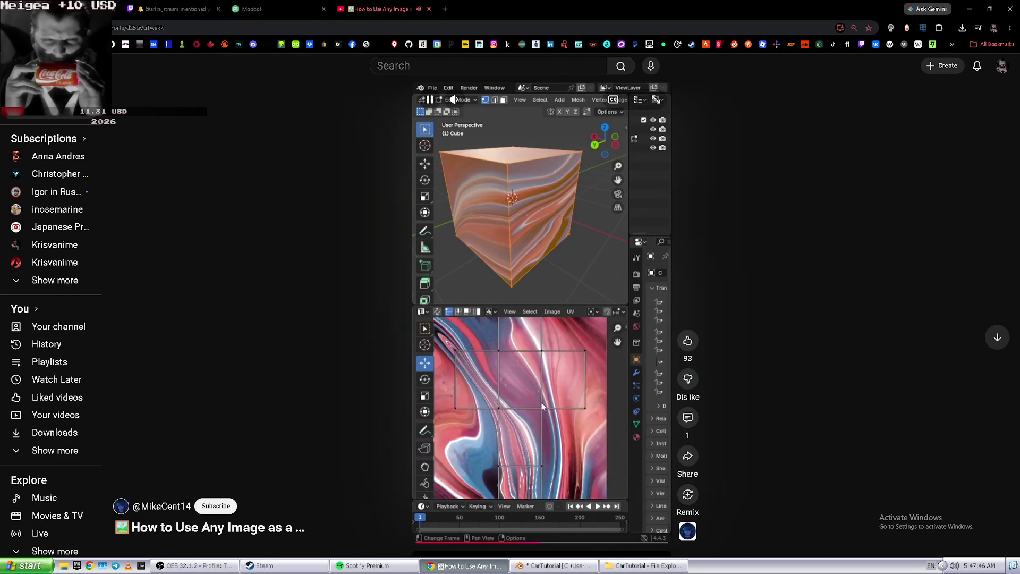
pyautogui.hotkey('alt', 'Tab')
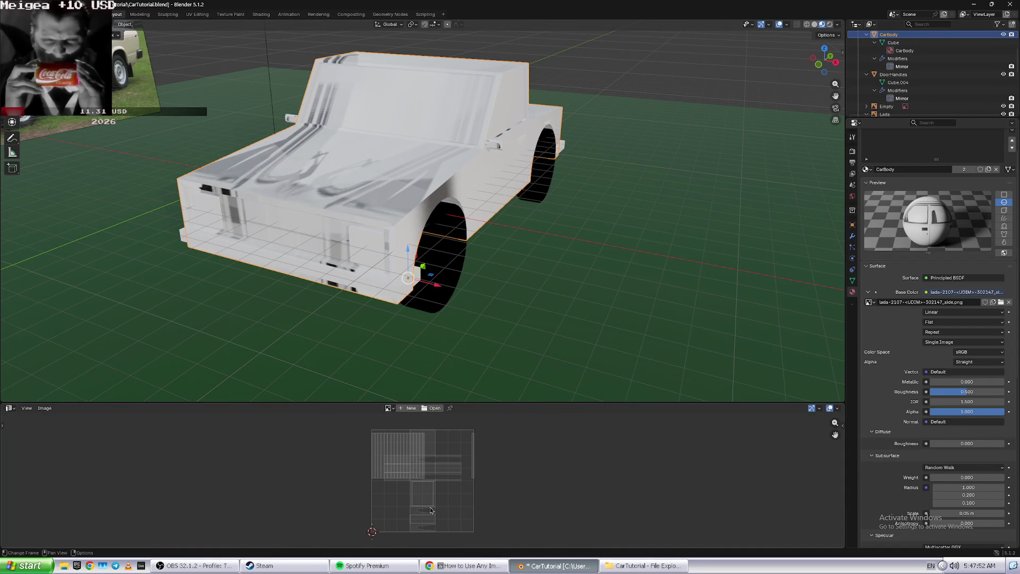
pyautogui.scroll(2, 431, 510)
# - Enter Edit Mode on the car body and select all of its mesh
pyautogui.hotkey('alt', 'Tab')
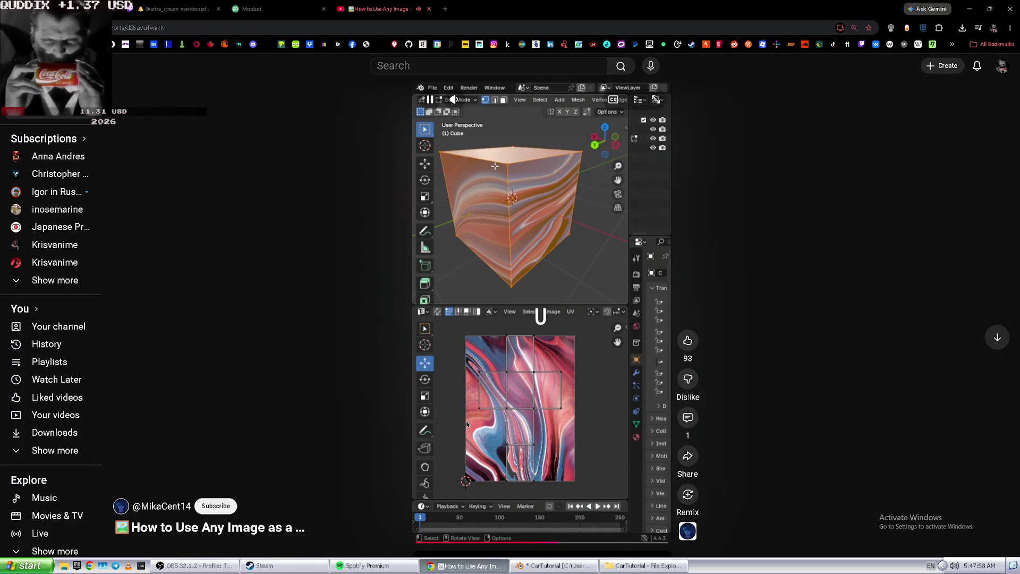
pyautogui.hotkey('alt', 'Tab')
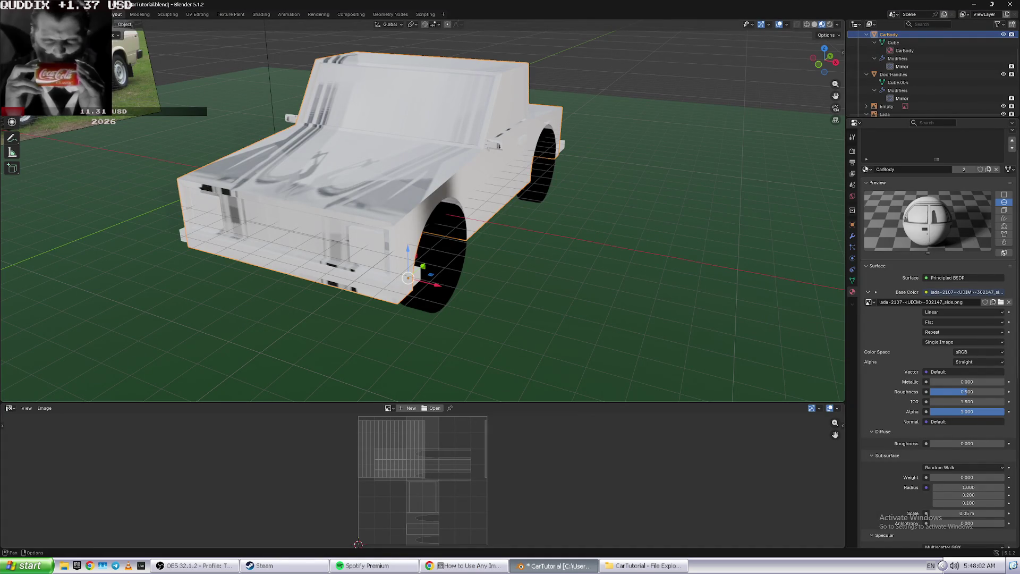
pyautogui.press('Tab')
pyautogui.press('a')
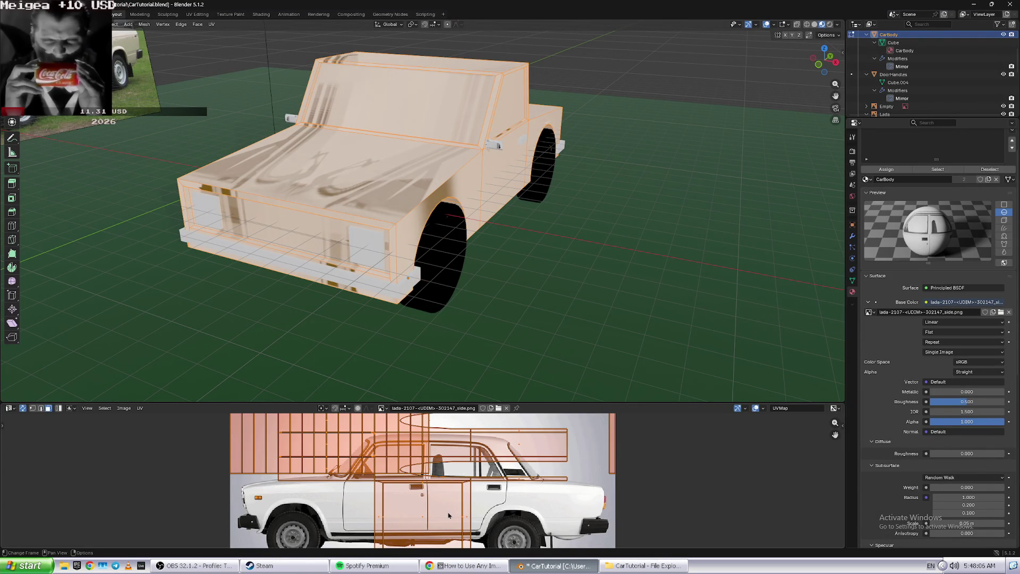
# - Select the car's side faces: rear fender, door, front fender, A- and B-pillars and roof
pyautogui.click(470, 496)
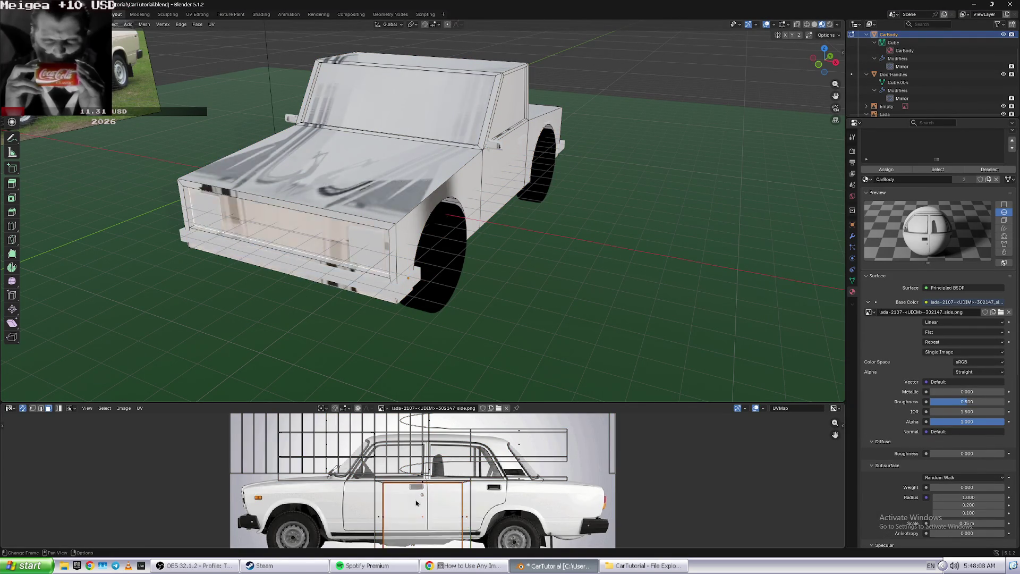
pyautogui.click(319, 168)
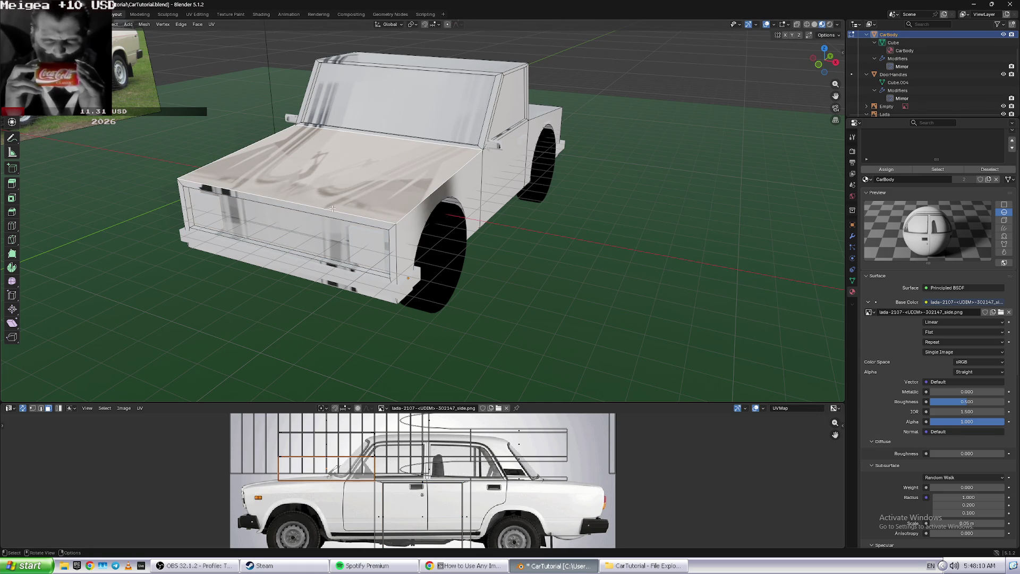
pyautogui.click(503, 219)
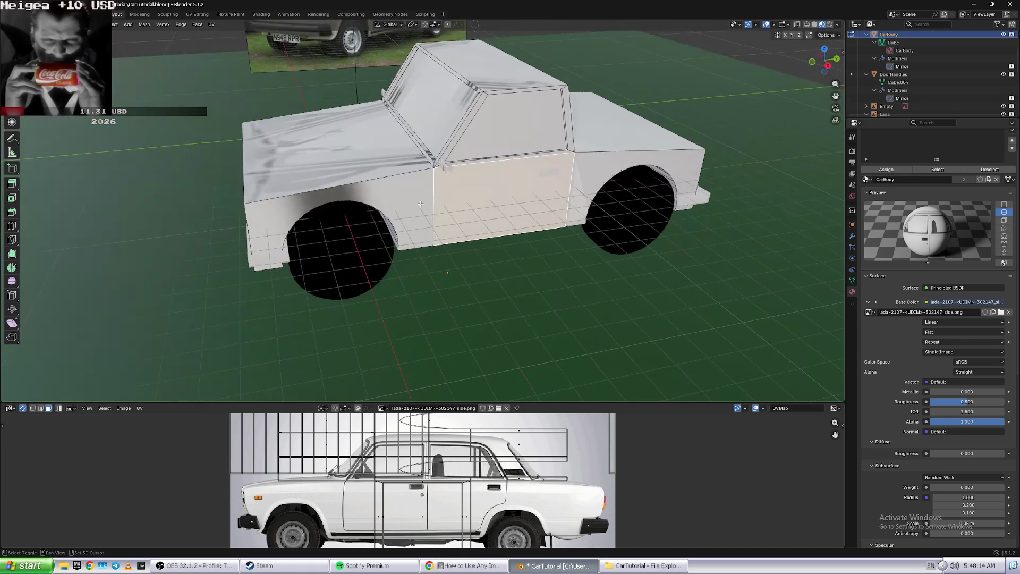
pyautogui.keyDown('shift'); pyautogui.click(430, 208); pyautogui.keyUp('shift')
pyautogui.keyDown('shift'); pyautogui.click(584, 184); pyautogui.keyUp('shift')
pyautogui.moveTo(585, 183); pyautogui.dragTo(561, 183, button='middle')
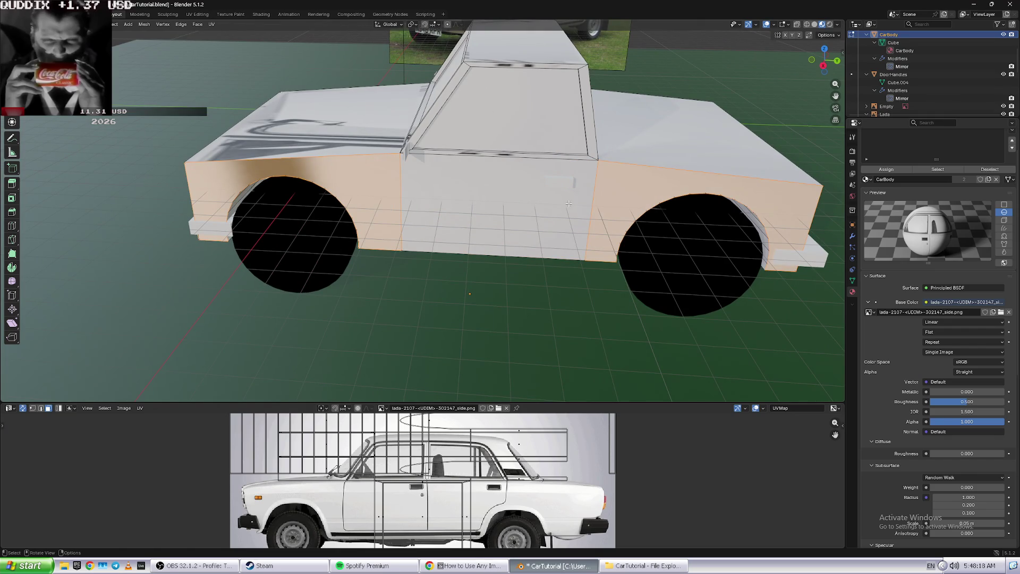
pyautogui.click(673, 218)
pyautogui.keyDown('shift'); pyautogui.click(579, 197); pyautogui.keyUp('shift')
pyautogui.keyDown('shift'); pyautogui.click(373, 191); pyautogui.keyUp('shift')
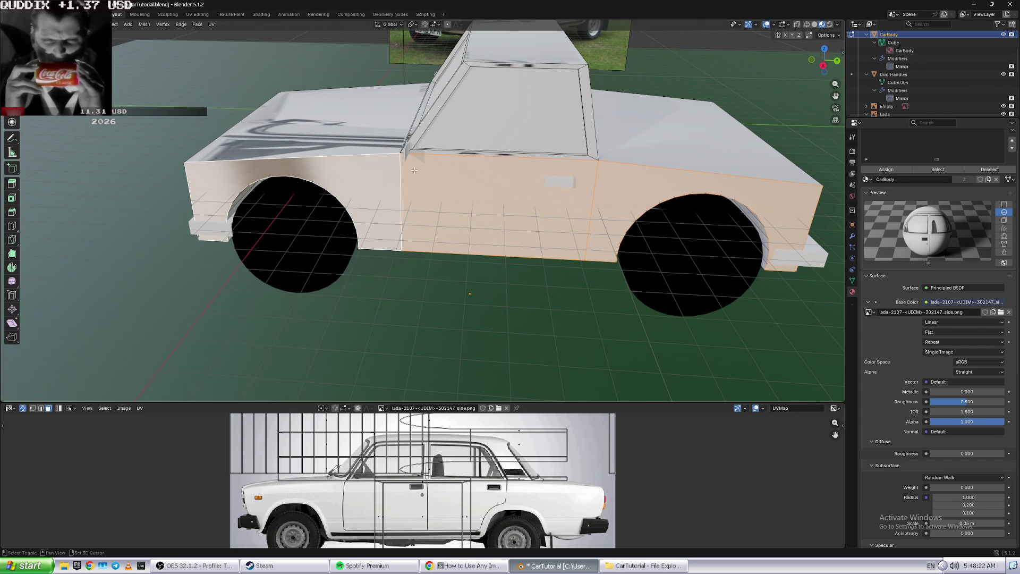
pyautogui.keyDown('shift'); pyautogui.click(433, 151); pyautogui.keyUp('shift')
pyautogui.keyDown('shift'); pyautogui.click(425, 129); pyautogui.keyUp('shift')
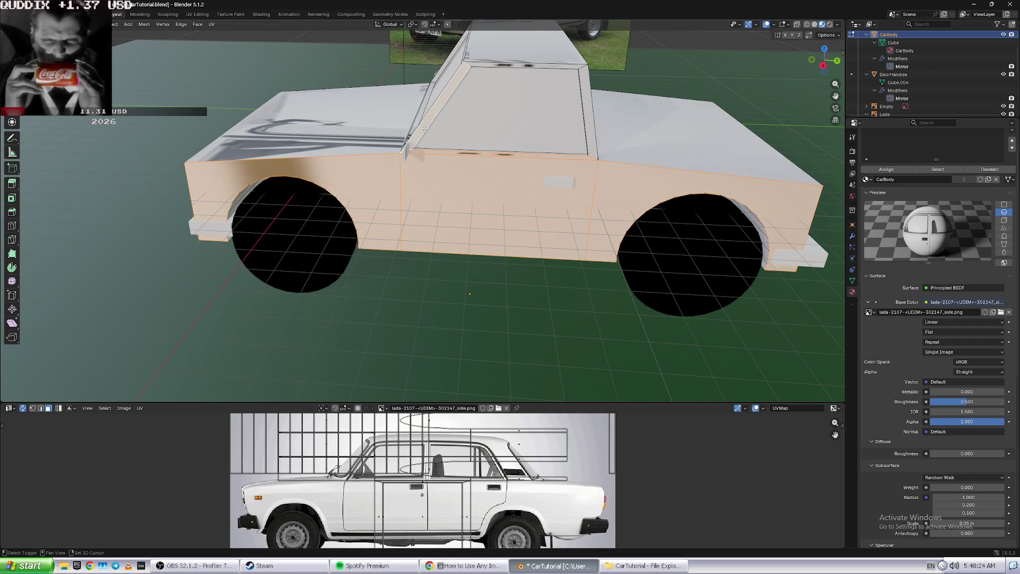
pyautogui.keyDown('shift'); pyautogui.click(592, 124); pyautogui.keyUp('shift')
pyautogui.keyDown('shift'); pyautogui.click(504, 64); pyautogui.keyUp('shift')
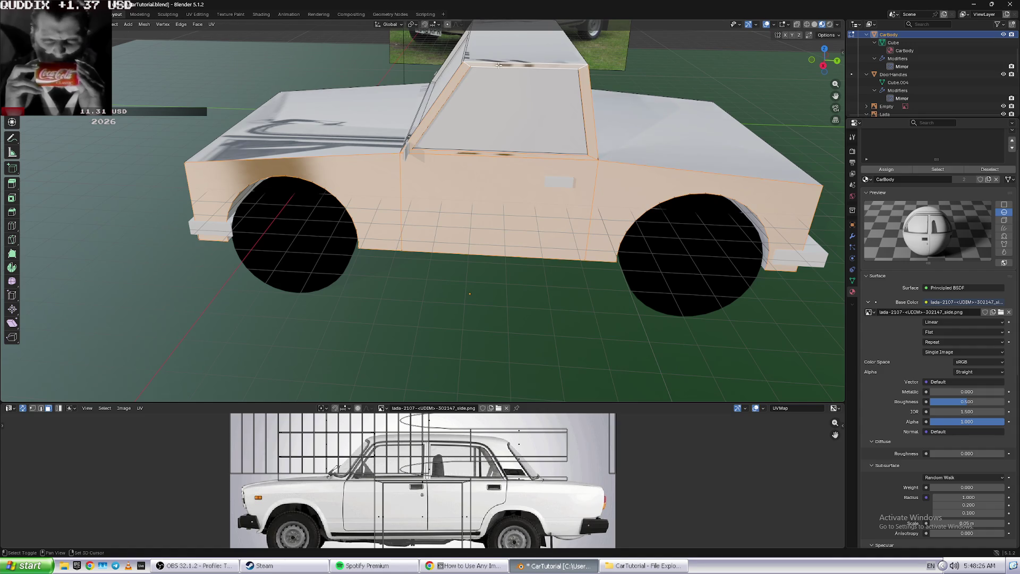
pyautogui.scroll(-2, 448, 513)
pyautogui.scroll(-1, 448, 513)
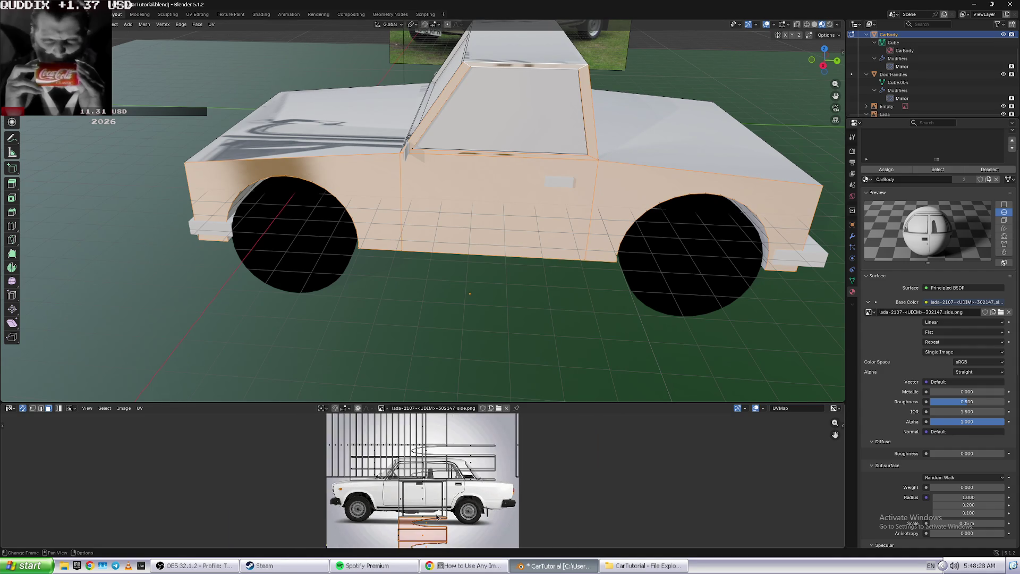
# - Box-deselect the side faces' UV islands and pick windshield-side and front-fender UVs
pyautogui.press('b')
pyautogui.moveTo(405, 517); pyautogui.dragTo(401, 526)
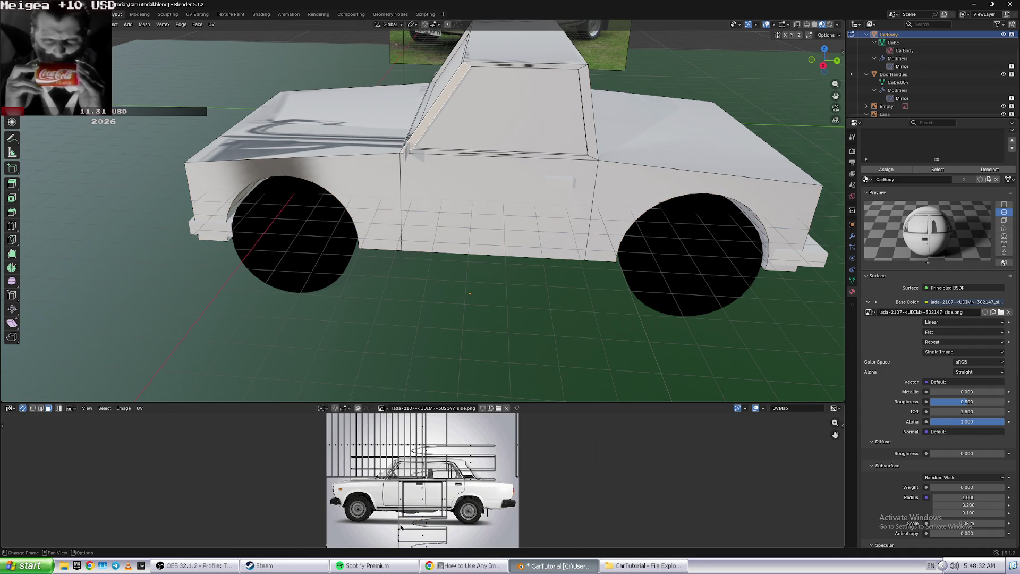
pyautogui.click(397, 525)
pyautogui.click(405, 527)
pyautogui.click(399, 525)
pyautogui.click(409, 529)
pyautogui.click(415, 524)
pyautogui.scroll(3, 414, 525)
pyautogui.scroll(2, 420, 525)
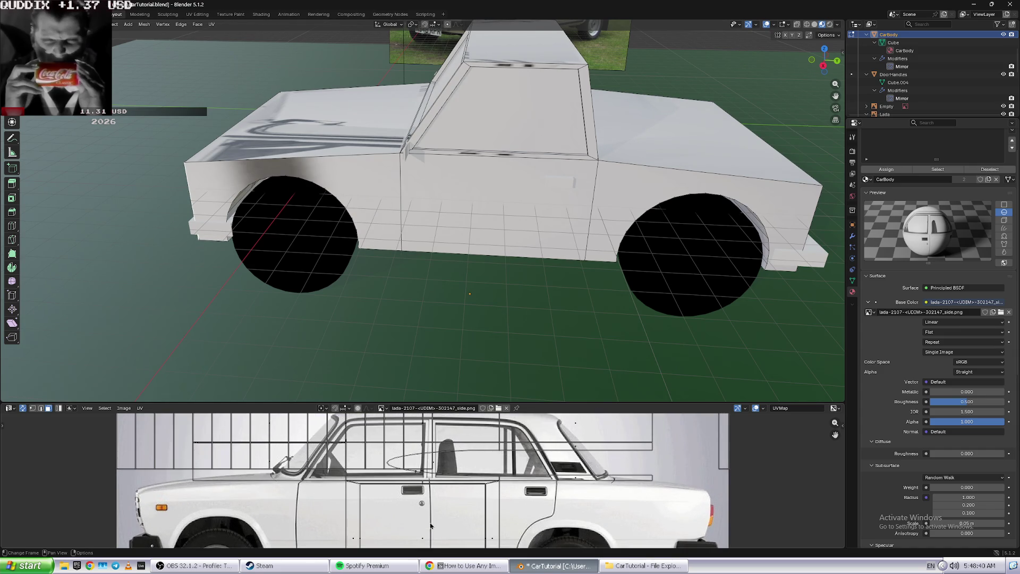
pyautogui.scroll(1, 441, 525)
pyautogui.keyDown('shift'); pyautogui.scroll(-3, 457, 527); pyautogui.keyUp('shift')
pyautogui.keyDown('shift'); pyautogui.scroll(-3, 404, 500); pyautogui.keyUp('shift')
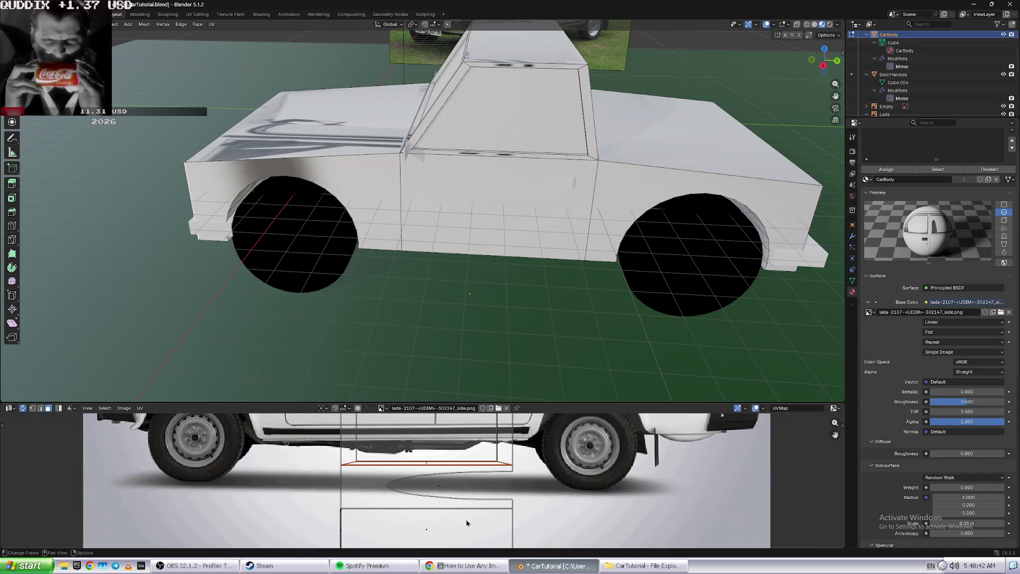
# - Select the front-fender UV island and start moving it with G
pyautogui.click(391, 490)
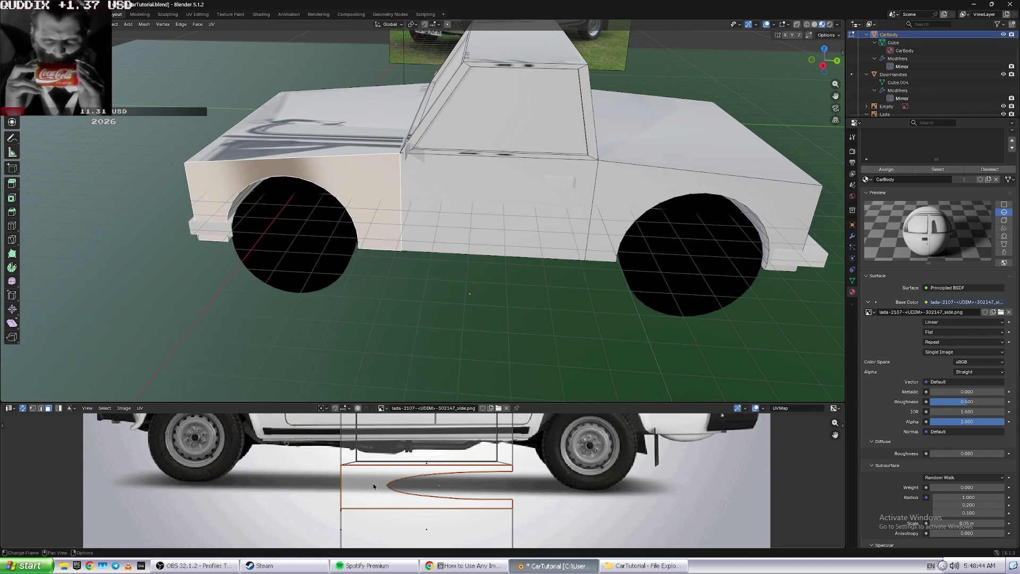
pyautogui.click(347, 490)
pyautogui.click(387, 488)
pyautogui.hotkey('shift', 'space')
pyautogui.press('g')
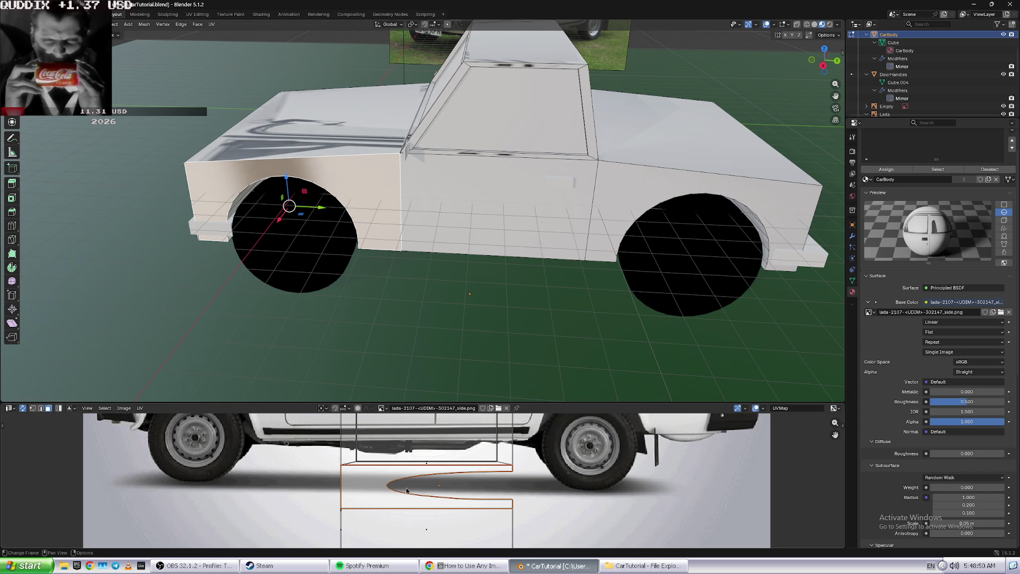
pyautogui.hotkey('alt', 'Tab')
pyautogui.press('space')
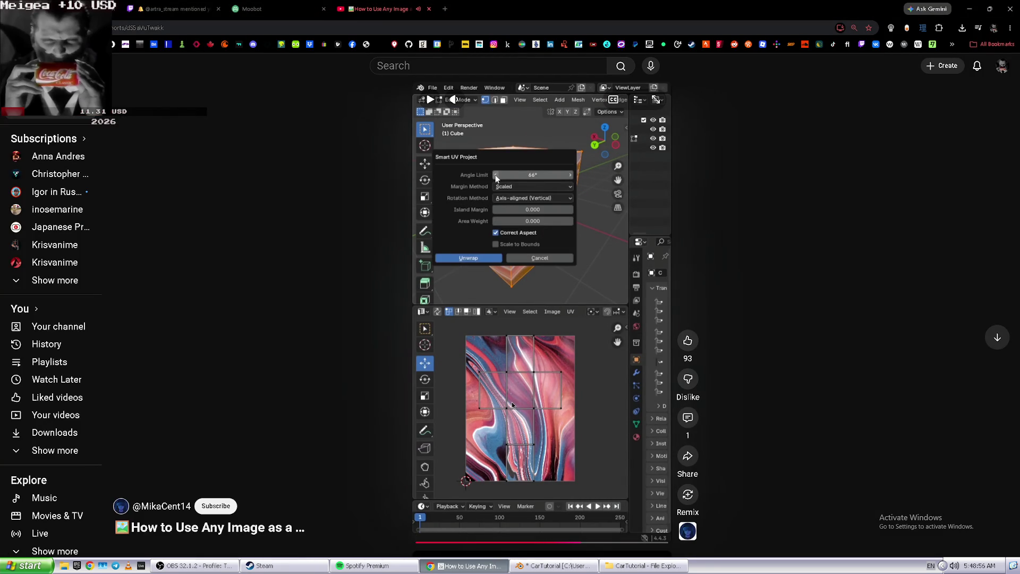
# - Add door, cab pillar, windshield and roof-strip faces, then select the linked body with Ctrl+L
pyautogui.hotkey('alt', 'Tab')
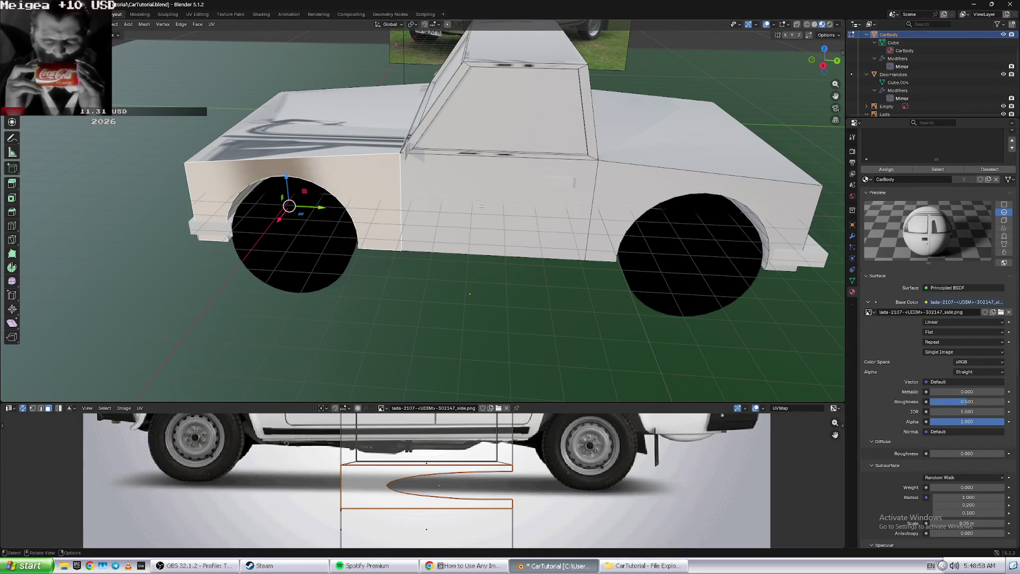
pyautogui.keyDown('shift'); pyautogui.click(526, 160); pyautogui.keyUp('shift')
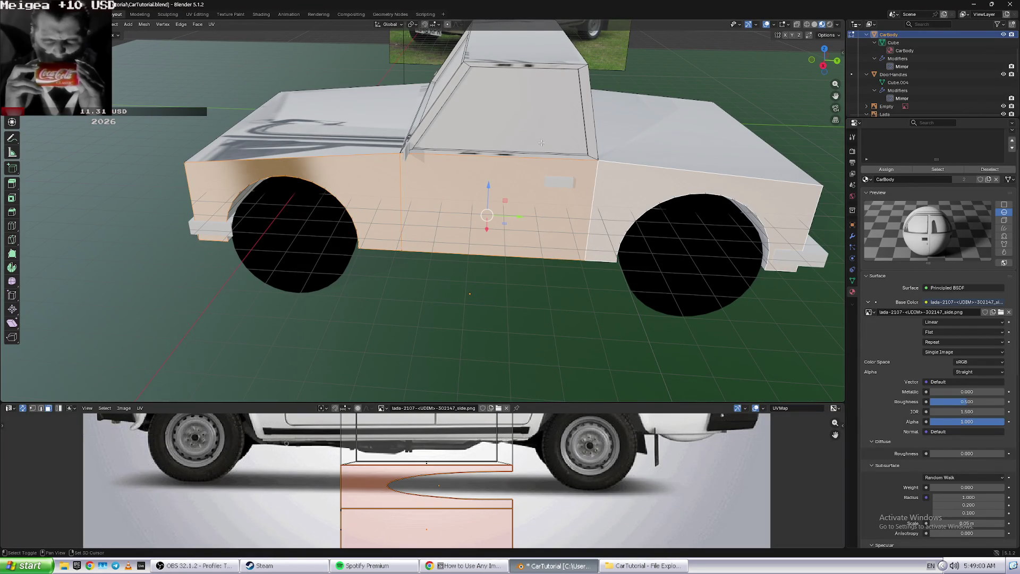
pyautogui.keyDown('shift'); pyautogui.click(588, 140); pyautogui.keyUp('shift')
pyautogui.keyDown('shift'); pyautogui.click(561, 158); pyautogui.keyUp('shift')
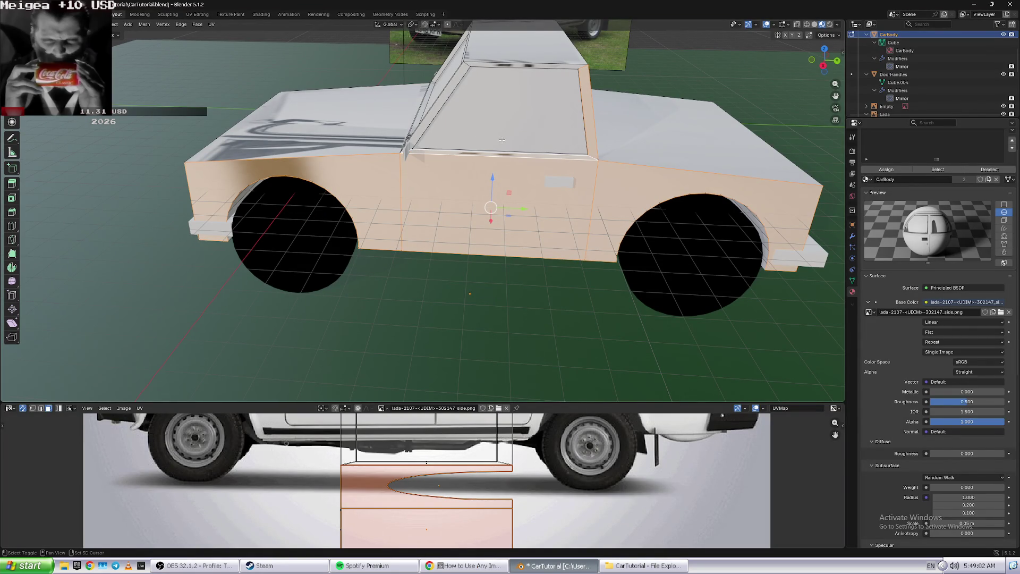
pyautogui.keyDown('shift'); pyautogui.click(433, 117); pyautogui.keyUp('shift')
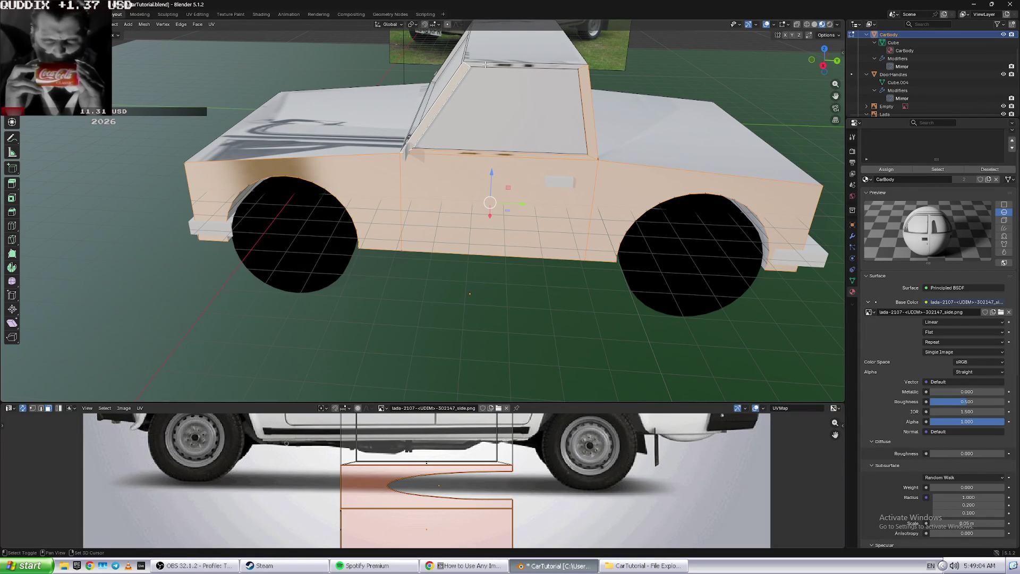
pyautogui.keyDown('shift'); pyautogui.click(485, 64); pyautogui.keyUp('shift')
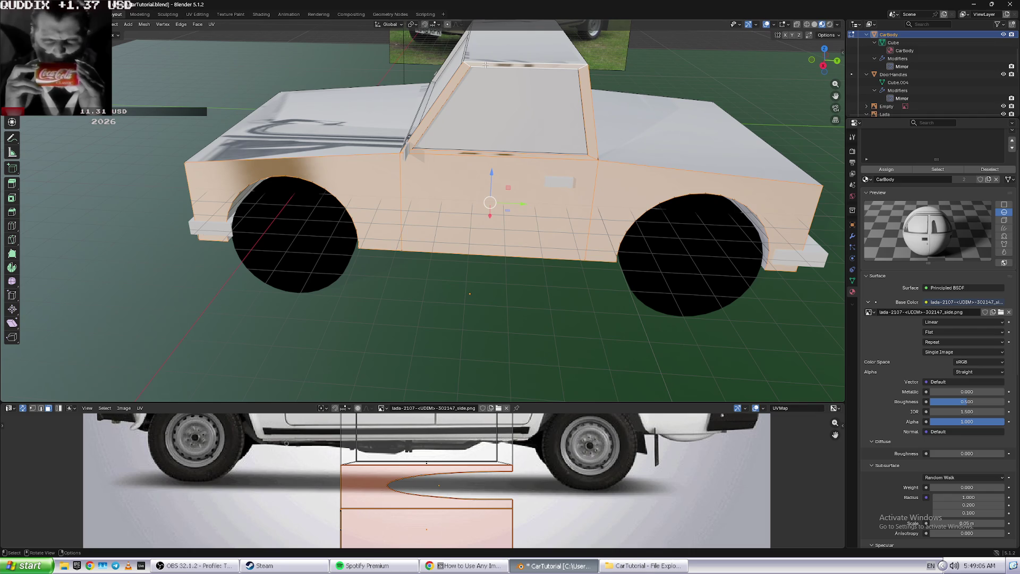
pyautogui.rightClick(485, 64)
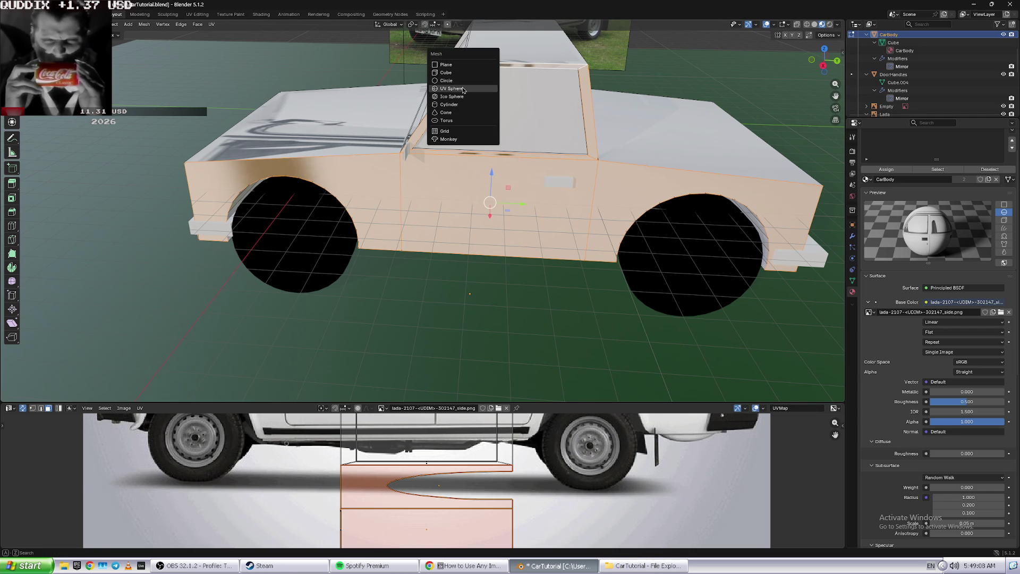
pyautogui.press('Escape')
pyautogui.hotkey('ctrl', 'l')
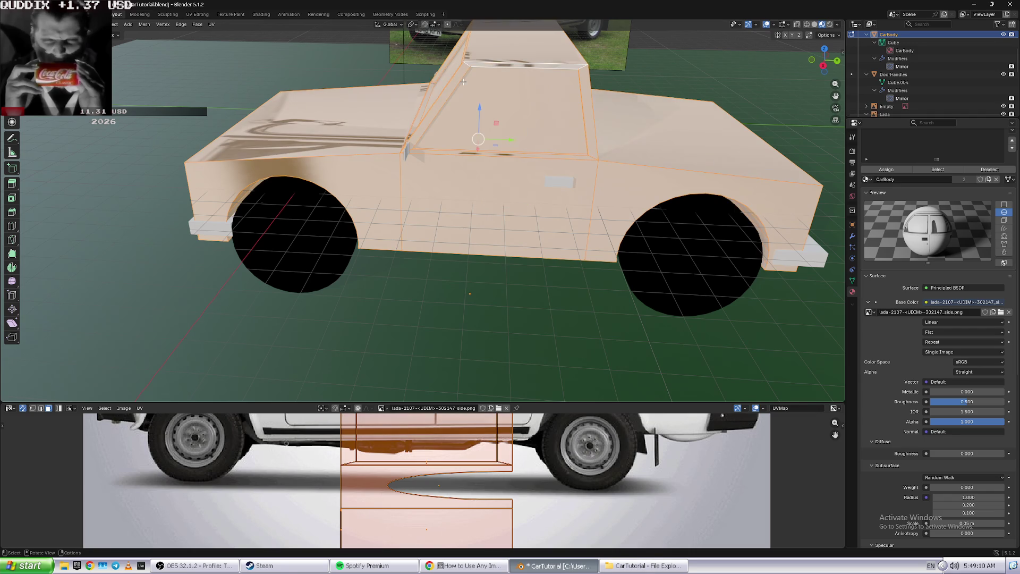
pyautogui.rightClick(422, 88)
# - Reselect the door, front fenders, rear quarter and pillar faces and open the UV Mapping menu
pyautogui.click(292, 205)
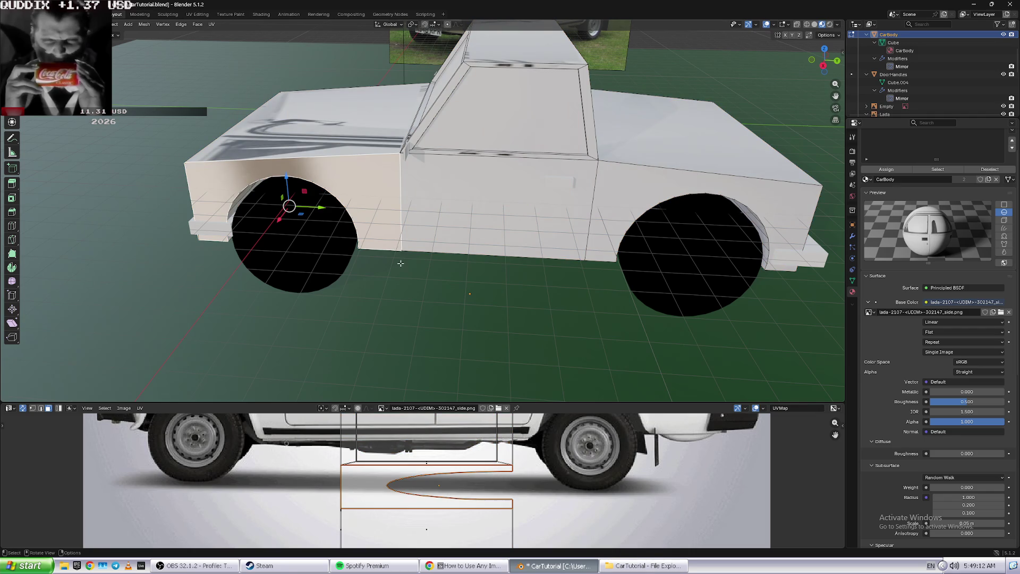
pyautogui.keyDown('shift'); pyautogui.click(499, 202); pyautogui.keyUp('shift')
pyautogui.keyDown('shift'); pyautogui.click(298, 160); pyautogui.keyUp('shift')
pyautogui.keyDown('shift'); pyautogui.click(604, 176); pyautogui.keyUp('shift')
pyautogui.keyDown('shift'); pyautogui.click(587, 111); pyautogui.keyUp('shift')
pyautogui.keyDown('shift'); pyautogui.click(437, 107); pyautogui.keyUp('shift')
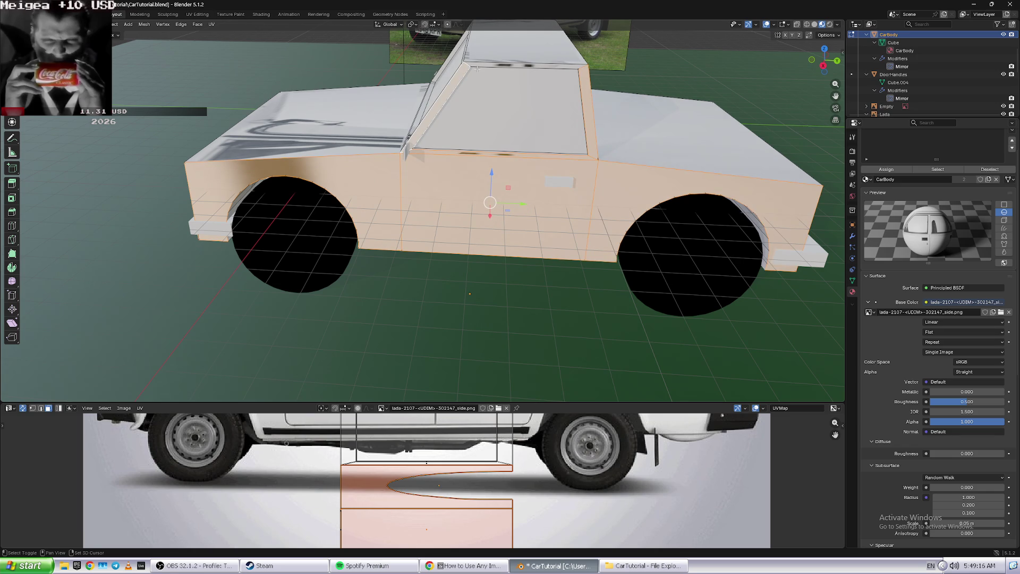
pyautogui.press('u')
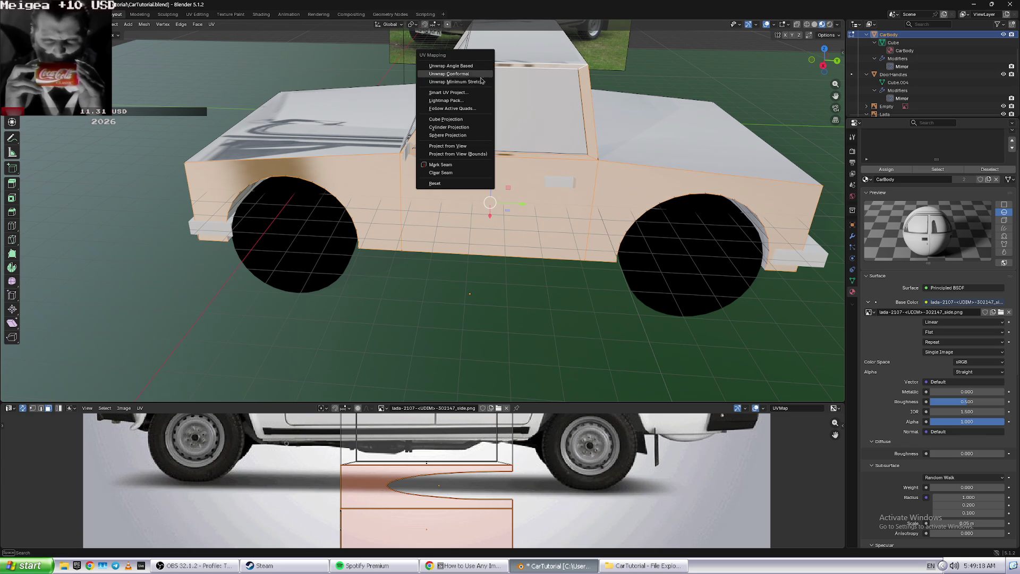
# - Unwrap the selected car body faces with Smart UV Project, matching the tutorial's settings
pyautogui.click(456, 94)
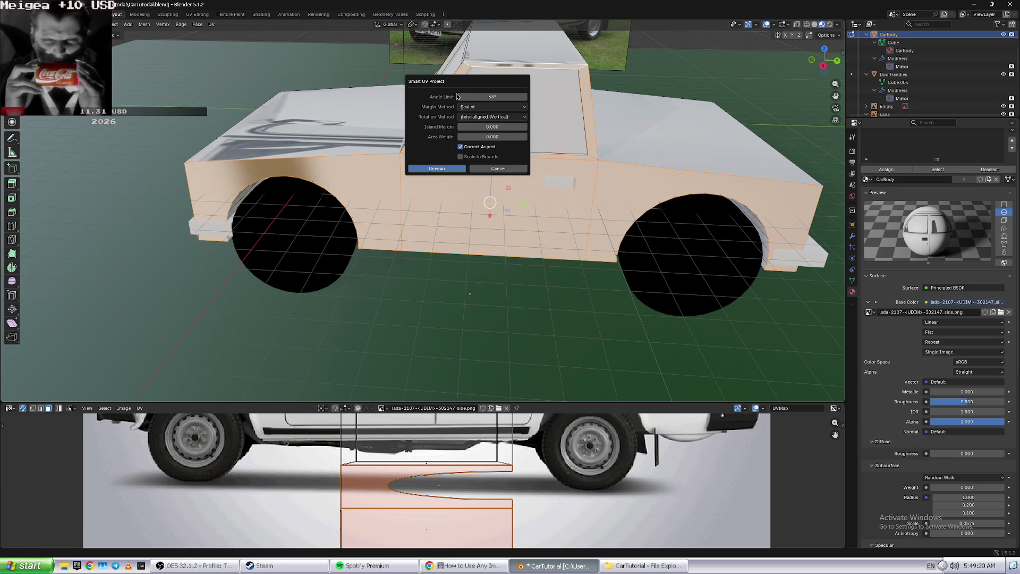
pyautogui.hotkey('alt', 'Tab')
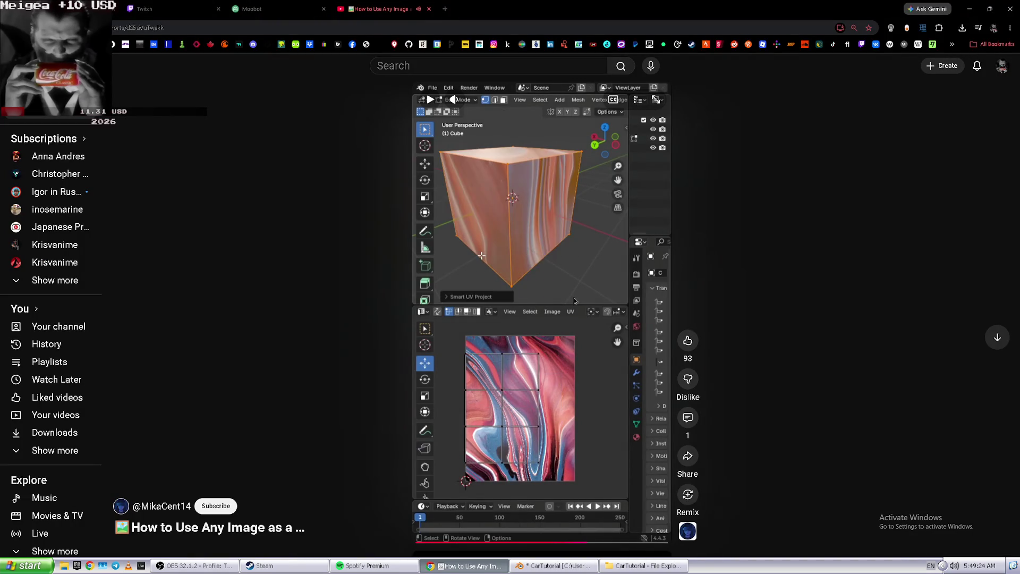
pyautogui.hotkey('alt', 'Tab')
pyautogui.click(437, 169)
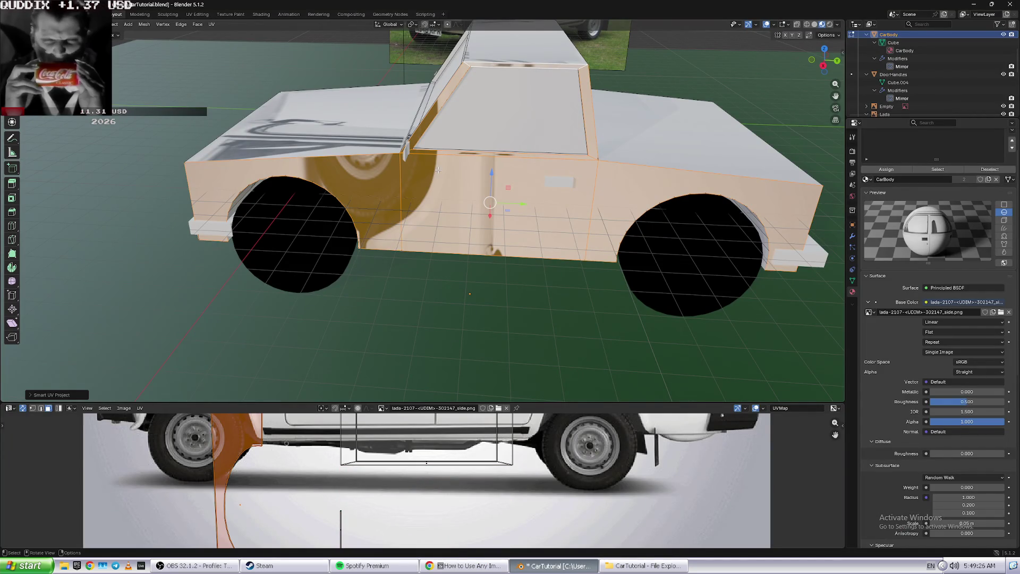
pyautogui.hotkey('alt', 'Tab')
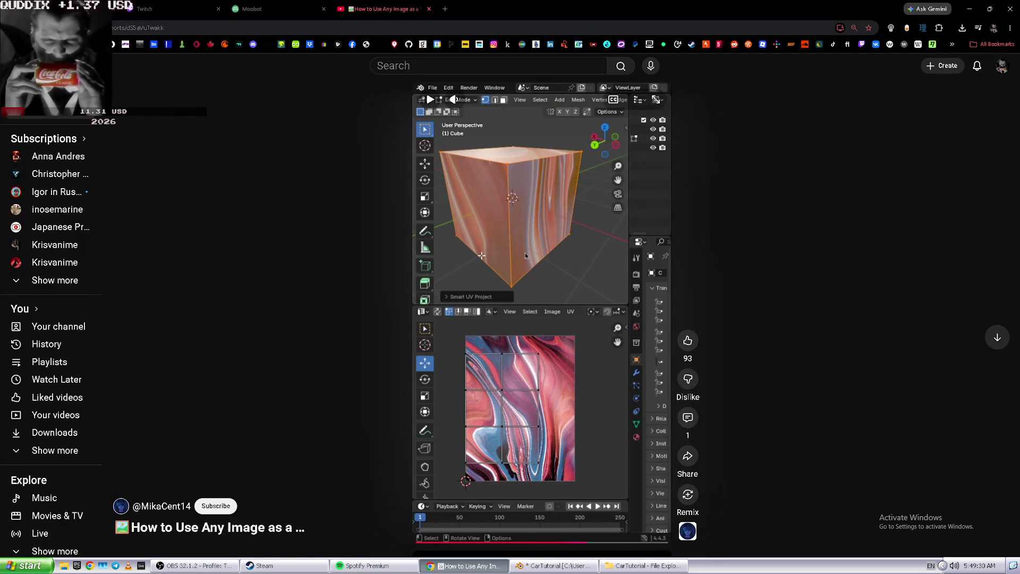
pyautogui.click(526, 253)
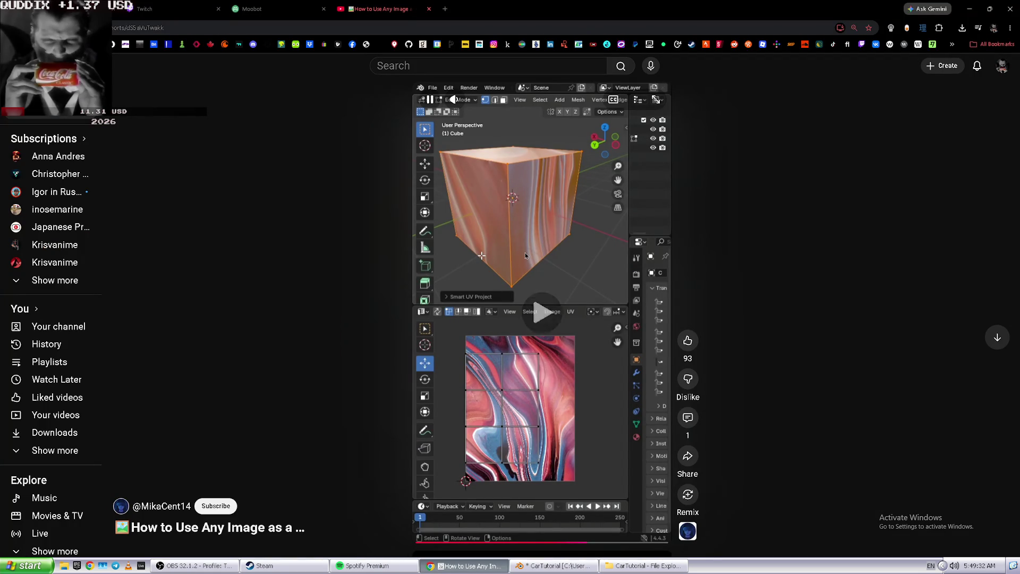
pyautogui.hotkey('alt', 'Tab')
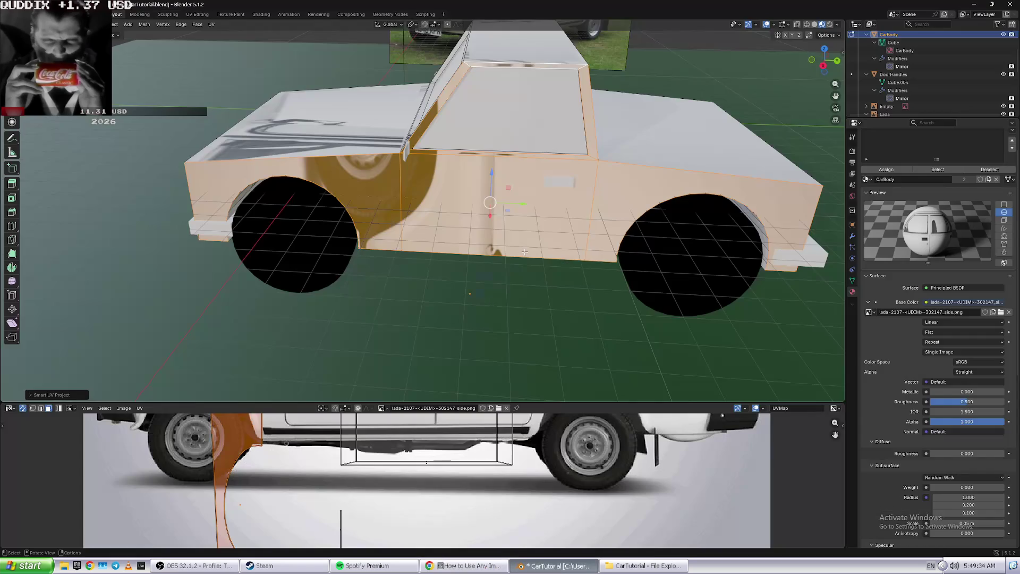
# - Orbit to a side view of the car and box-select the whole car mesh
pyautogui.scroll(-2, 583, 464)
pyautogui.scroll(-4, 582, 464)
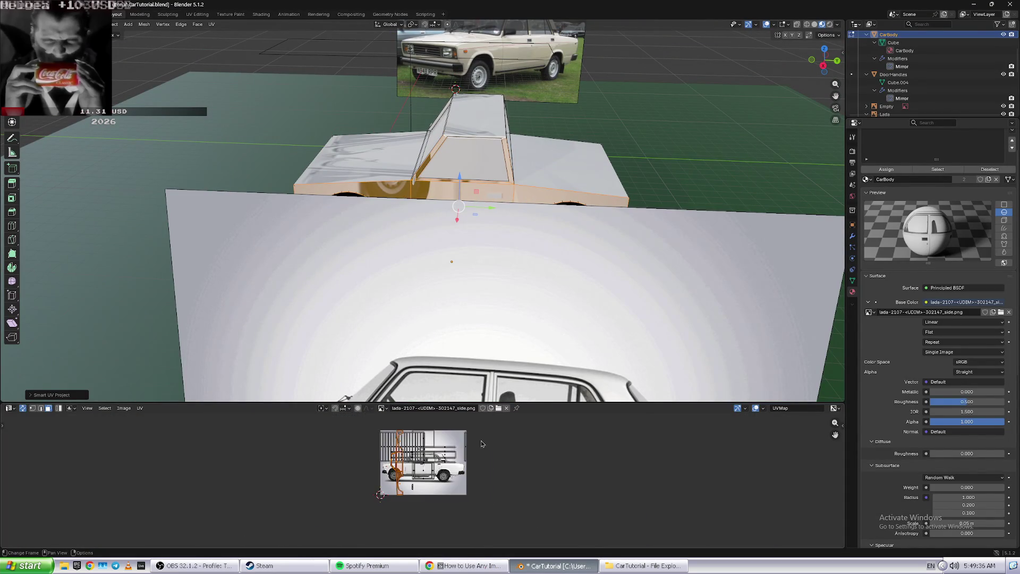
pyautogui.scroll(3, 371, 463)
pyautogui.scroll(-1, 389, 456)
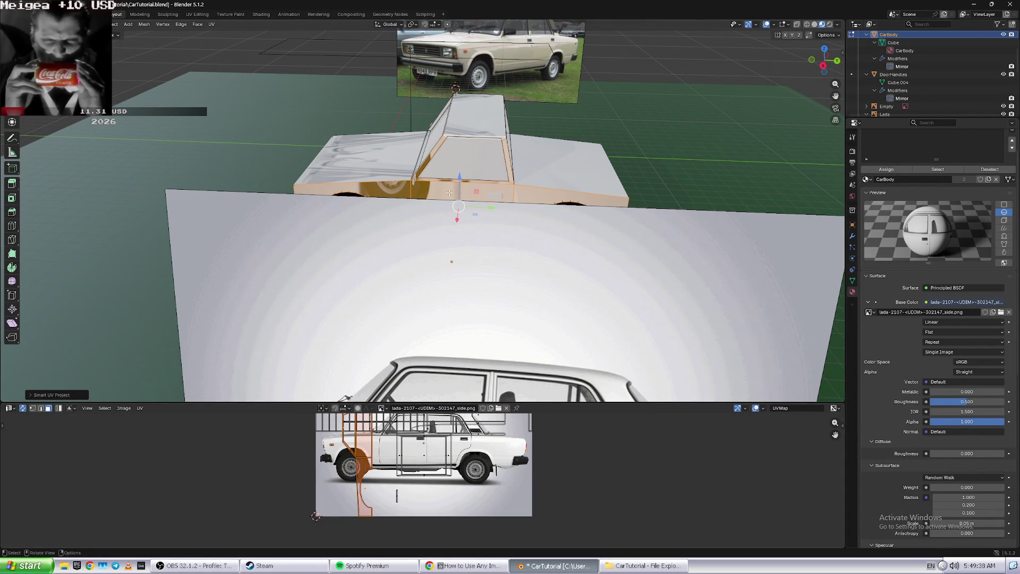
pyautogui.moveTo(475, 198); pyautogui.dragTo(475, 192, button='middle')
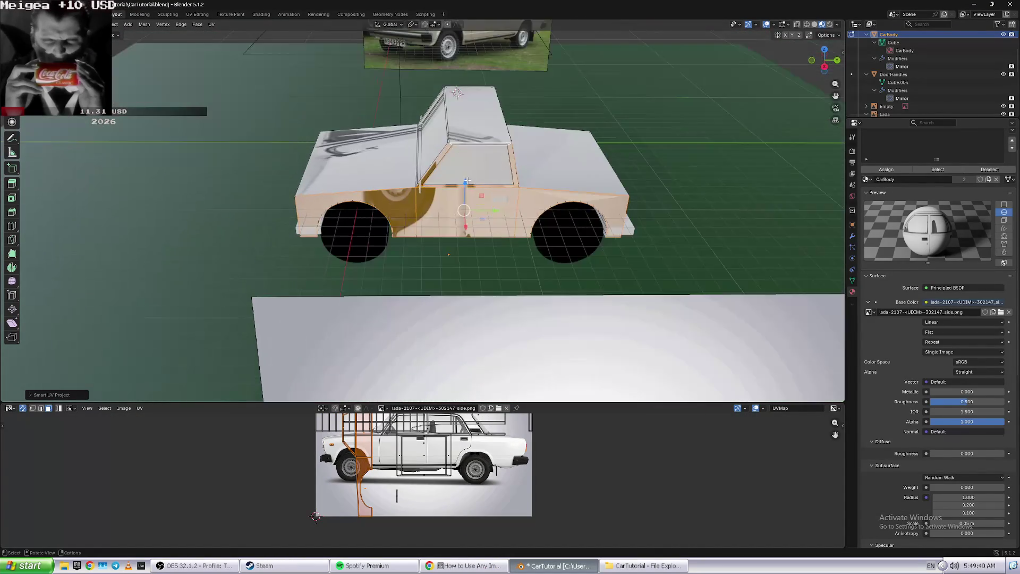
pyautogui.scroll(1, 475, 193)
pyautogui.press('a')
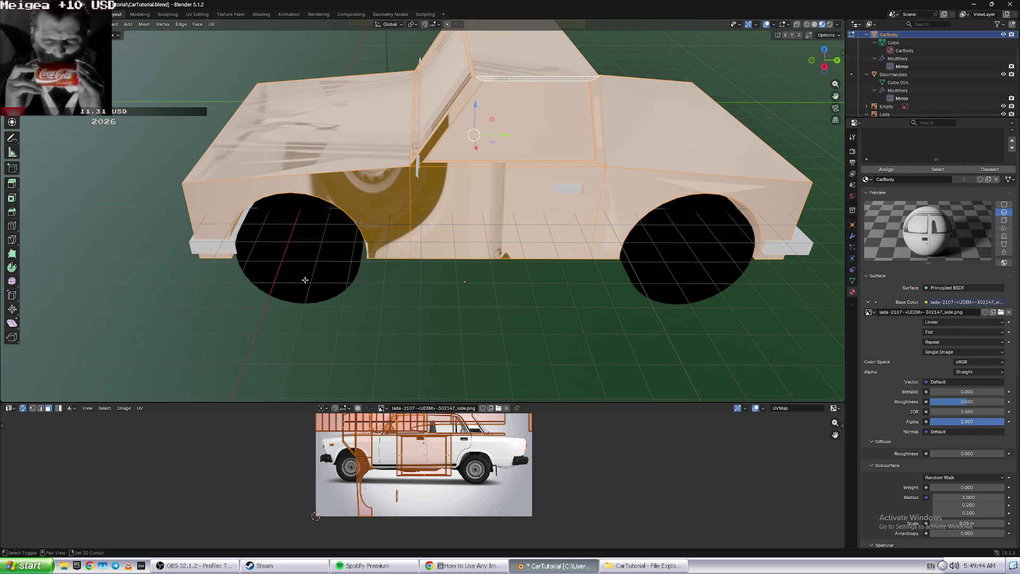
pyautogui.click(740, 76)
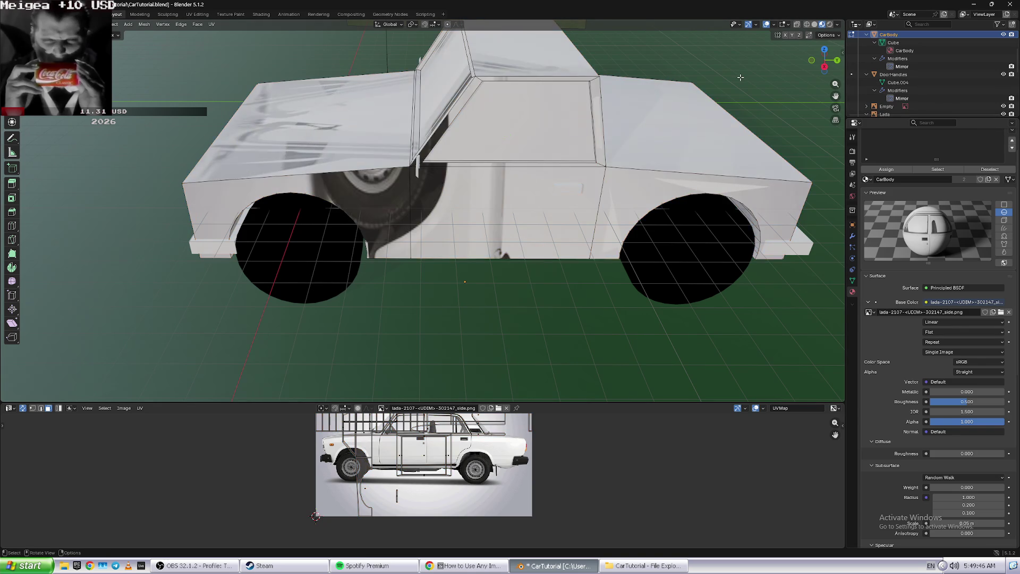
pyautogui.scroll(-2, 740, 80)
pyautogui.moveTo(264, 42); pyautogui.dragTo(662, 247)
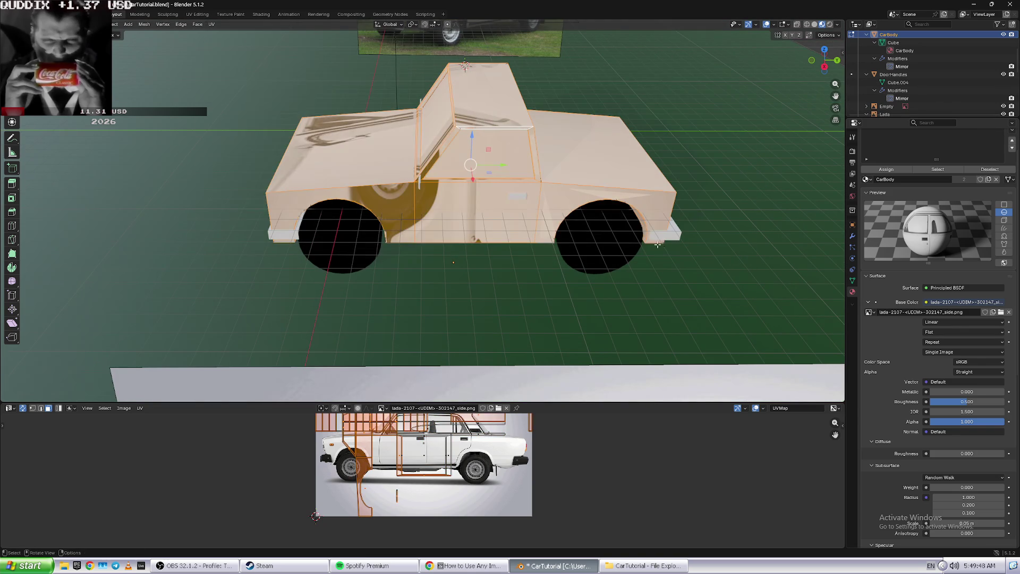
pyautogui.moveTo(625, 220); pyautogui.dragTo(694, 103, button='middle')
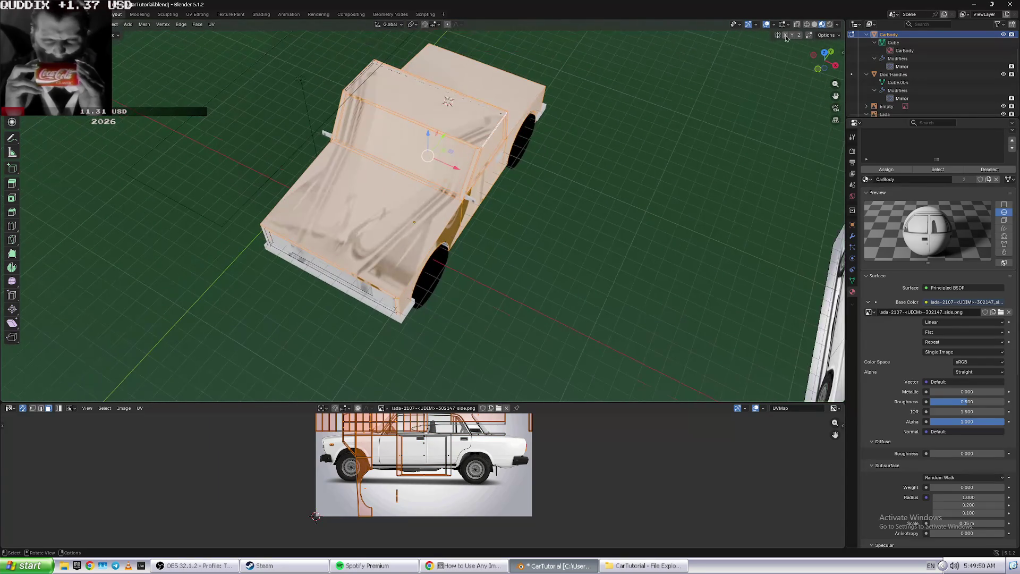
# - Turn on X-ray wireframe, select every car face including hidden ones, and orbit to a straight side view
pyautogui.click(807, 24)
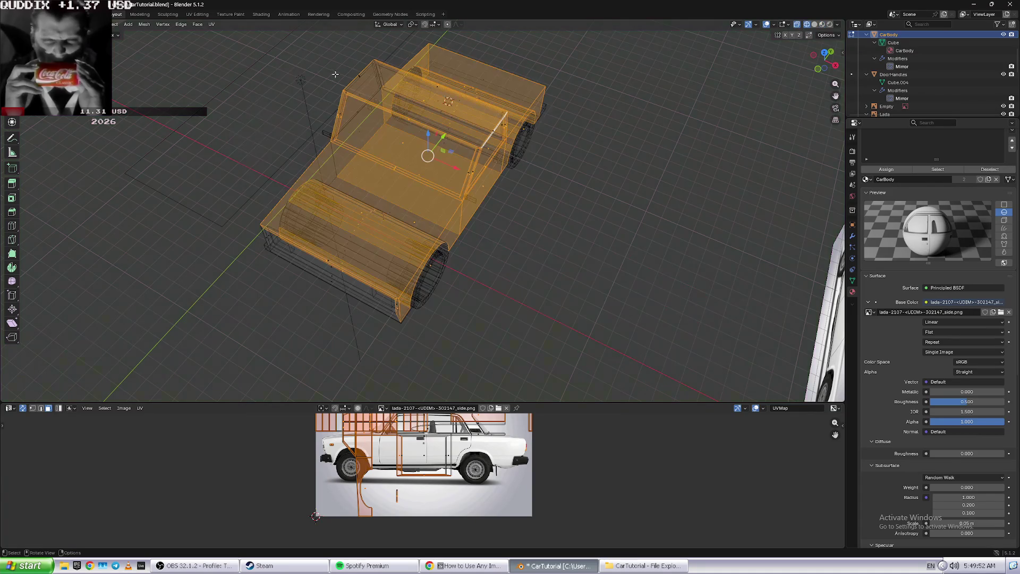
pyautogui.scroll(-2, 288, 94)
pyautogui.moveTo(287, 94); pyautogui.dragTo(550, 270)
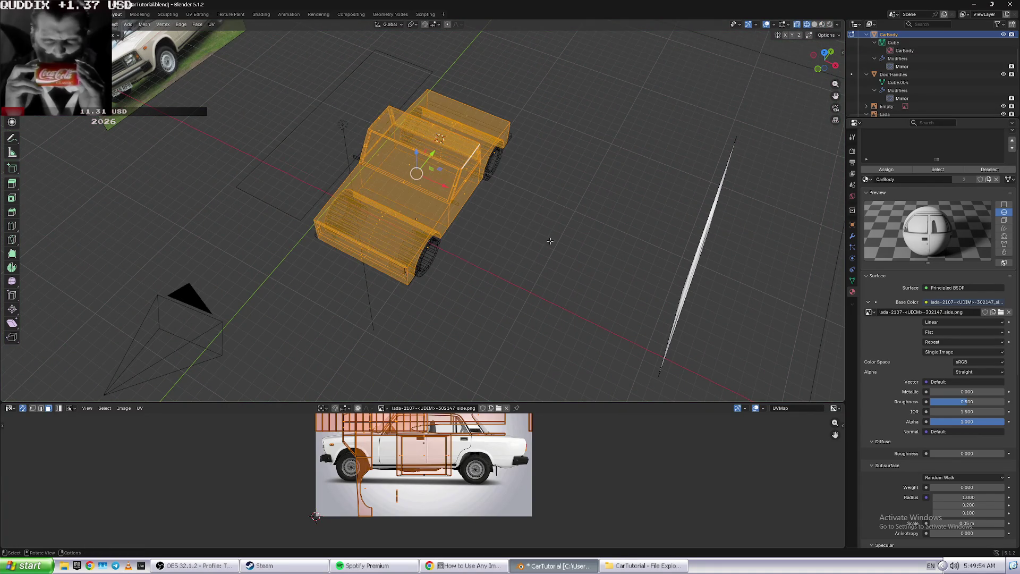
pyautogui.click(536, 201)
pyautogui.press('a')
pyautogui.moveTo(538, 291); pyautogui.dragTo(510, 276, button='middle')
pyautogui.scroll(5, 494, 256)
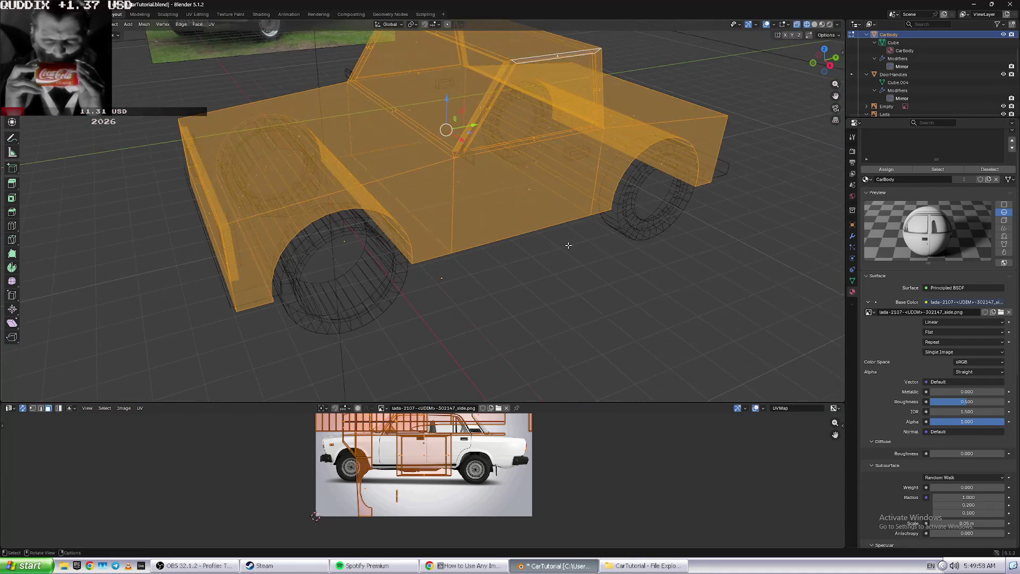
pyautogui.moveTo(568, 245); pyautogui.dragTo(523, 226, button='middle')
# - Apply UV Reset to the selected faces, then undo the reset
pyautogui.rightClick(524, 226)
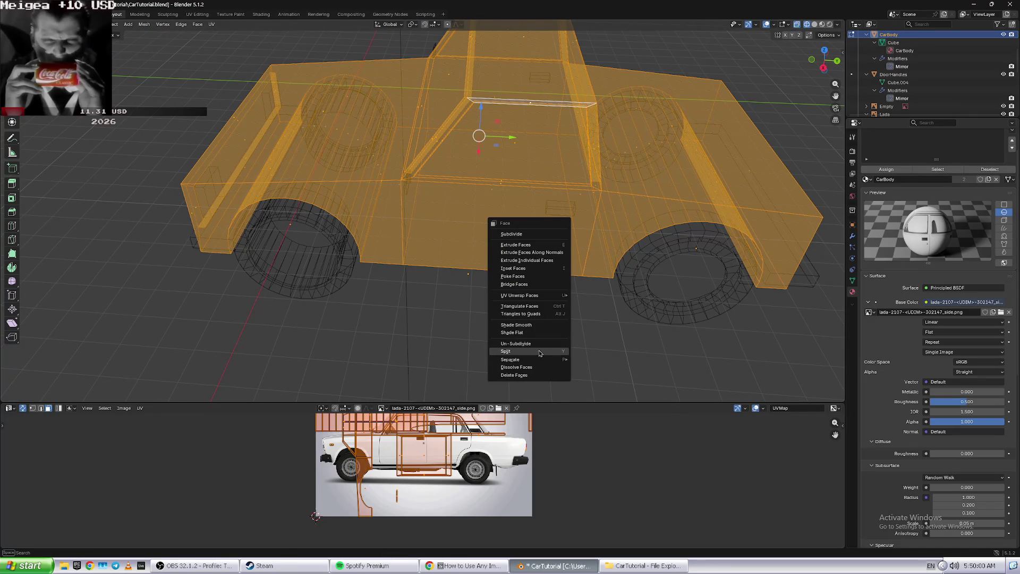
pyautogui.moveTo(539, 296)
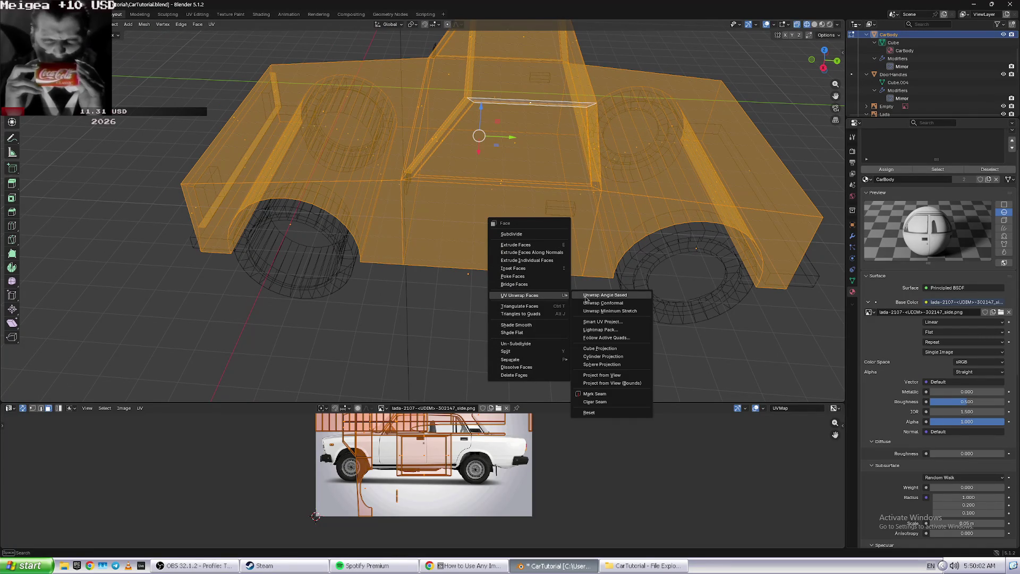
pyautogui.click(605, 413)
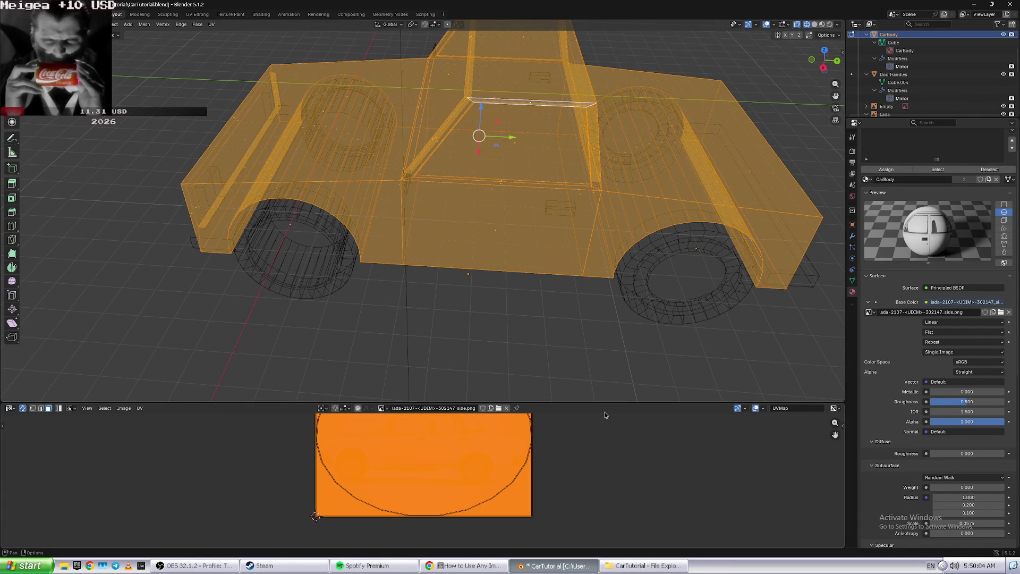
pyautogui.click(500, 307)
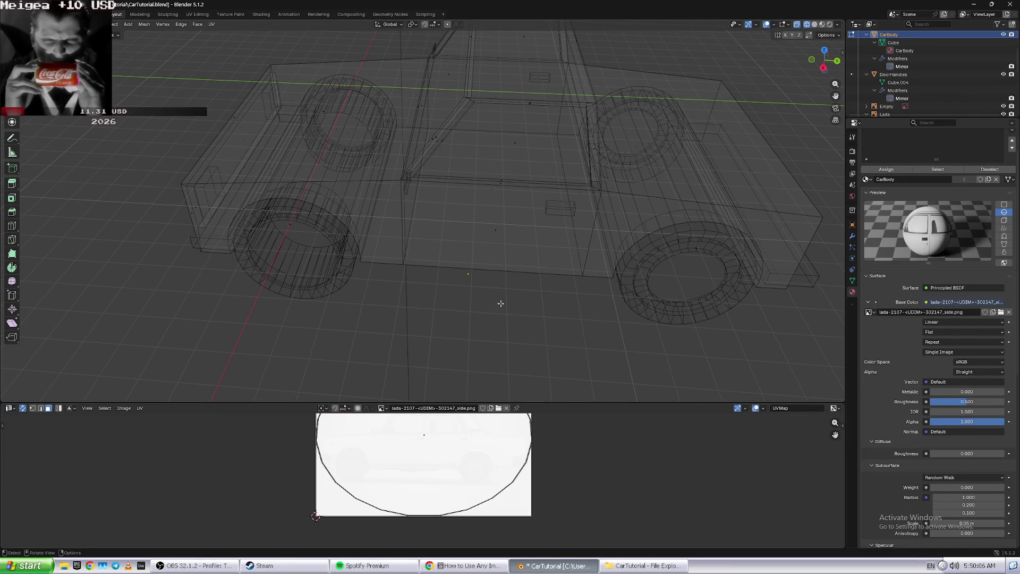
pyautogui.hotkey('ctrl', 'z')
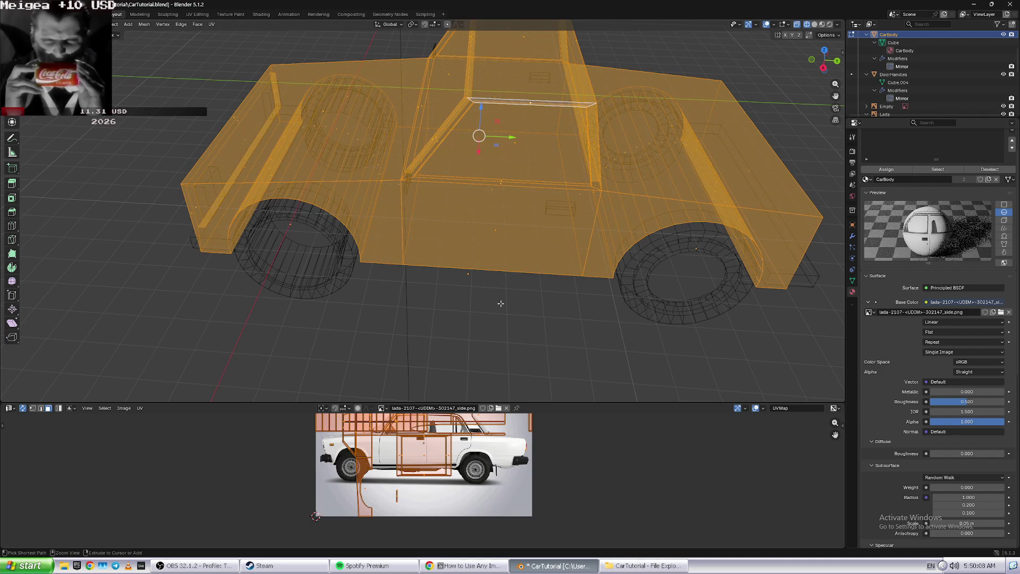
pyautogui.hotkey('ctrl', 'z')
# - Undo back to the single door face selection, then briefly check the tutorial video
pyautogui.moveTo(478, 319); pyautogui.dragTo(473, 328, button='middle')
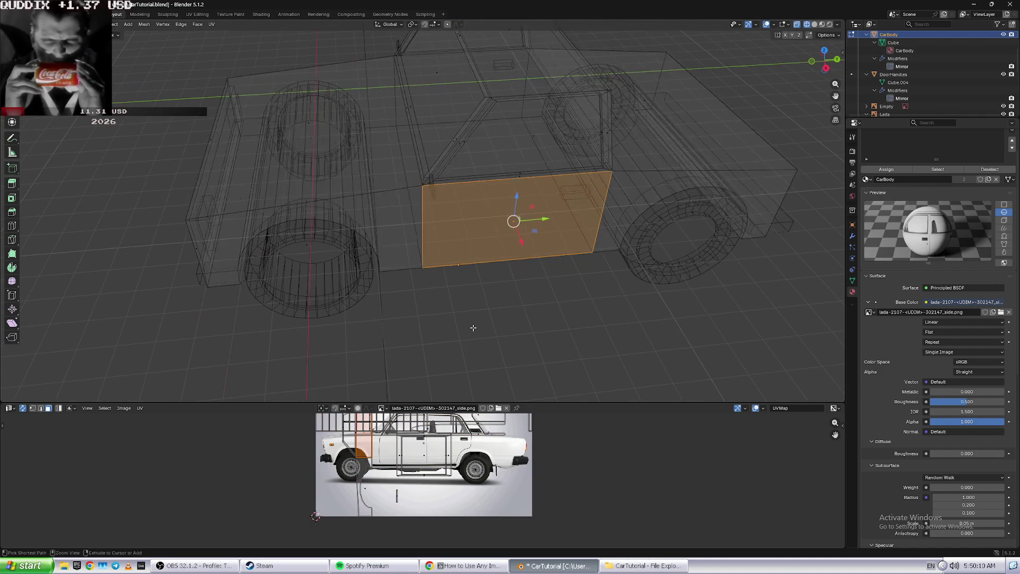
pyautogui.hotkey('ctrl', 'z')
pyautogui.scroll(5, 473, 328)
pyautogui.hotkey('ctrl', 'z')
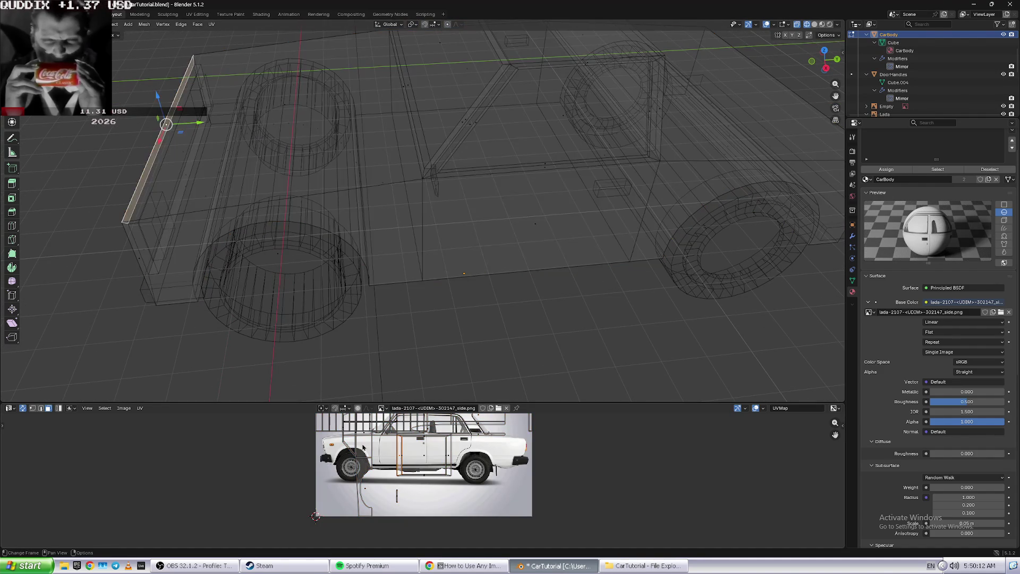
pyautogui.hotkey('ctrl', 'z')
pyautogui.hotkey('ctrl', 'z')
pyautogui.hotkey('ctrl', 'z')
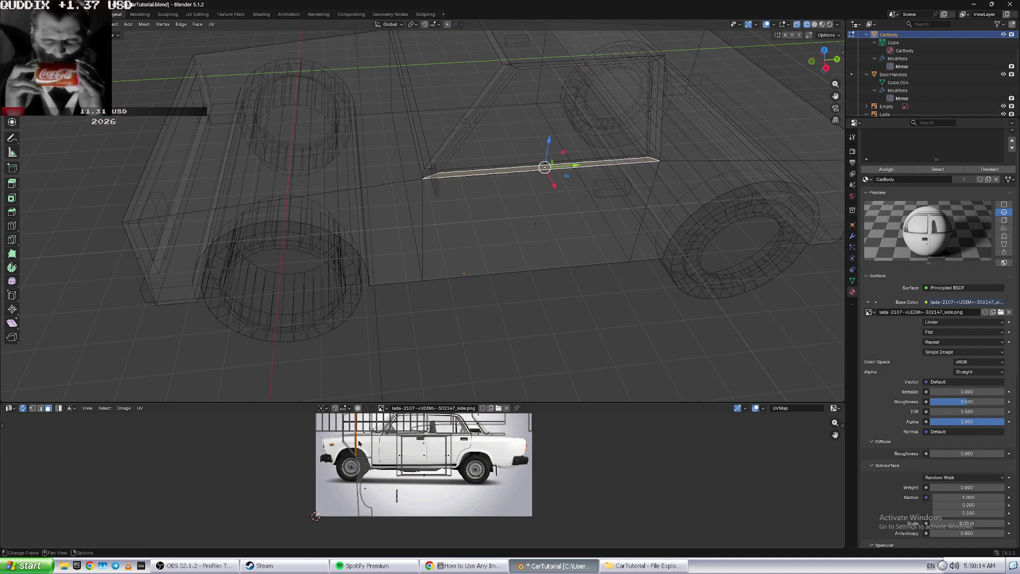
pyautogui.hotkey('ctrl', 'z')
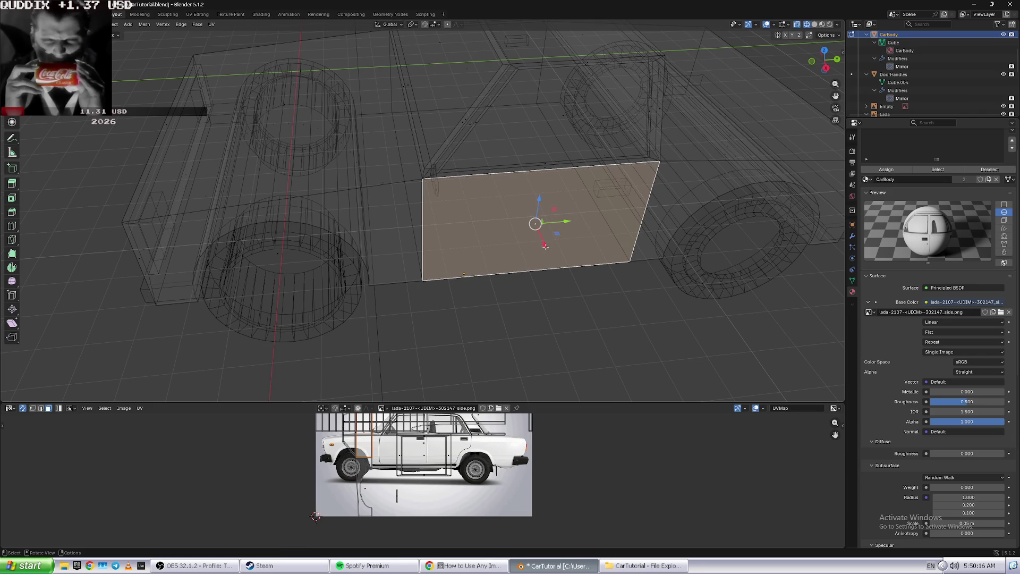
pyautogui.scroll(2, 366, 462)
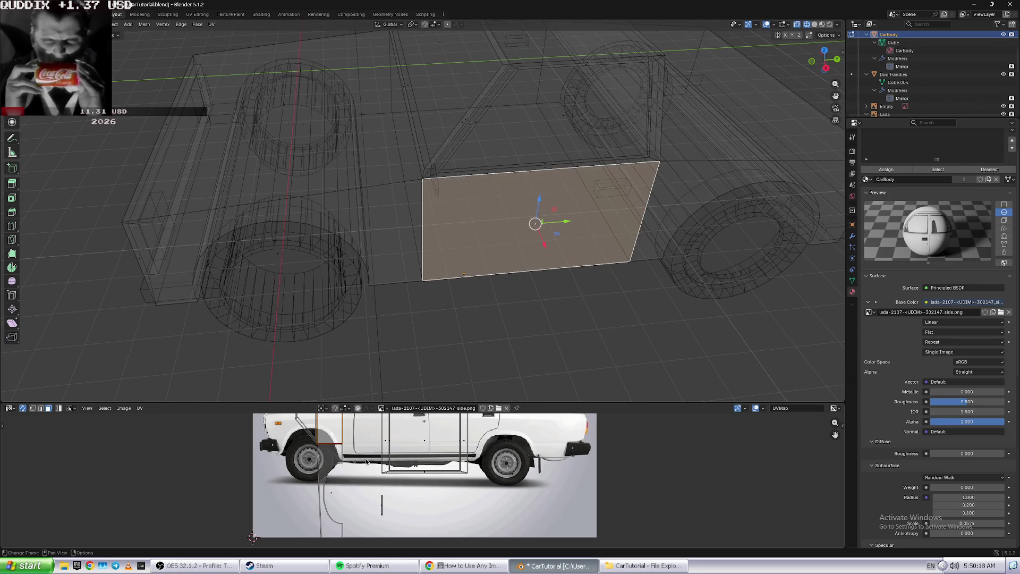
pyautogui.hotkey('alt', 'Tab')
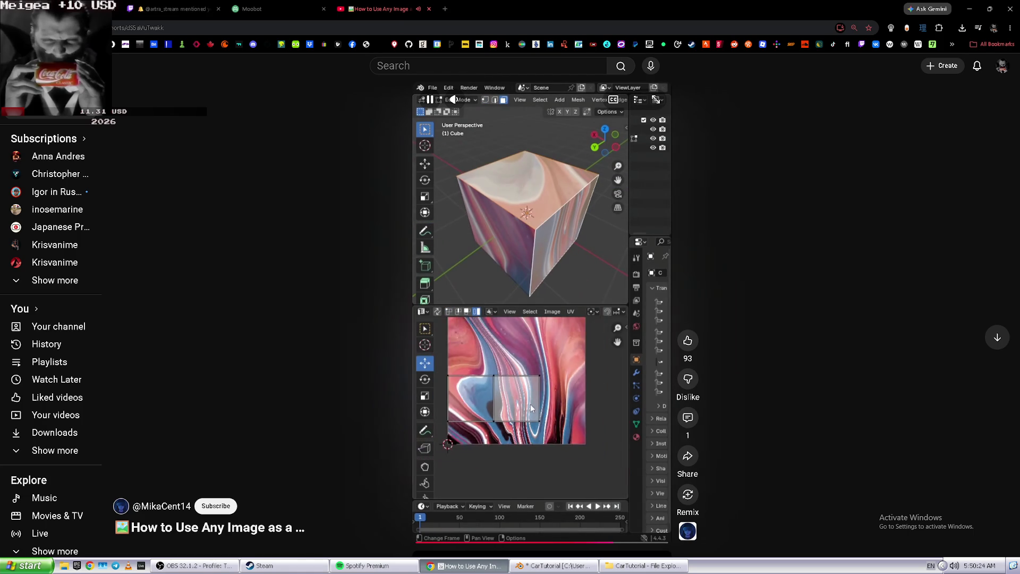
pyautogui.press('space')
pyautogui.hotkey('alt', 'Tab')
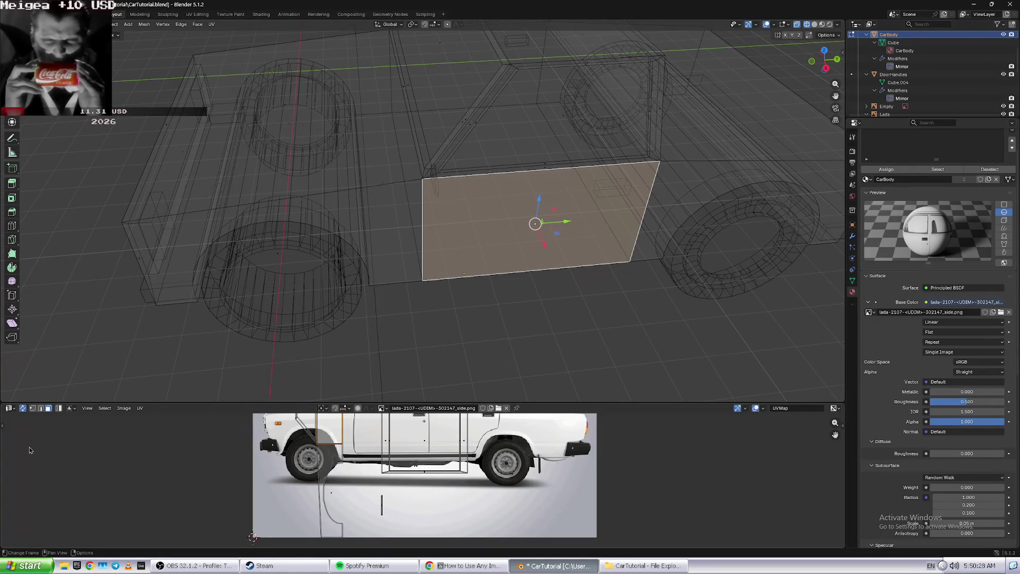
# - Bring up the UV tools, pick the door's UV island and frame the whole Lada photo
pyautogui.click(6, 426)
pyautogui.scroll(-3, 342, 464)
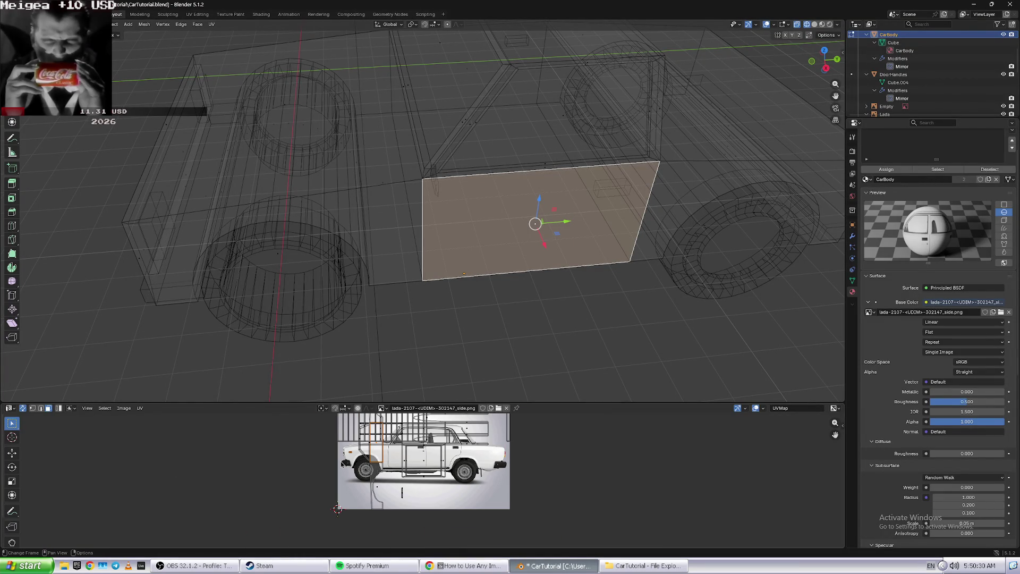
pyautogui.scroll(2, 422, 462)
pyautogui.click(441, 457)
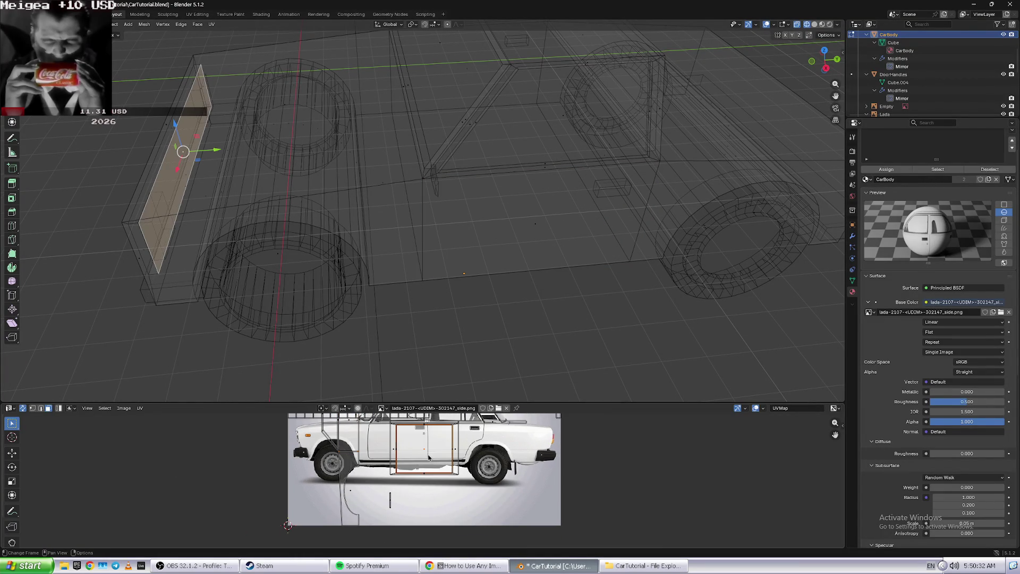
pyautogui.scroll(-2, 476, 455)
pyautogui.scroll(2, 476, 454)
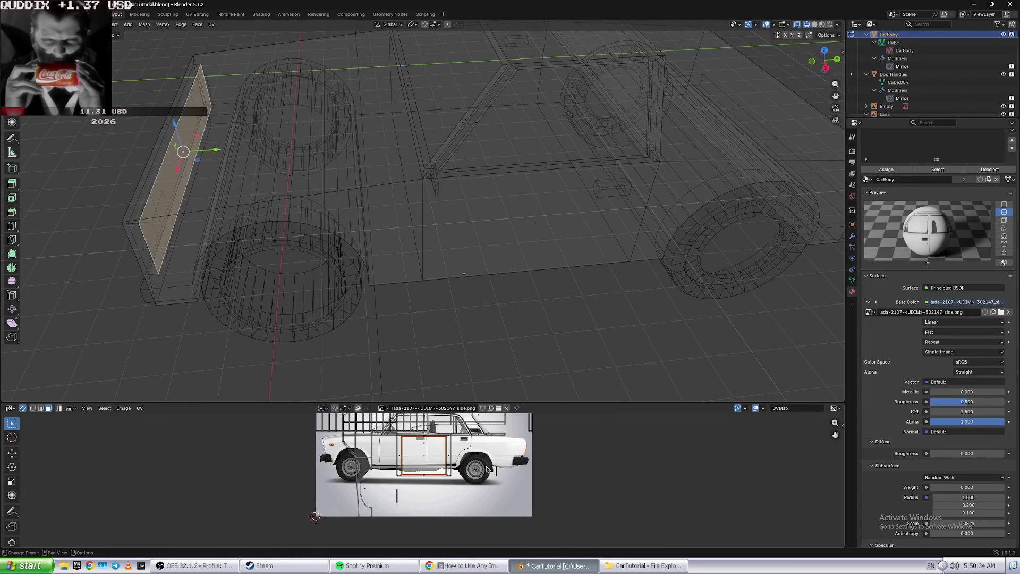
pyautogui.scroll(1, 476, 454)
pyautogui.moveTo(476, 454); pyautogui.dragTo(476, 504, button='middle')
pyautogui.scroll(-1, 481, 512)
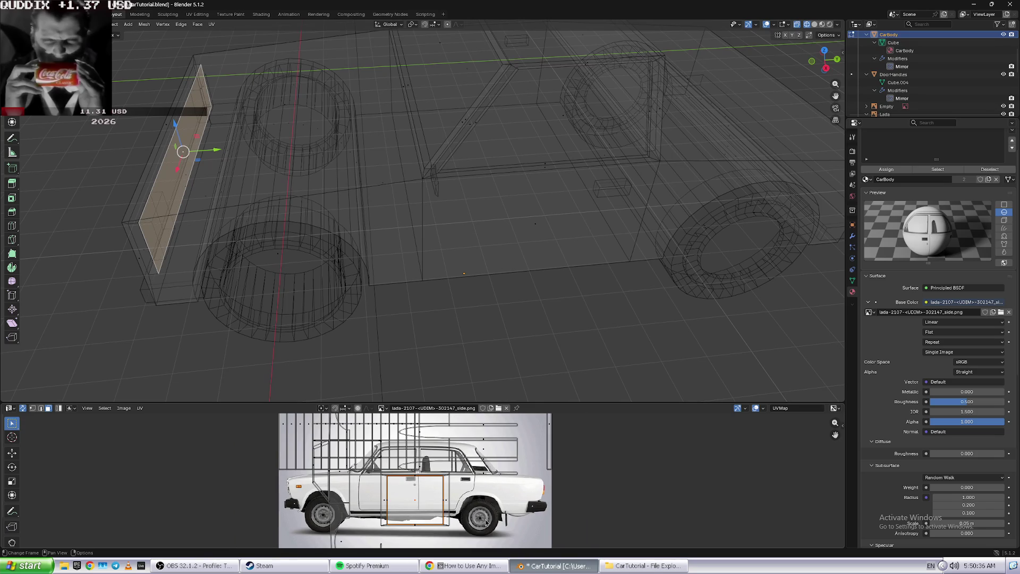
# - Switch back to solid shading and select the door face instead of the side panel
pyautogui.click(489, 264)
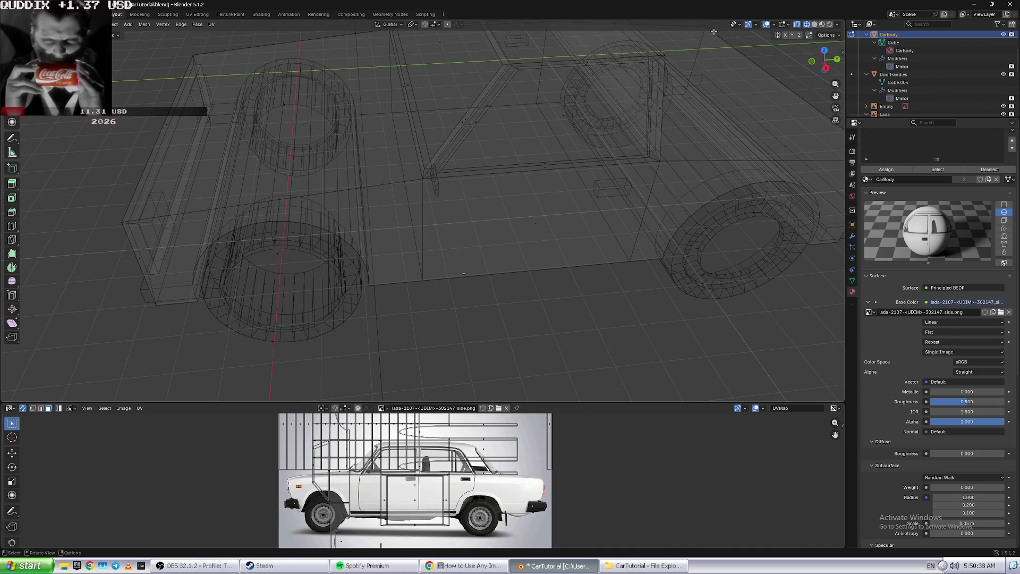
pyautogui.click(816, 25)
pyautogui.click(576, 204)
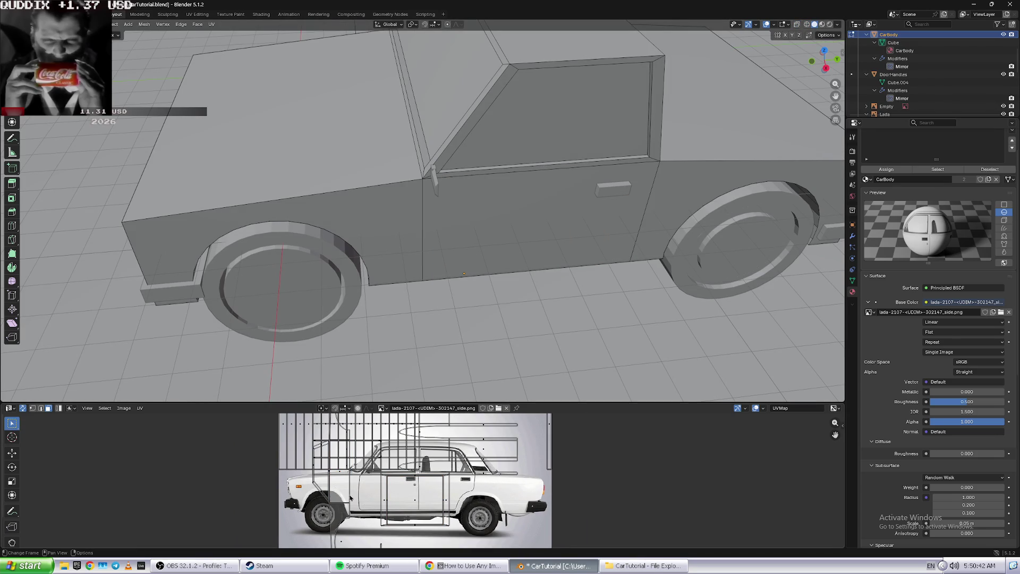
pyautogui.click(316, 494)
pyautogui.click(339, 477)
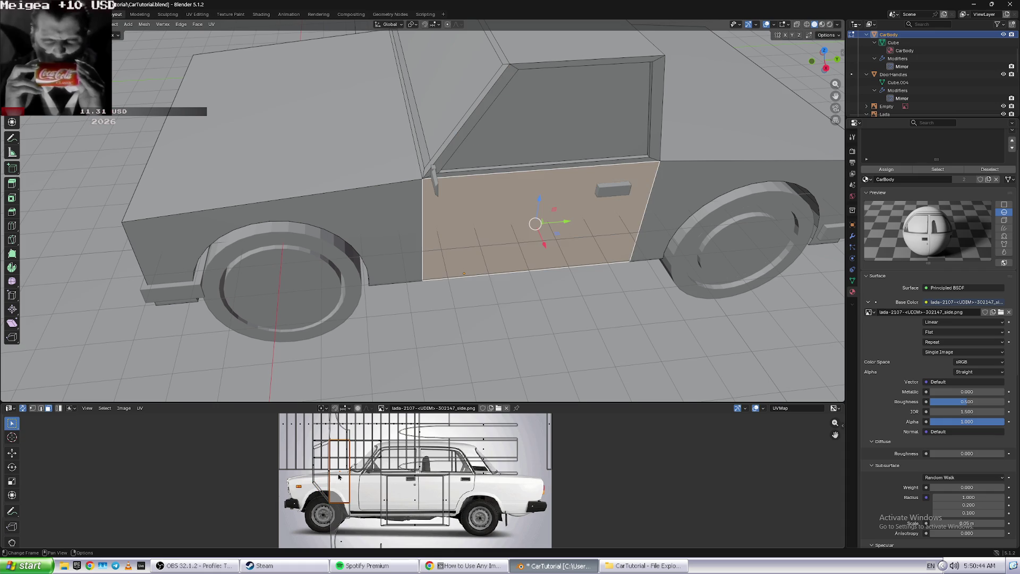
# - Slide the door's UV island right across the photo, then return to the YouTube tutorial short
pyautogui.click(11, 453)
pyautogui.moveTo(366, 476)
pyautogui.mouseDown()
pyautogui.moveTo(434, 481)
pyautogui.moveTo(339, 477)
pyautogui.mouseUp()
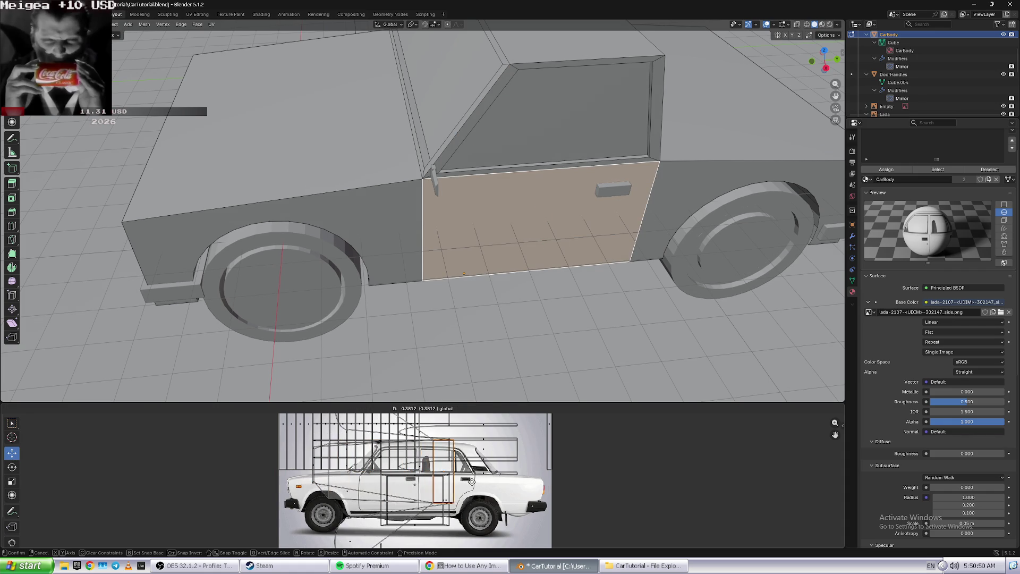
pyautogui.moveTo(340, 478); pyautogui.dragTo(381, 456)
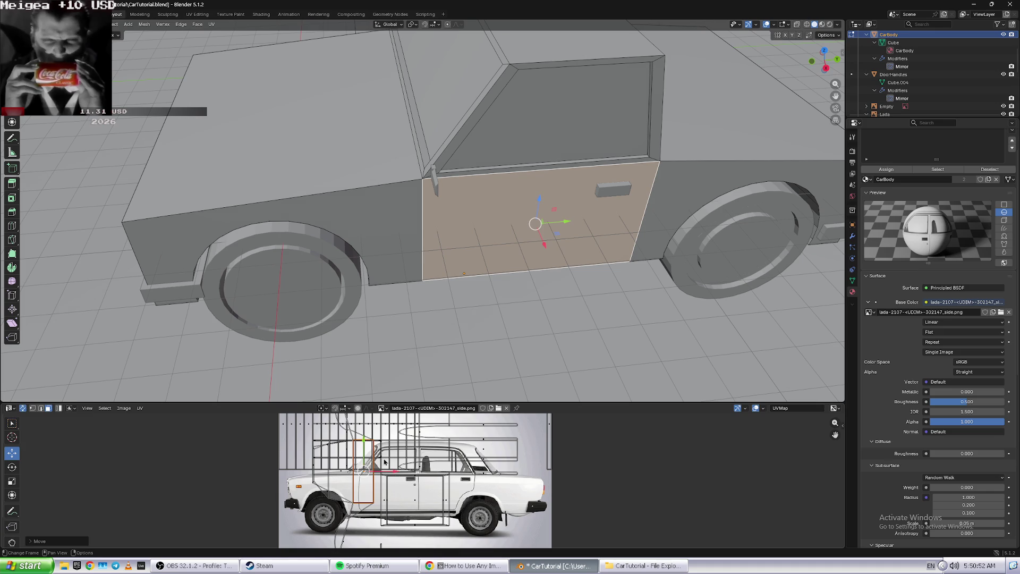
pyautogui.hotkey('alt', 'Tab')
pyautogui.click(501, 317)
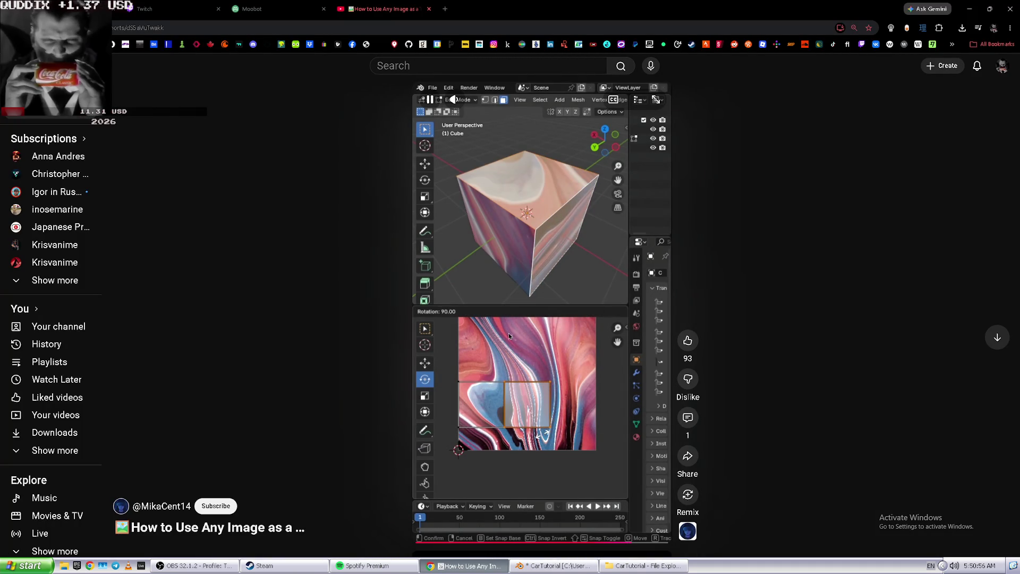
# - Resume the paused Short to watch the UV scaling demo, then go back to the Blender car project
pyautogui.hotkey('alt', 'Tab')
pyautogui.hotkey('alt', 'Tab')
pyautogui.click(590, 463)
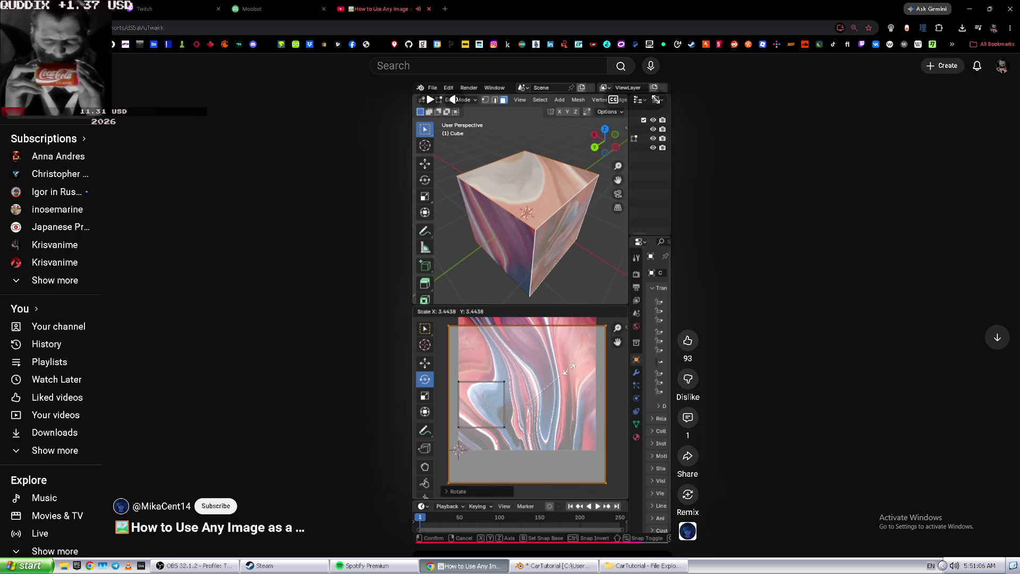
pyautogui.hotkey('alt', 'Tab')
pyautogui.press('u')
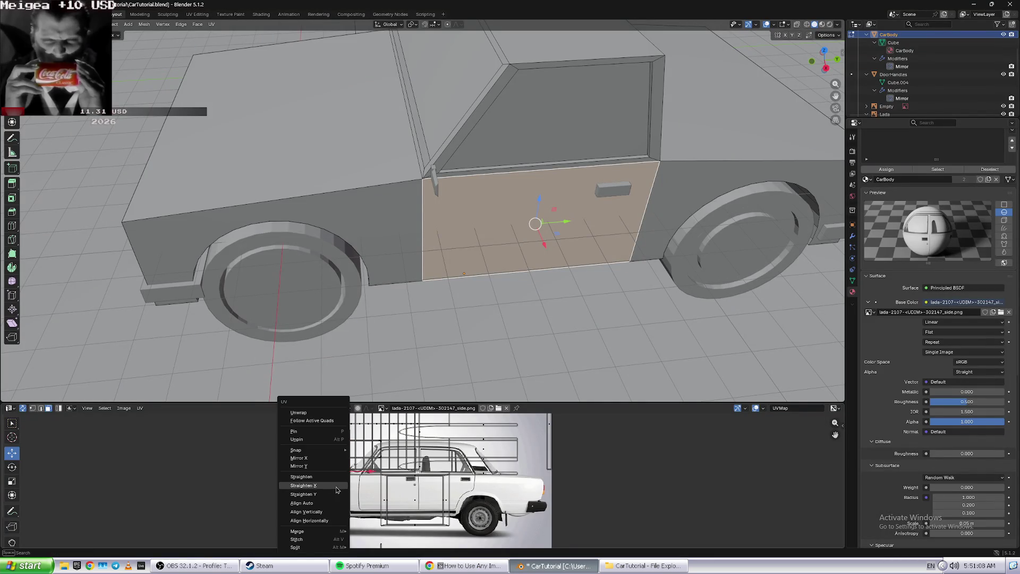
# - Unpin the door's UVs and straighten its UV island
pyautogui.click(318, 441)
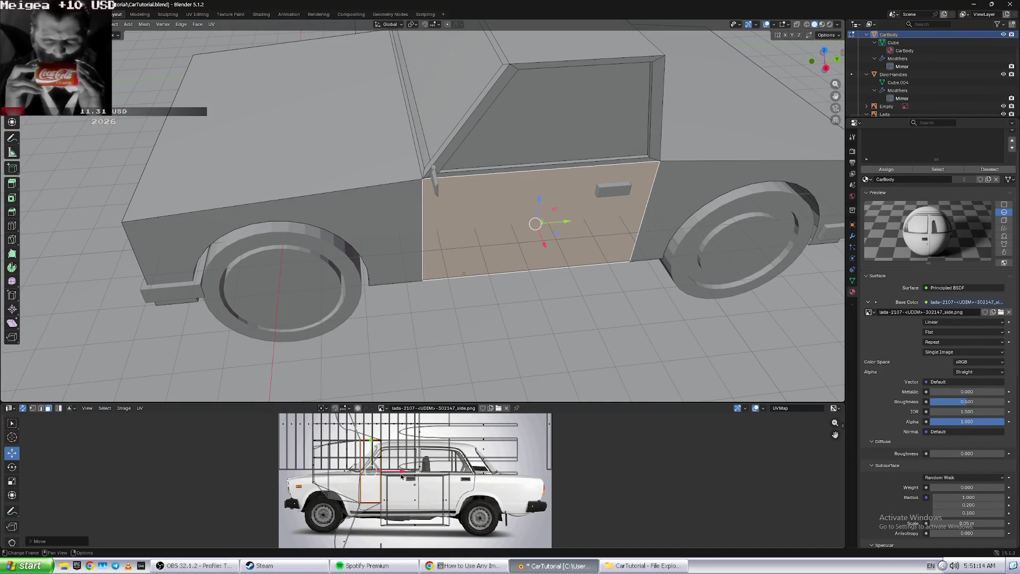
pyautogui.press('u')
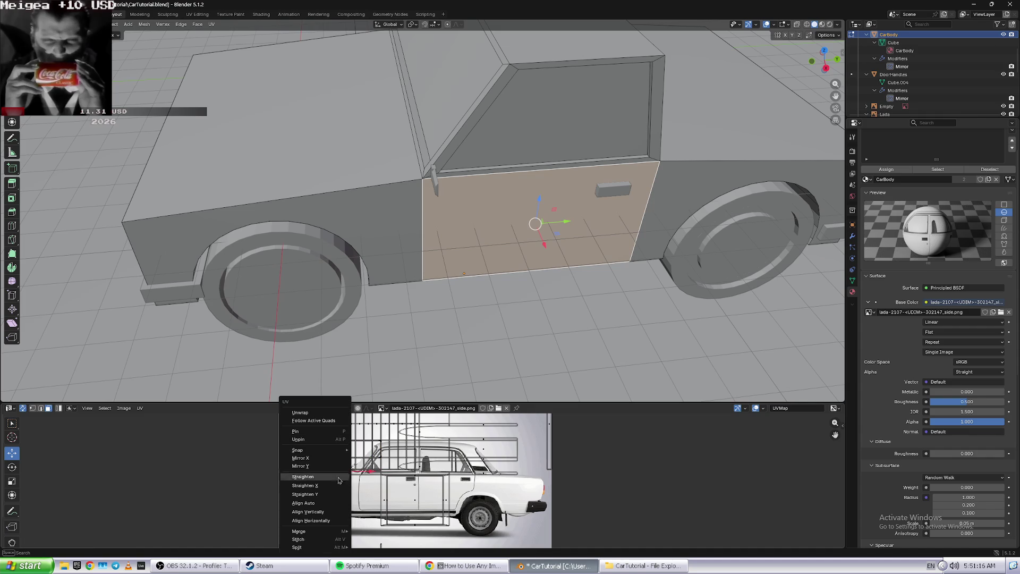
pyautogui.click(326, 521)
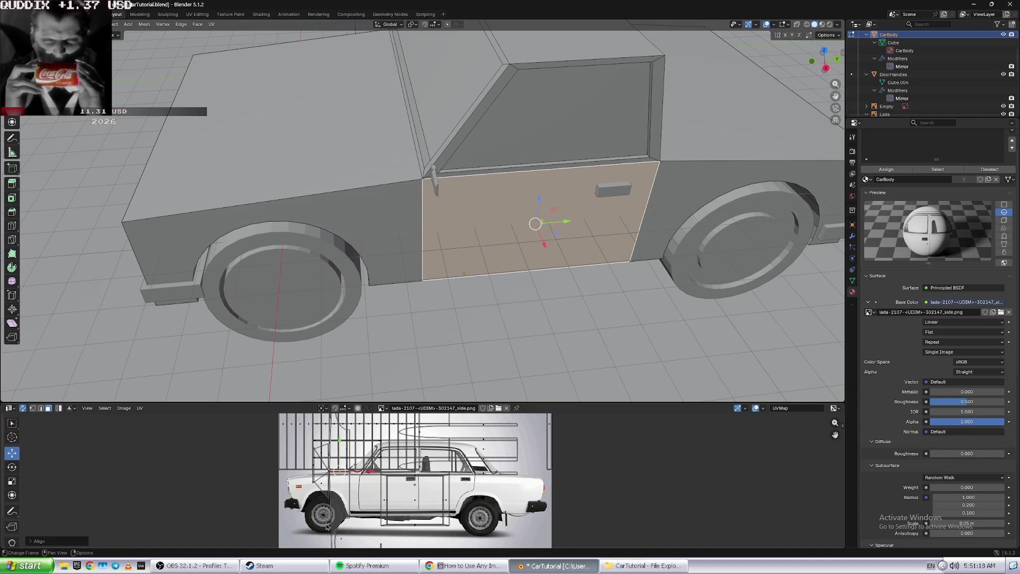
# - Try aligning all body UVs vertically, then horizontally, undoing each
pyautogui.press('a')
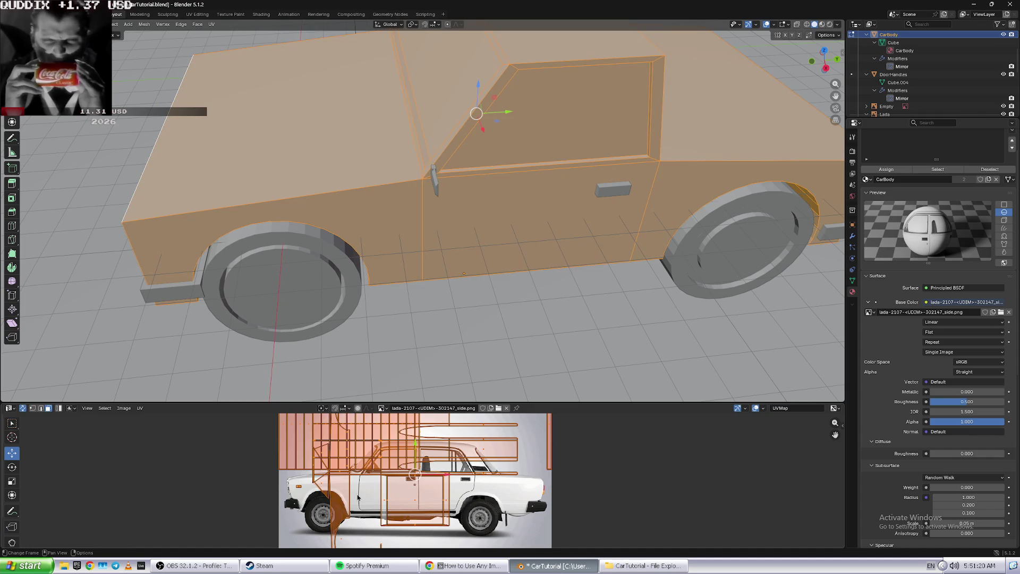
pyautogui.press('u')
pyautogui.click(352, 462)
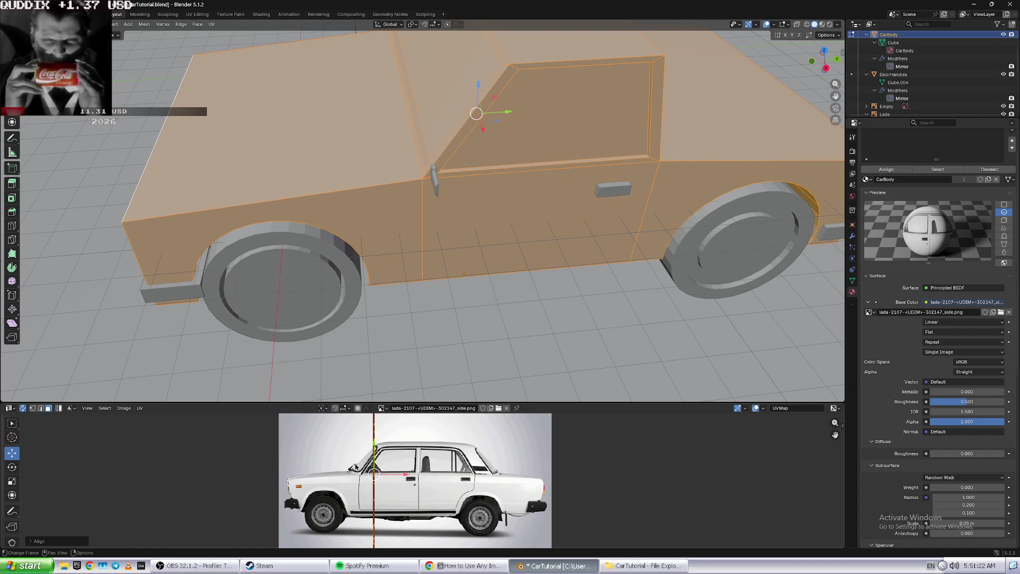
pyautogui.hotkey('ctrl', 'z')
pyautogui.press('u')
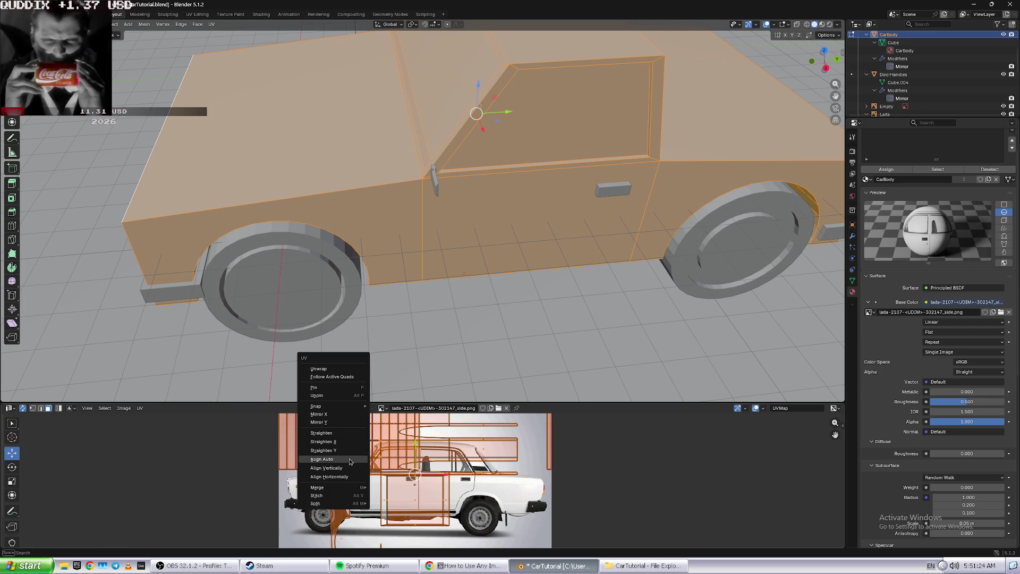
pyautogui.click(350, 462)
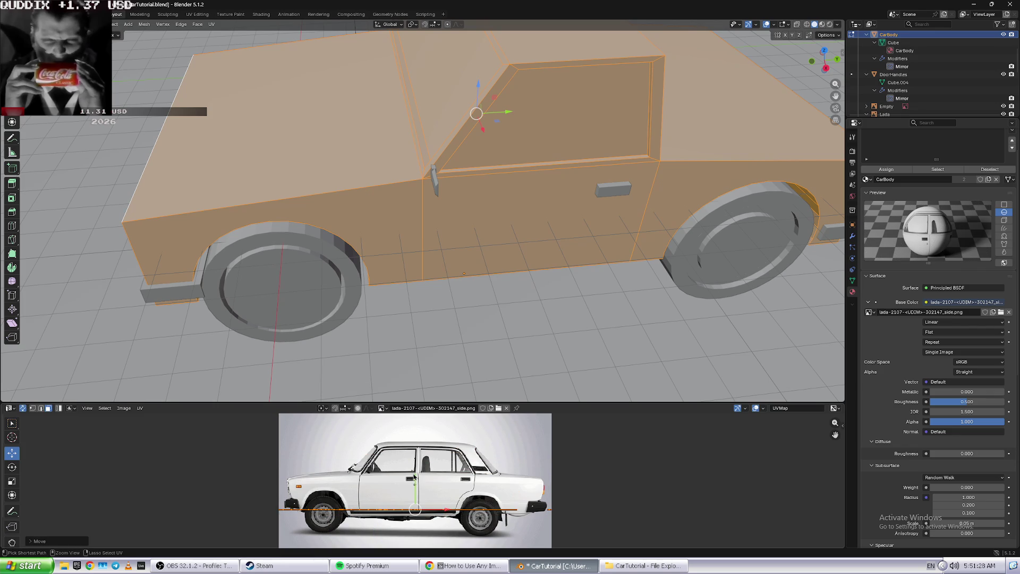
pyautogui.hotkey('ctrl', 'z')
# - Try stretching a UV island wider with the Scale tool, then undo it
pyautogui.click(268, 490)
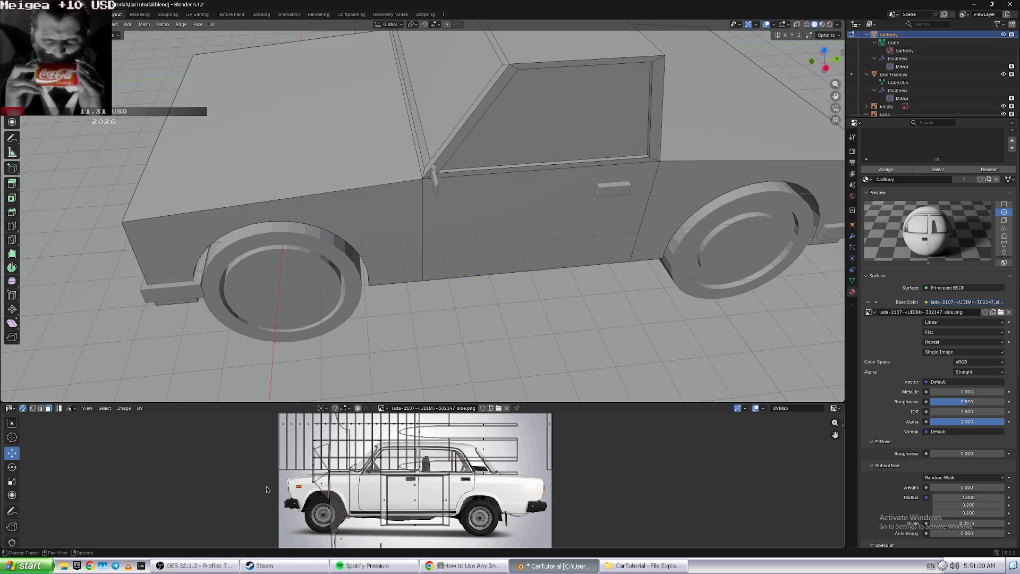
pyautogui.click(12, 481)
pyautogui.click(391, 492)
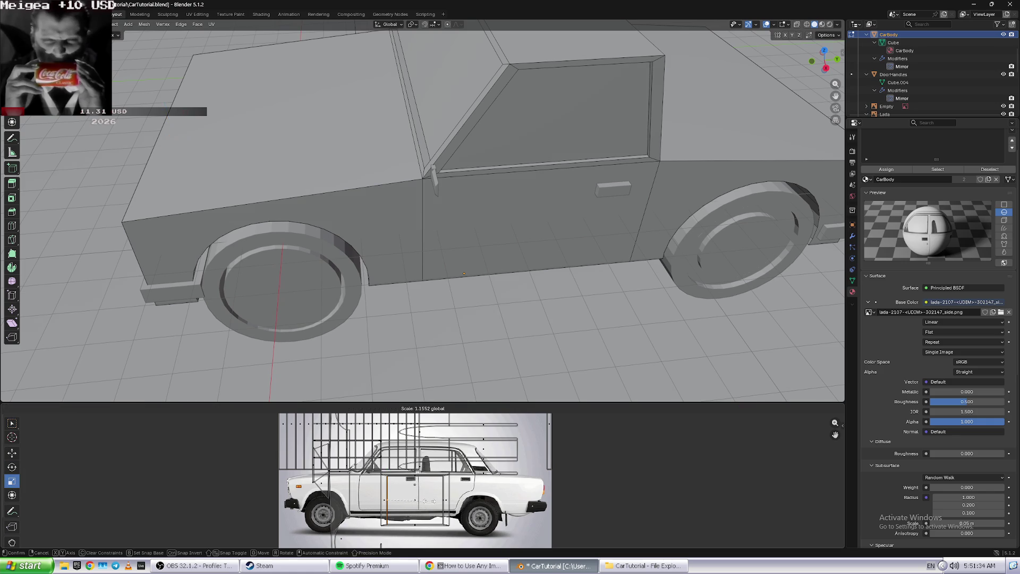
pyautogui.click(388, 496)
pyautogui.moveTo(414, 500); pyautogui.dragTo(504, 511)
pyautogui.hotkey('ctrl', 'z')
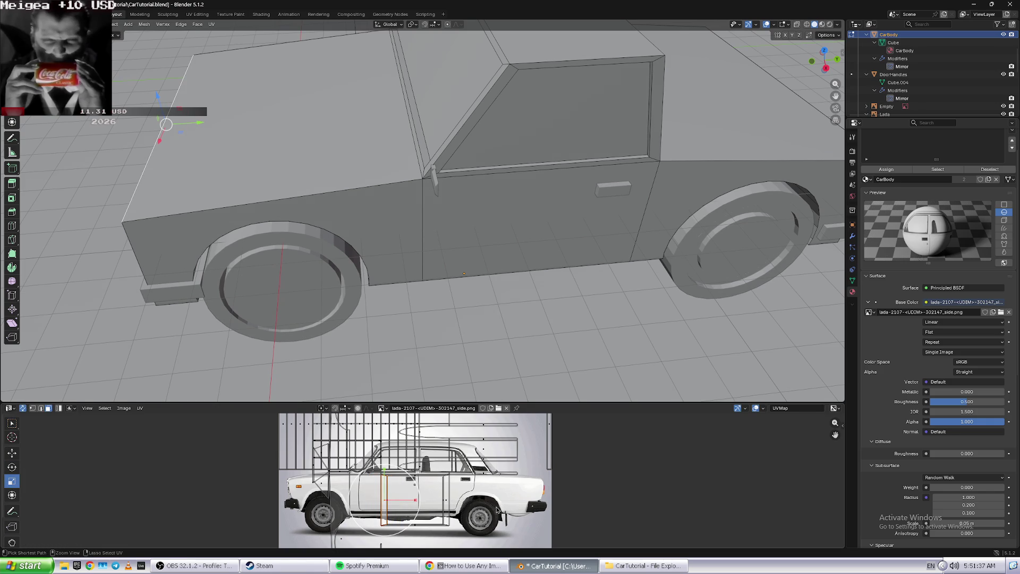
# - Nudge the door's UV island into place, leaving the A-pillar island where it was
pyautogui.click(12, 453)
pyautogui.click(345, 487)
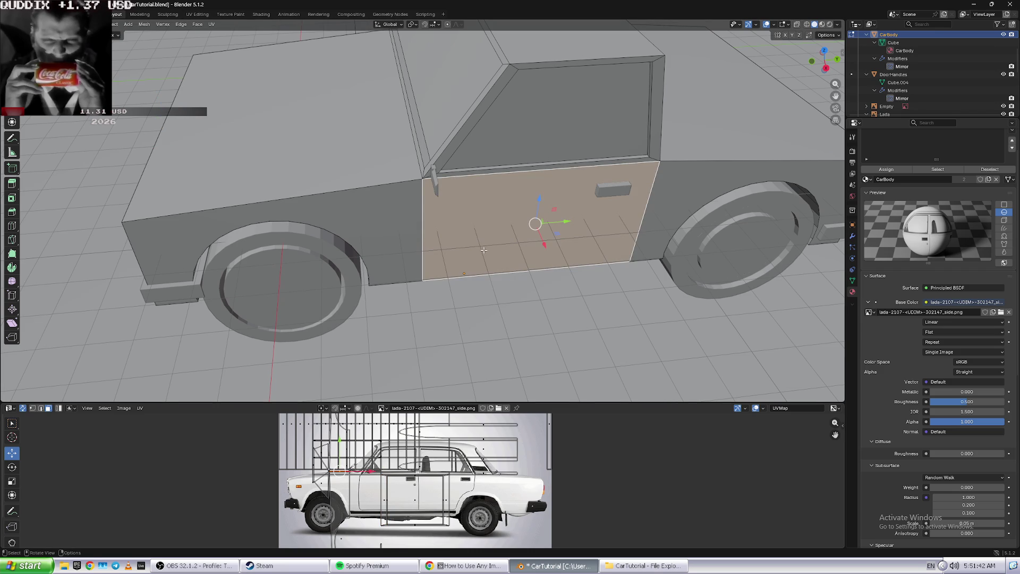
pyautogui.moveTo(370, 474); pyautogui.dragTo(447, 477)
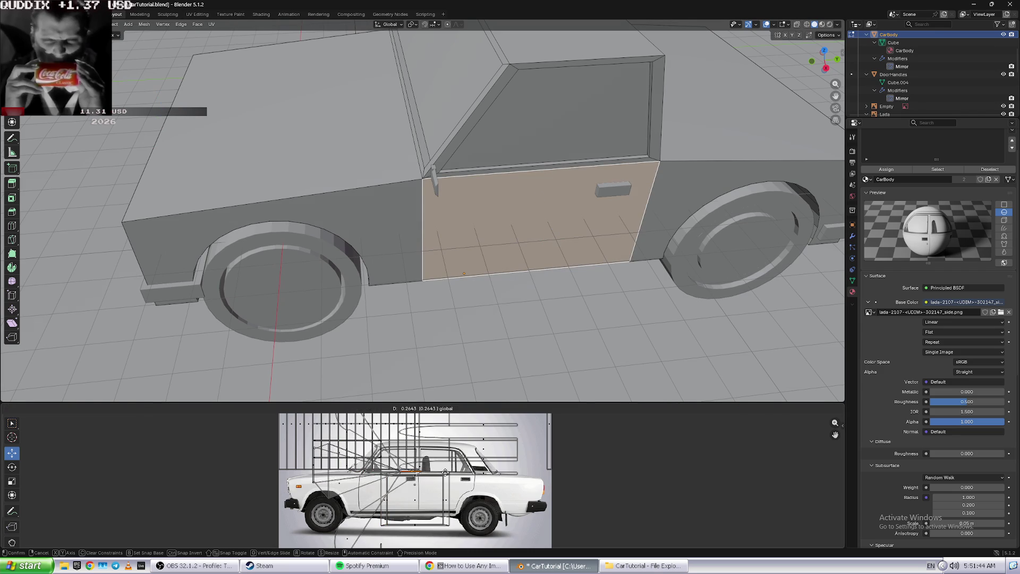
pyautogui.click(330, 489)
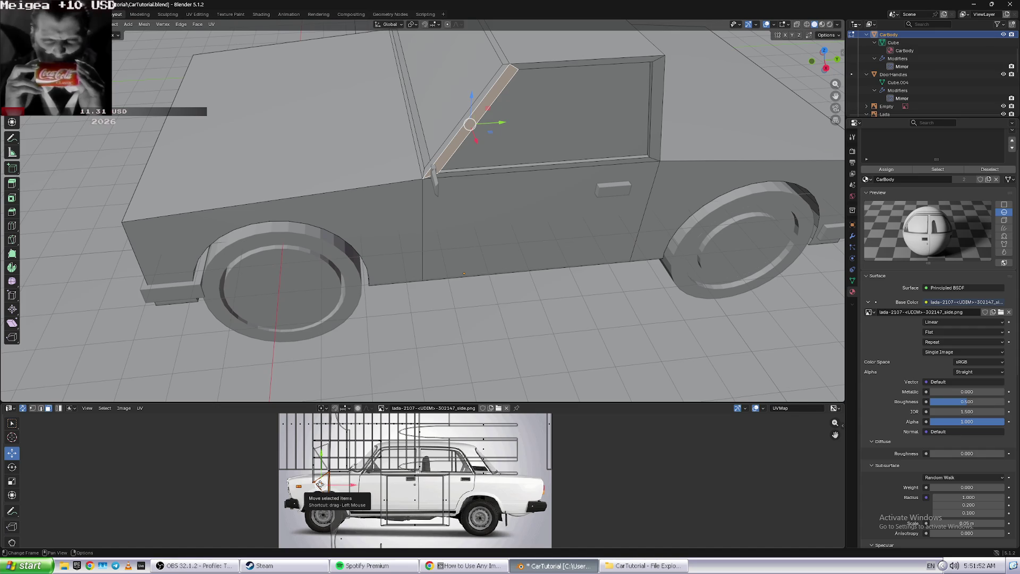
pyautogui.moveTo(319, 484); pyautogui.dragTo(307, 504)
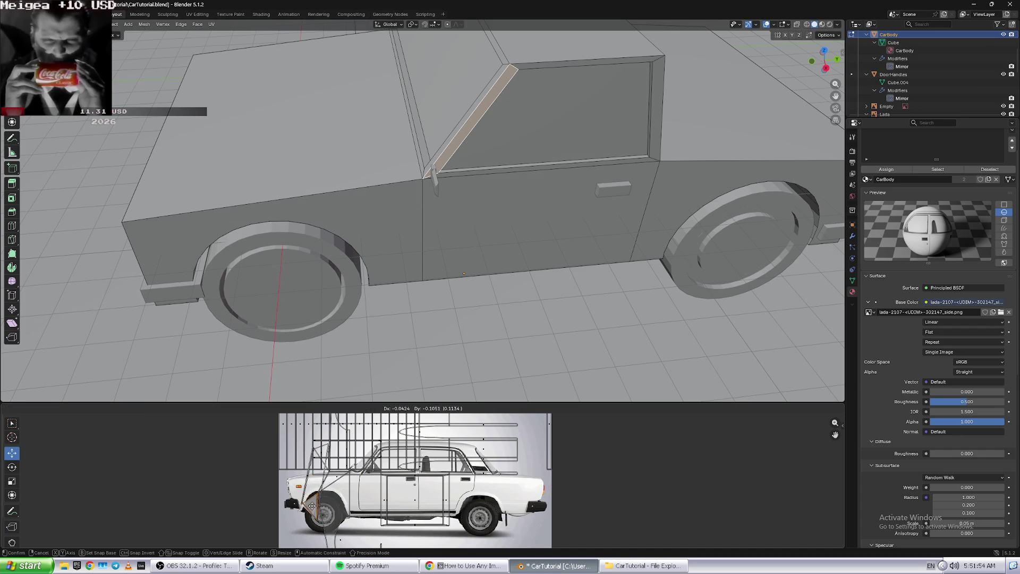
pyautogui.press('Escape')
pyautogui.scroll(-2, 422, 481)
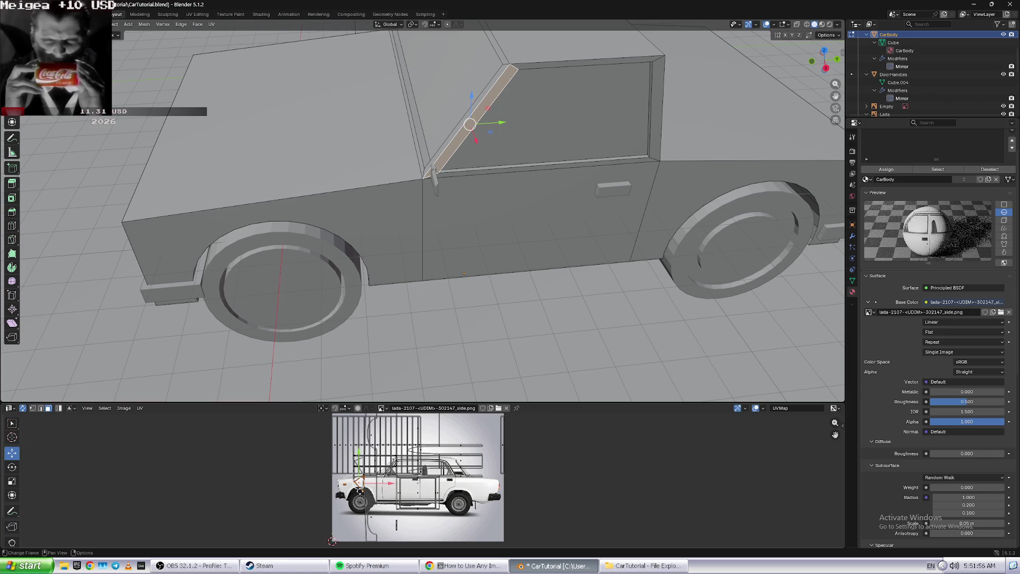
pyautogui.scroll(1, 438, 441)
pyautogui.scroll(2, 438, 441)
# - Return to the UV texture search results and open 'Using Multiple UV Maps Within a Material'
pyautogui.hotkey('alt', 'Tab')
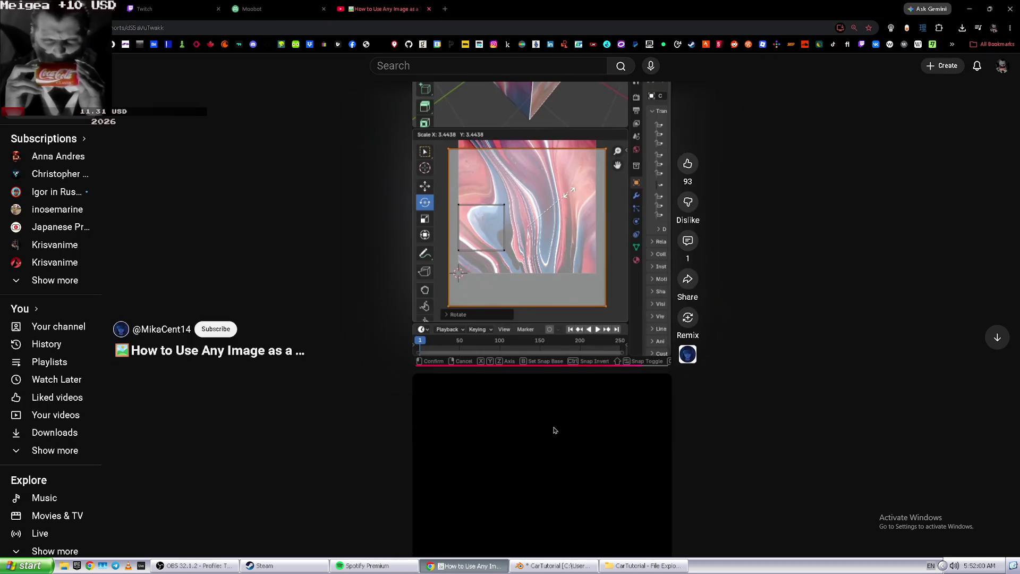
pyautogui.scroll(-1, 553, 429)
pyautogui.scroll(1, 555, 430)
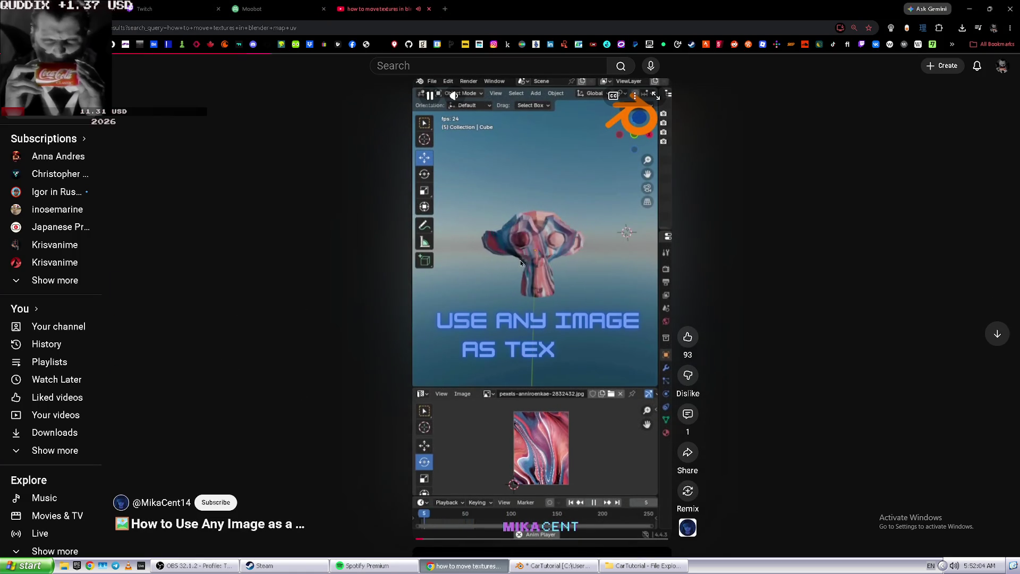
pyautogui.hotkey('alt', 'Left')
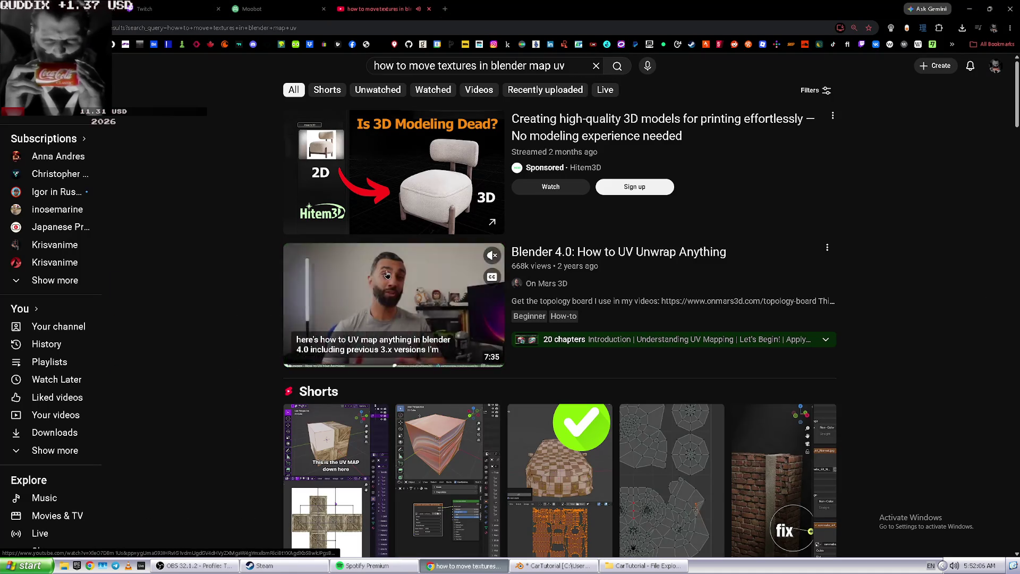
pyautogui.scroll(-6, 389, 260)
pyautogui.scroll(-4, 388, 269)
pyautogui.scroll(-3, 387, 274)
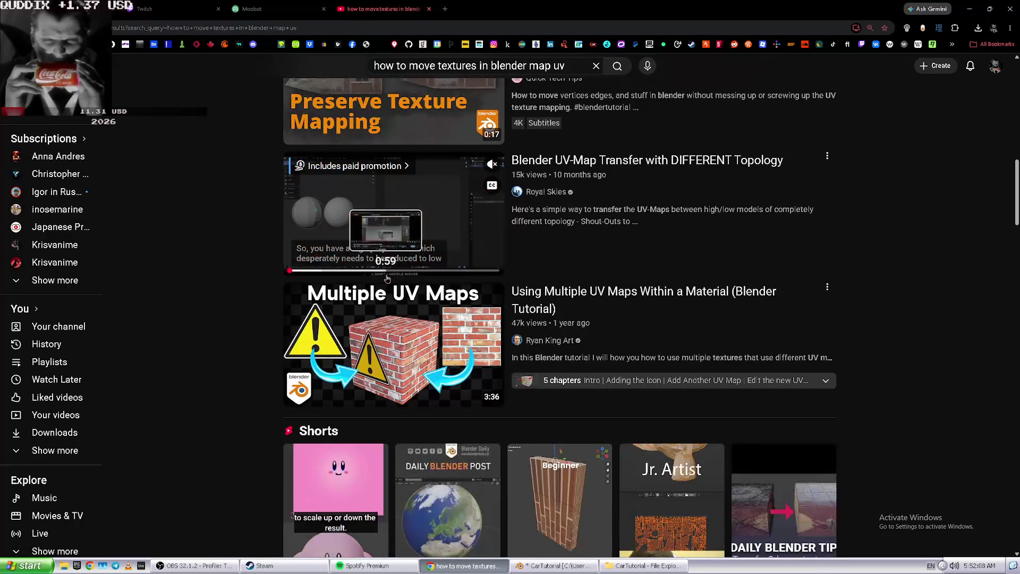
pyautogui.moveTo(412, 352)
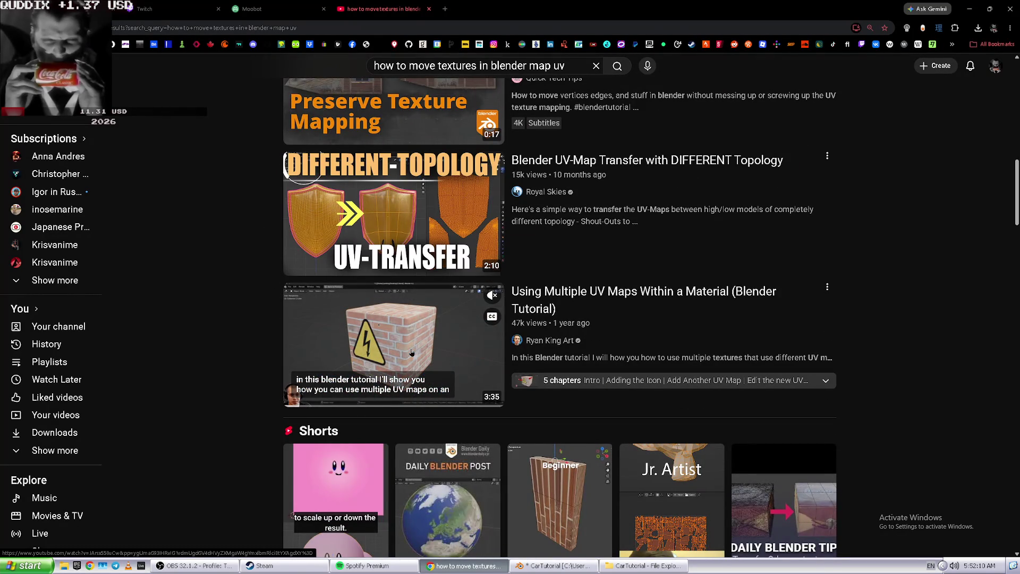
pyautogui.click(412, 352)
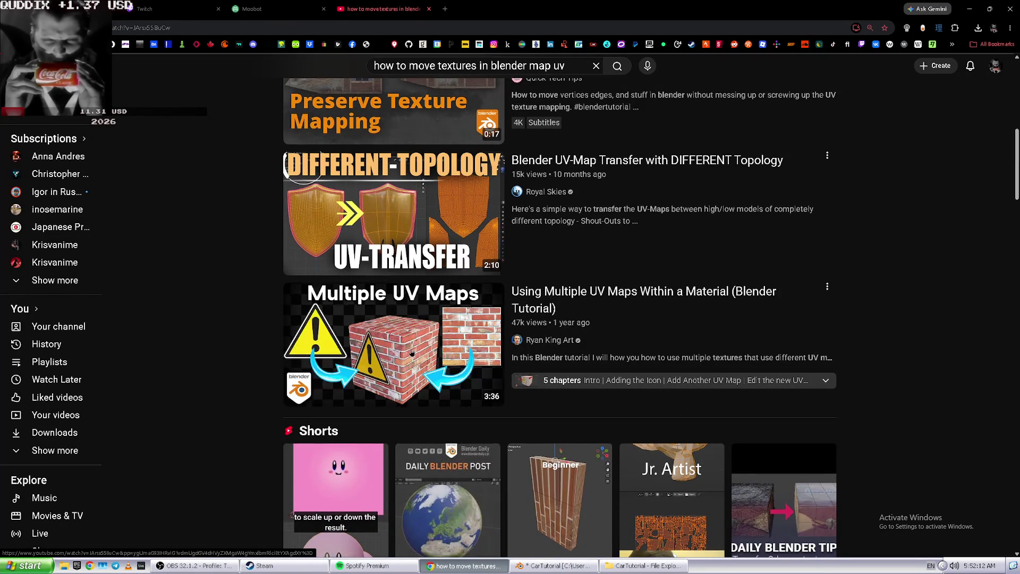
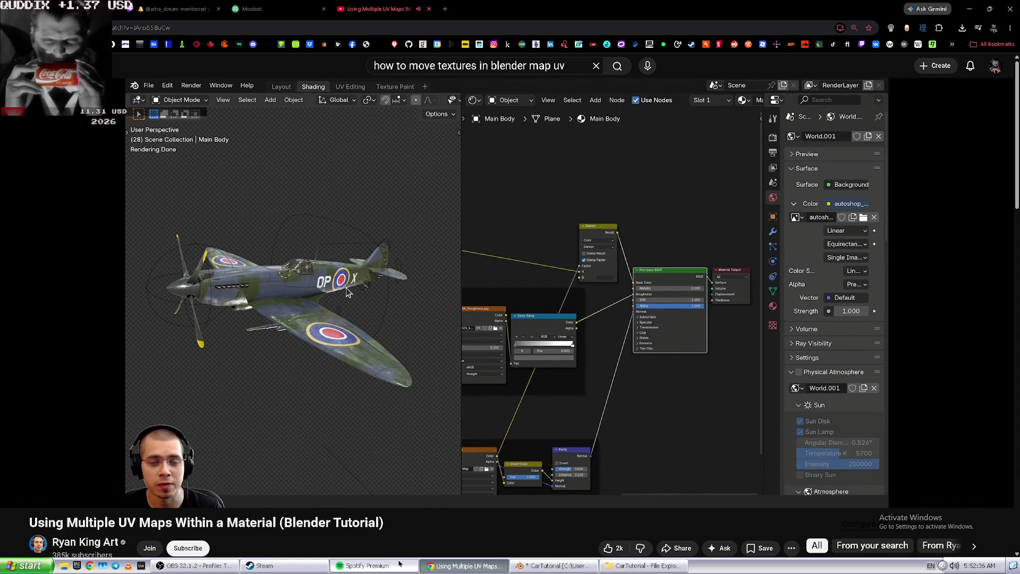
# - Pause and close the UV maps tutorial, then return to Blender and orbit toward the car's side
pyautogui.moveTo(399, 561)
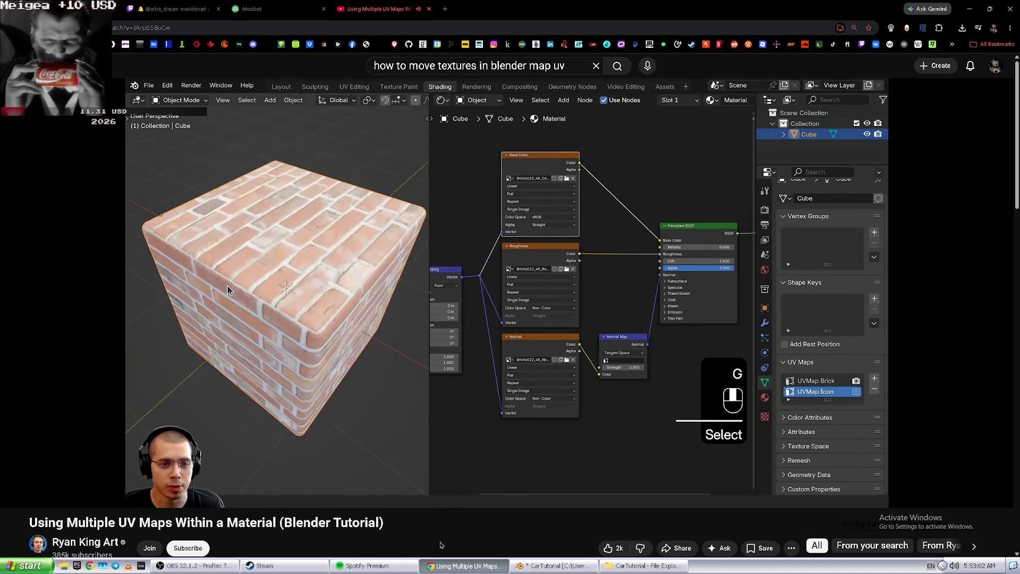
pyautogui.press('k')
pyautogui.hotkey('ctrl', 'w')
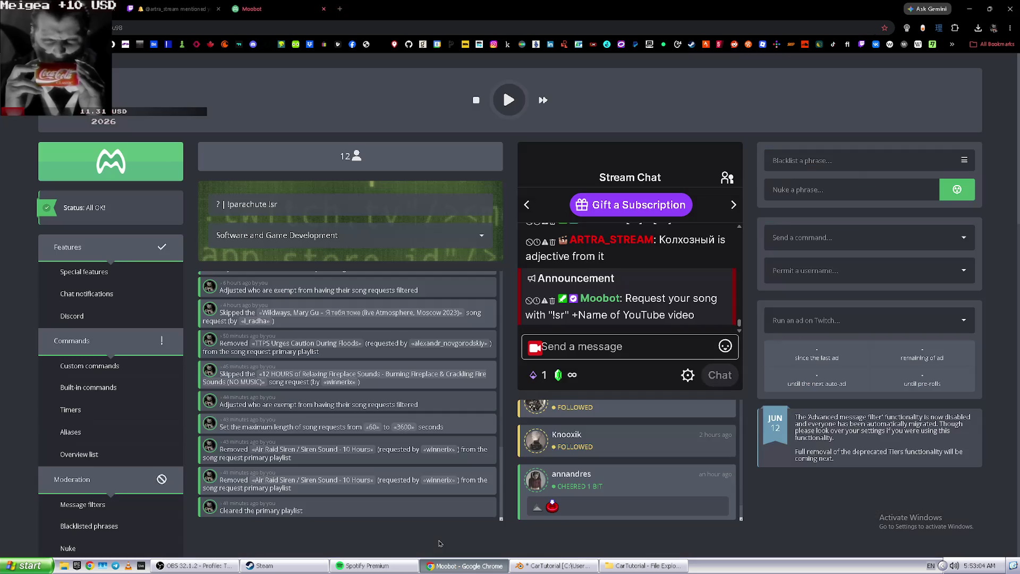
pyautogui.hotkey('ctrl', 'shift', 'Tab')
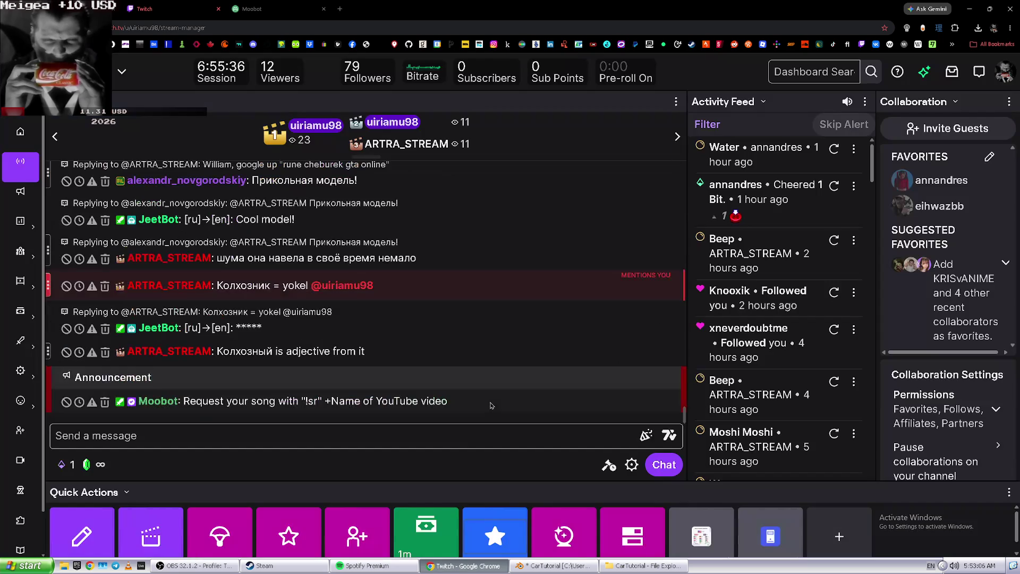
pyautogui.hotkey('alt', 'Tab')
pyautogui.moveTo(425, 308); pyautogui.dragTo(409, 316, button='middle')
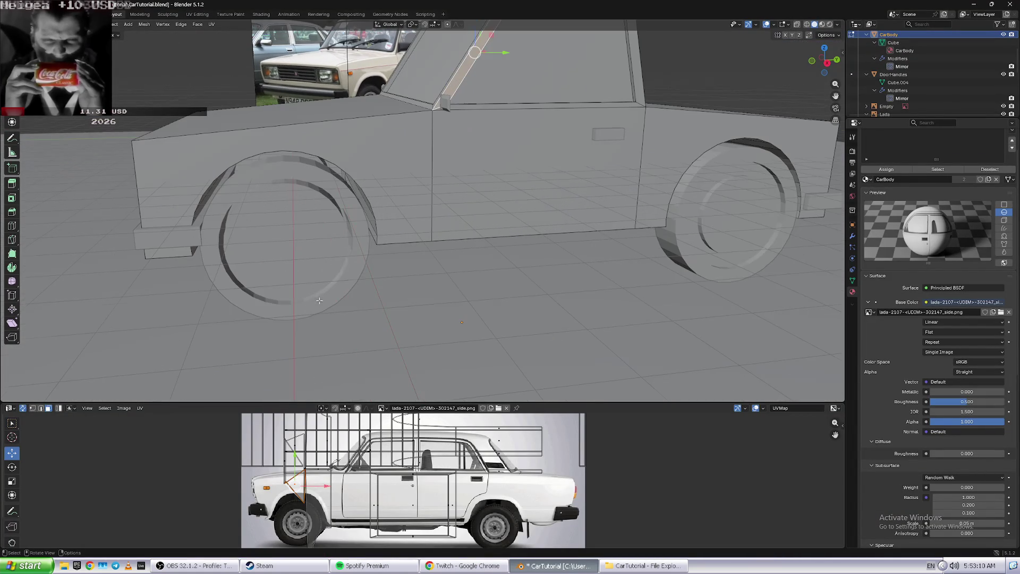
# - Clear the windshield pillar edge selection and toggle wireframe shading on and back off
pyautogui.click(423, 314)
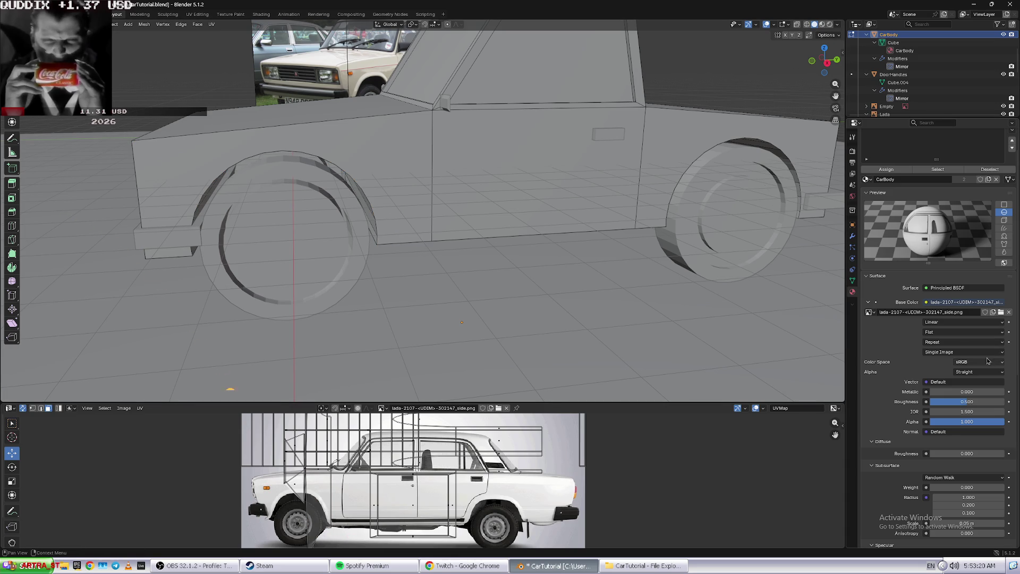
pyautogui.click(807, 24)
pyautogui.click(814, 24)
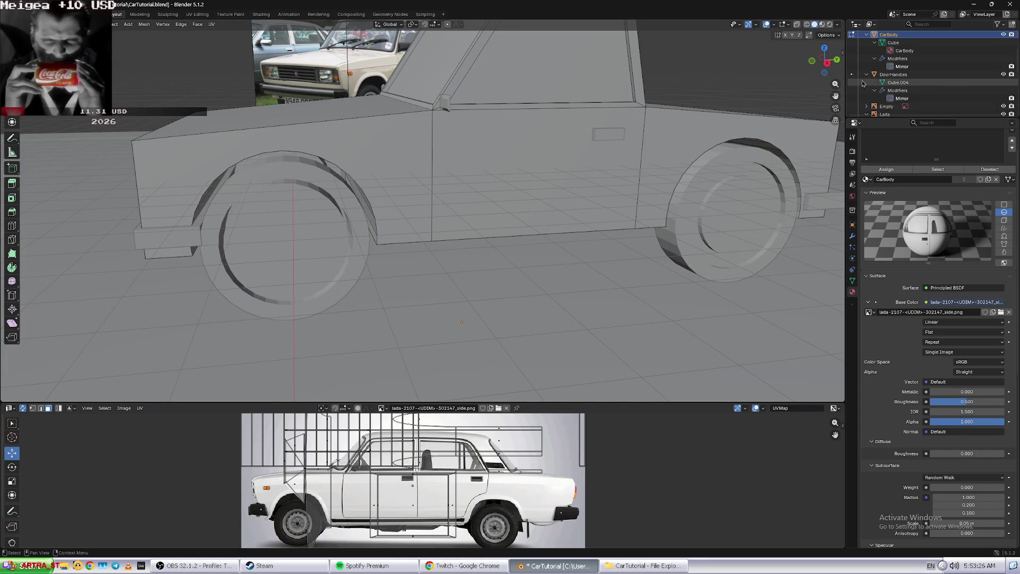
# - Scroll down the Outliner and select the Wheels object
pyautogui.scroll(5, 901, 66)
pyautogui.scroll(-2, 901, 65)
pyautogui.scroll(-1, 903, 69)
pyautogui.scroll(-2, 905, 75)
pyautogui.scroll(-1, 907, 84)
pyautogui.scroll(-2, 906, 81)
pyautogui.scroll(-2, 903, 78)
pyautogui.doubleClick(902, 76)
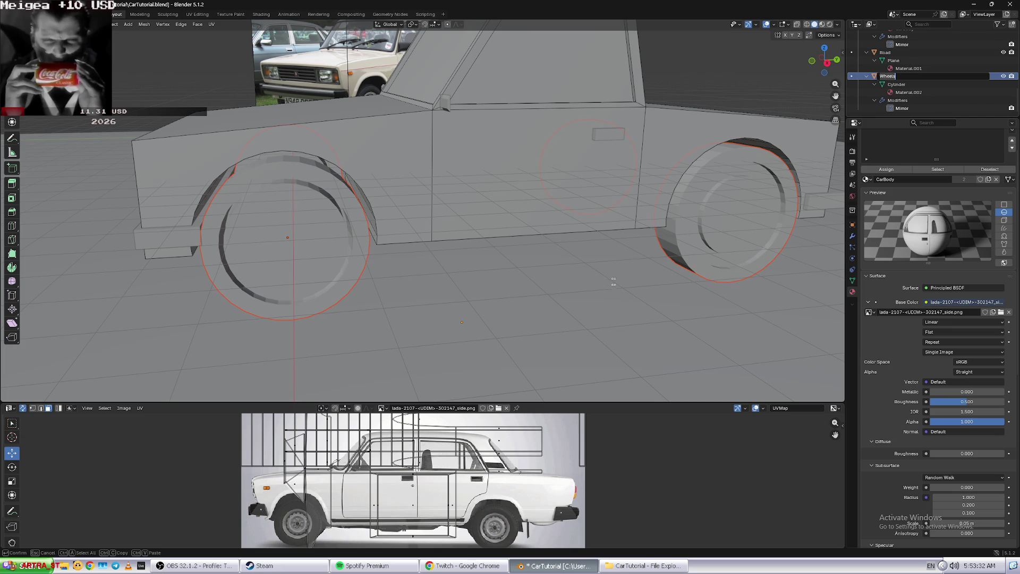
# - Cube-project the wheel faces onto the UV map, check the UV unwrap methods, then switch to the stream manager
pyautogui.press('Return')
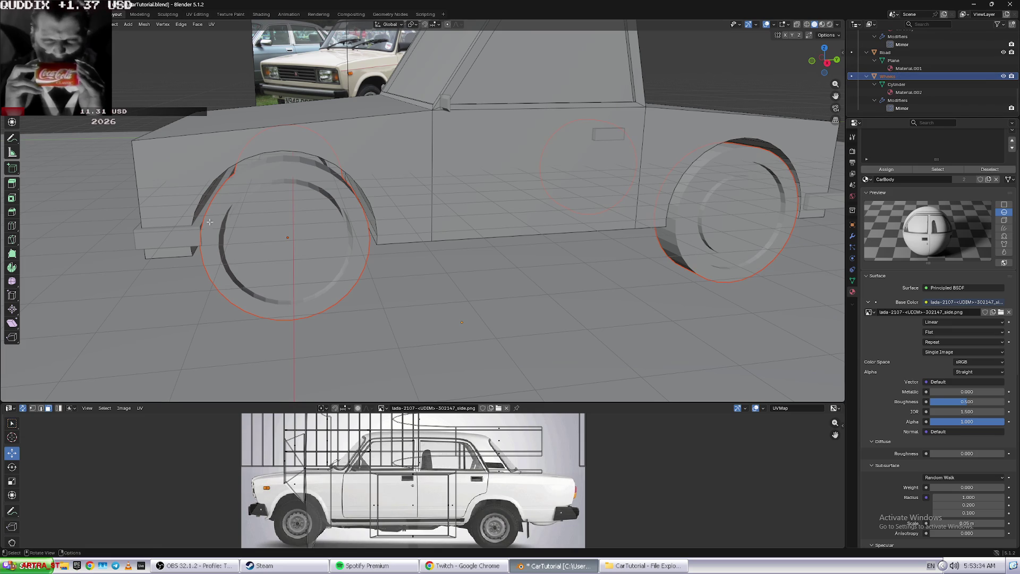
pyautogui.hotkey('ctrl', 'f')
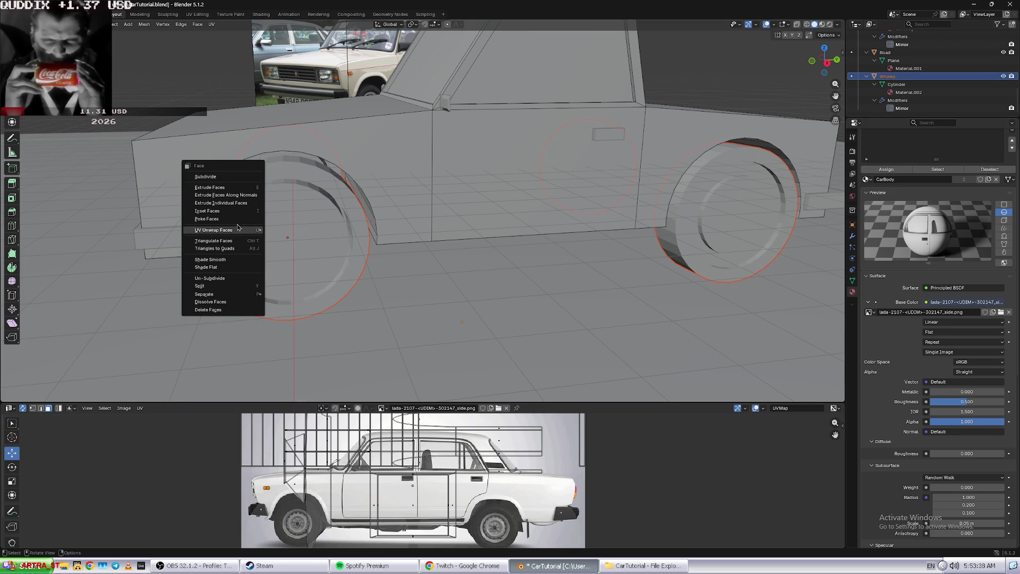
pyautogui.moveTo(250, 230)
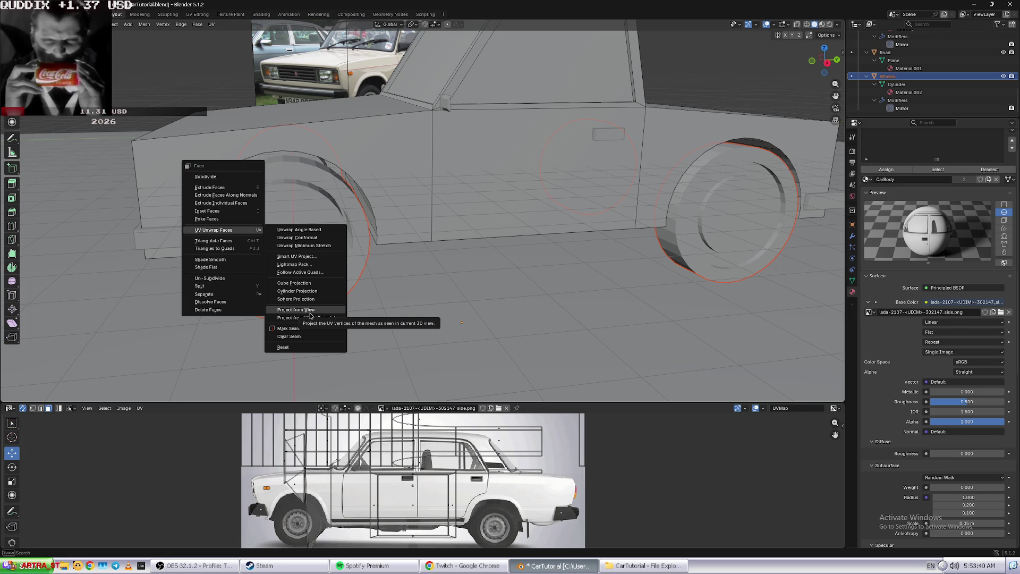
pyautogui.click(322, 283)
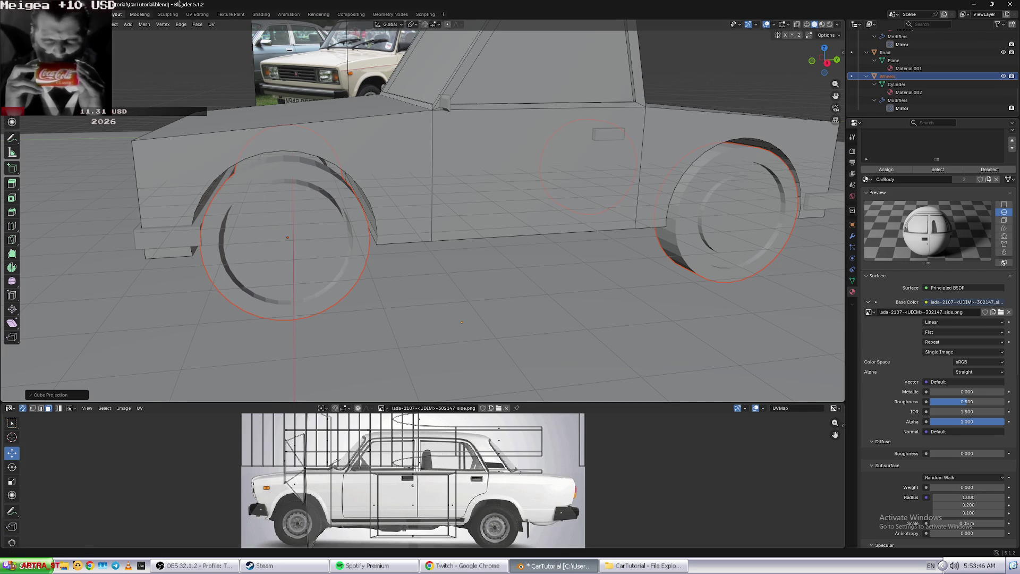
pyautogui.click(212, 25)
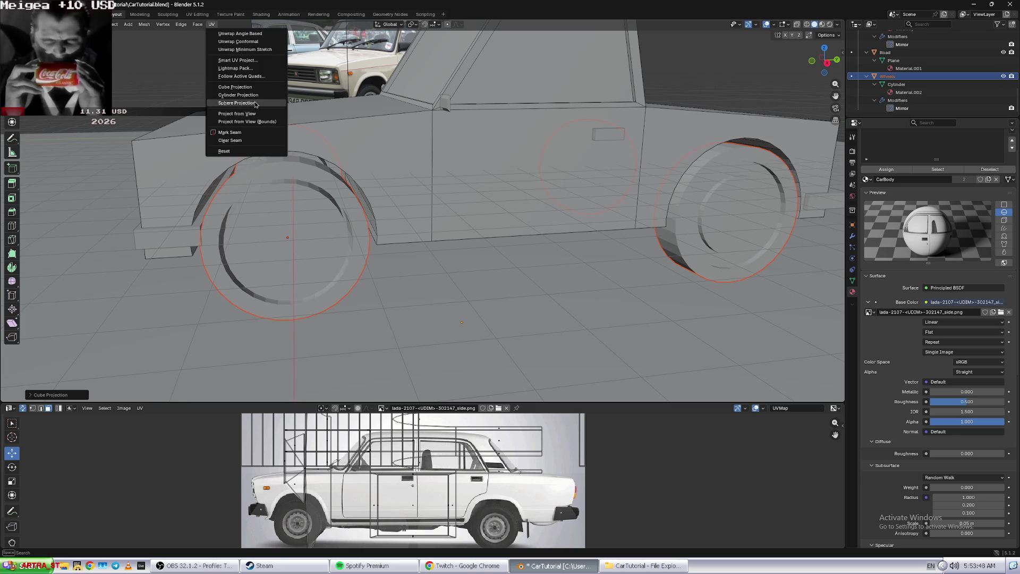
pyautogui.click(255, 89)
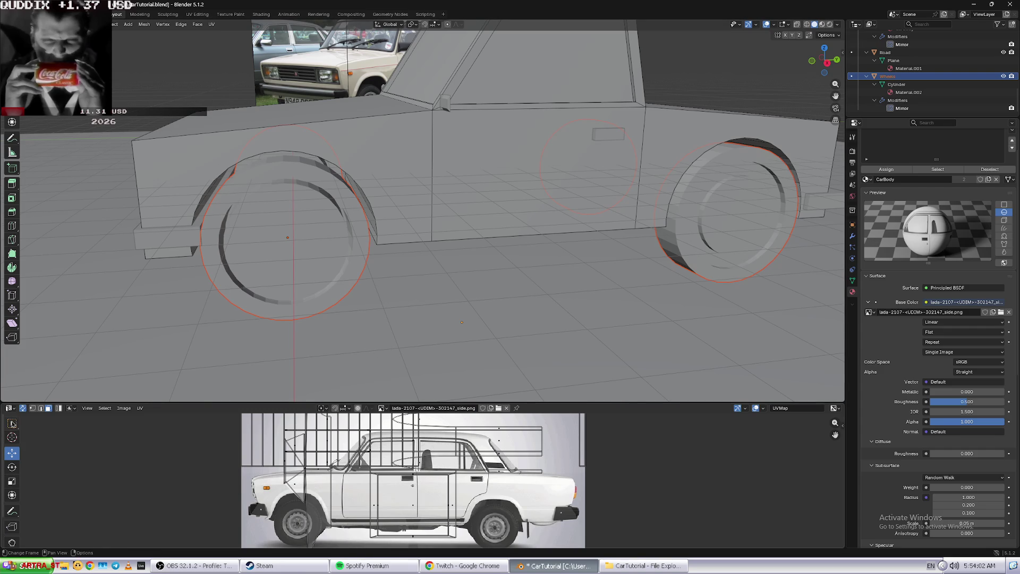
pyautogui.hotkey('alt', 'Tab')
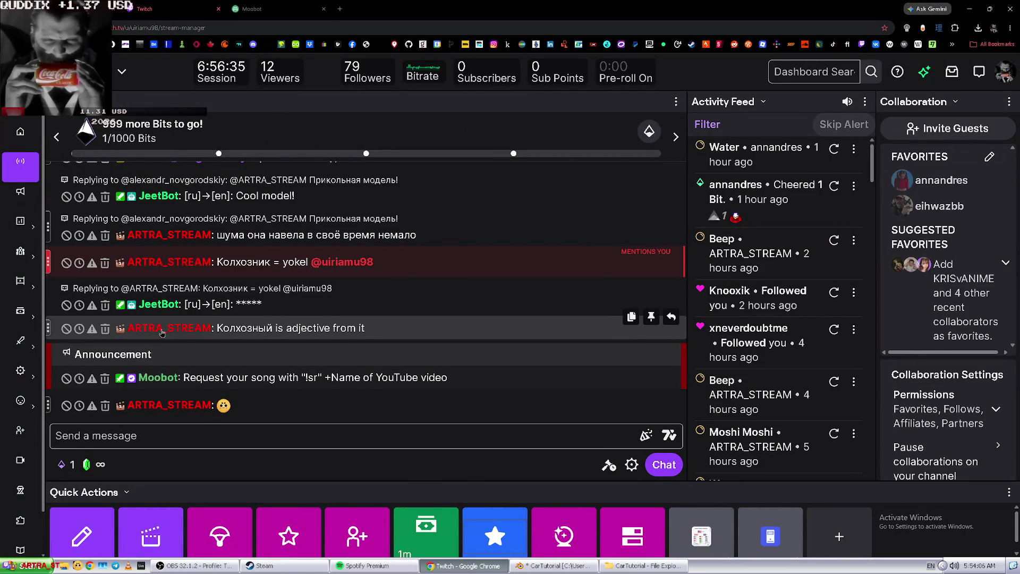
# - Close the JPG-to-PNG converter tab and go back to the basic textures tutorial
pyautogui.hotkey('alt', 'Tab')
pyautogui.hotkey('ctrl', 'Tab')
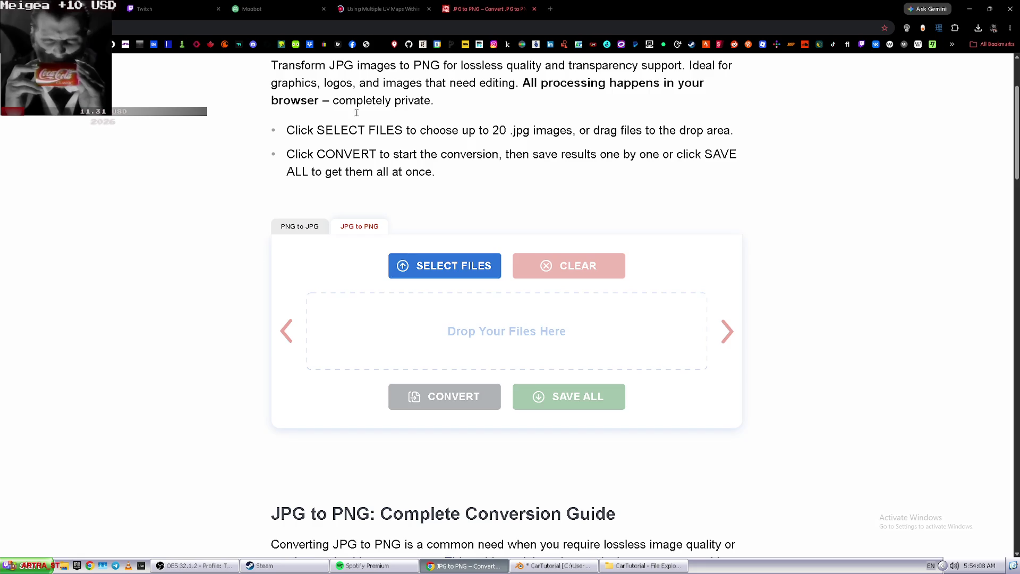
pyautogui.hotkey('ctrl', 'w')
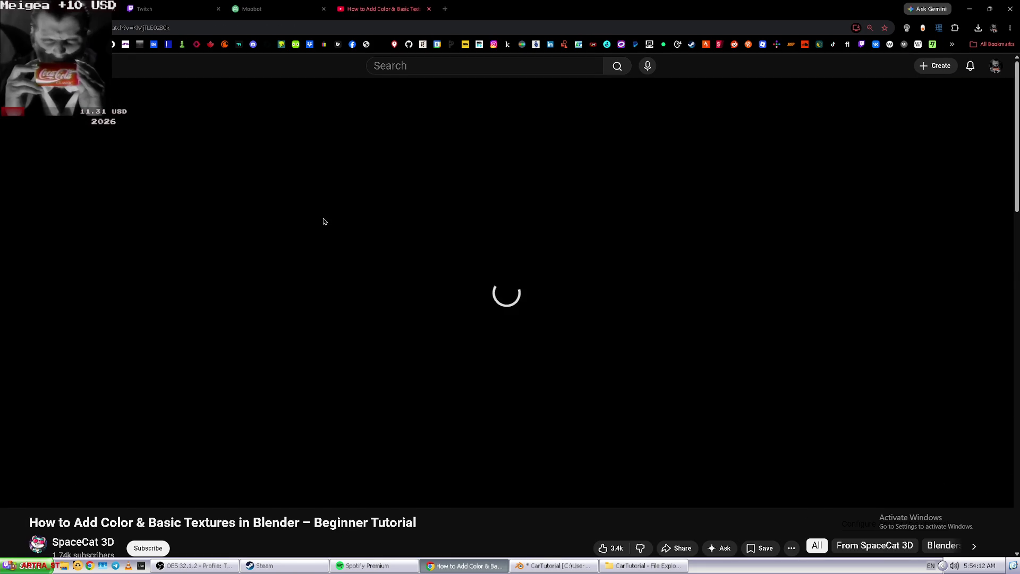
pyautogui.hotkey('alt', 'Left')
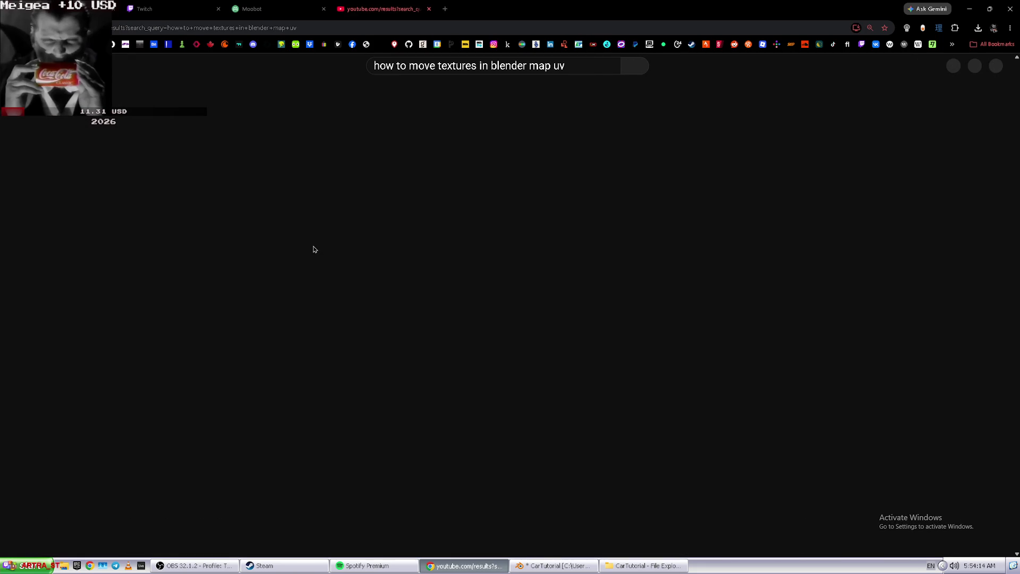
pyautogui.hotkey('alt', 'Right')
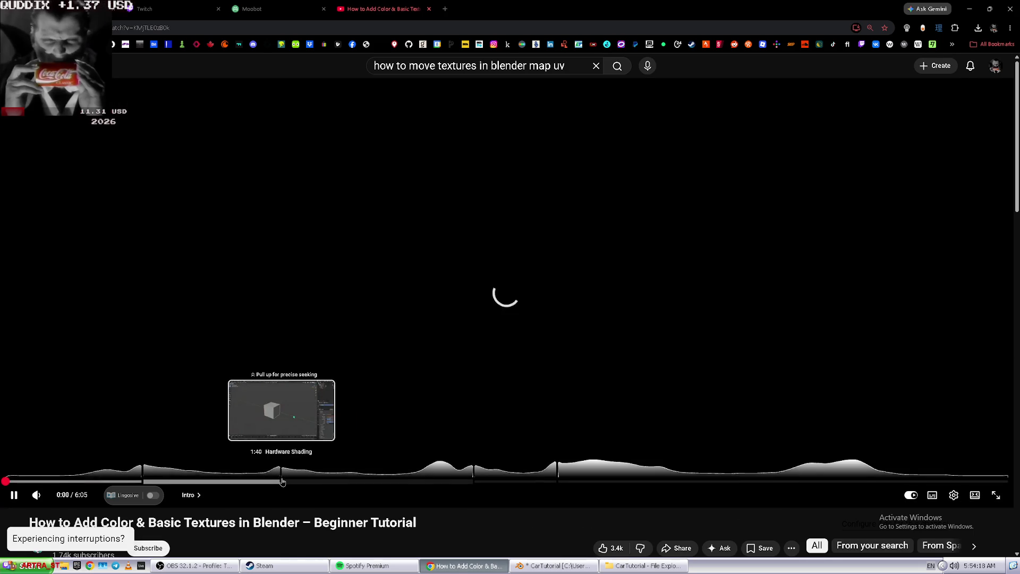
# - Skip ahead through the textures tutorial, pause it, and return to Blender
pyautogui.click(467, 482)
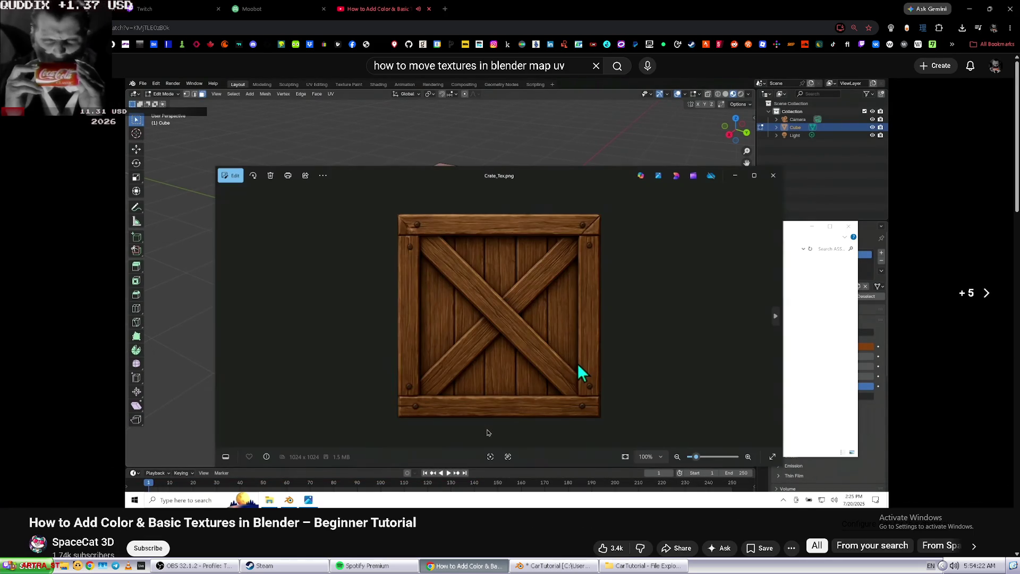
pyautogui.press('Right')
pyautogui.press('Right')
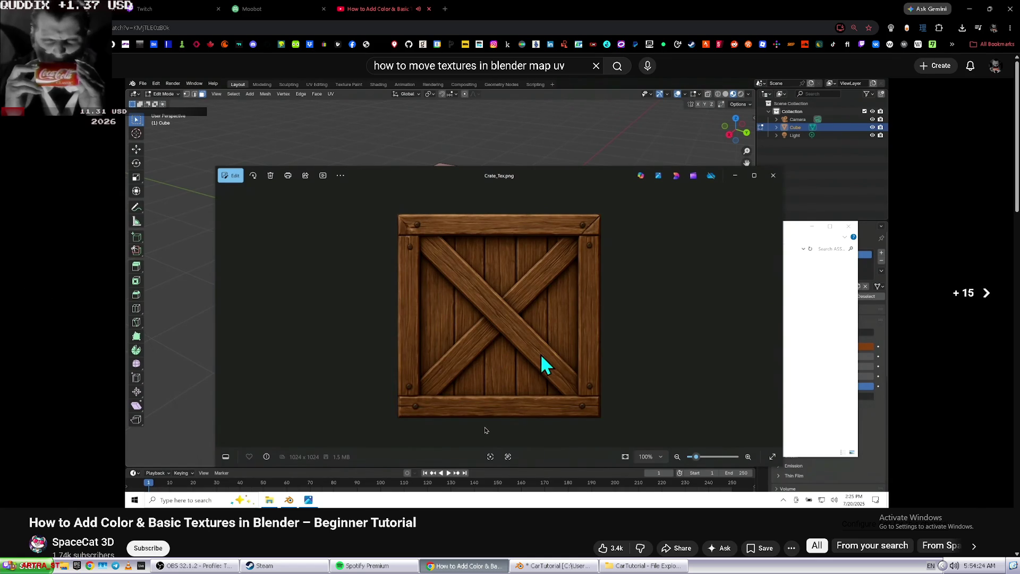
pyautogui.press('Right')
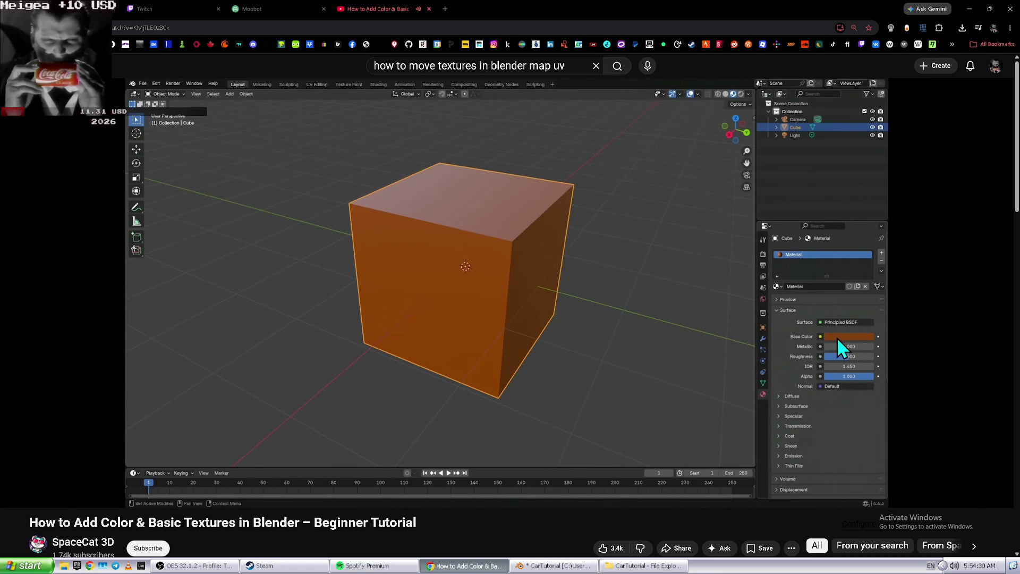
pyautogui.press('Right')
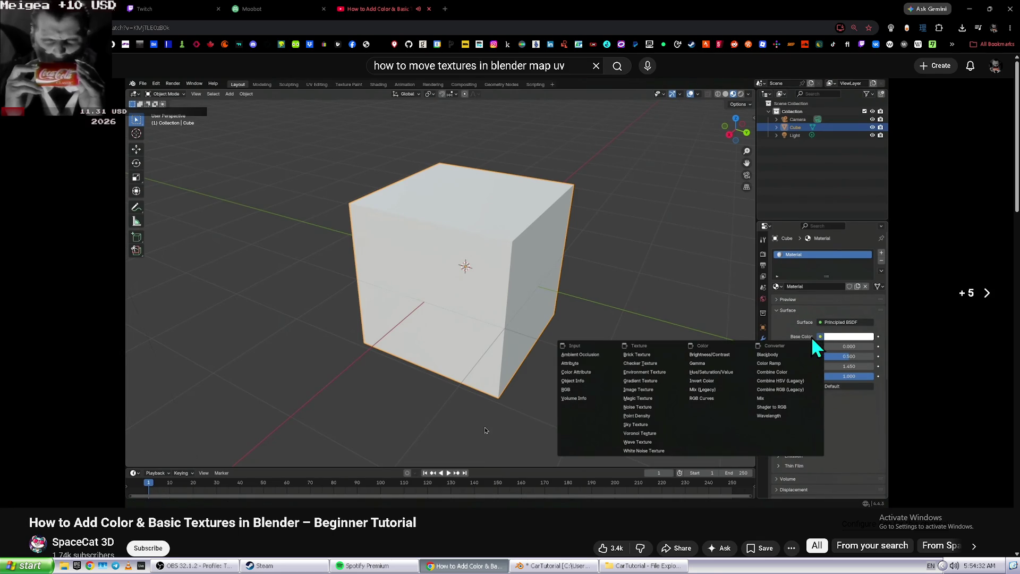
pyautogui.click(485, 430)
pyautogui.hotkey('alt', 'Tab')
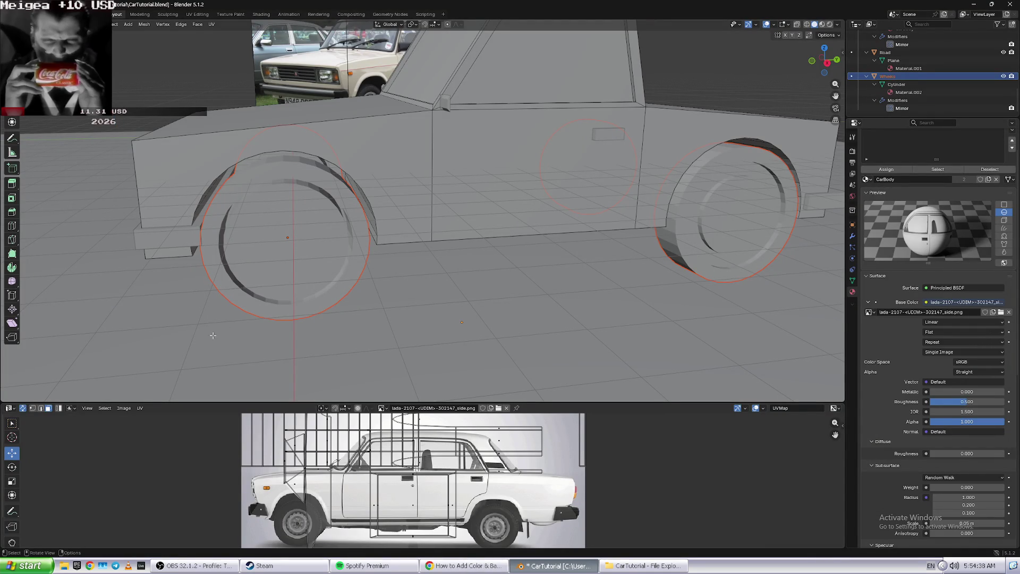
# - Dismiss the face menu, orbit, then select the Wheels' Cylinder mesh and Material.002 in the Outliner
pyautogui.rightClick(229, 290)
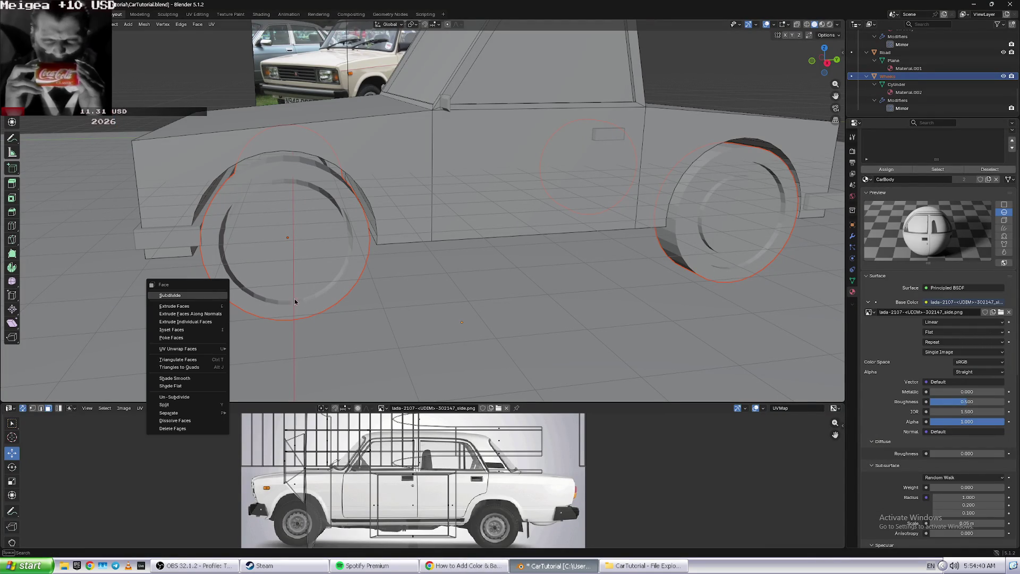
pyautogui.click(259, 333)
pyautogui.moveTo(249, 329); pyautogui.dragTo(255, 335, button='middle')
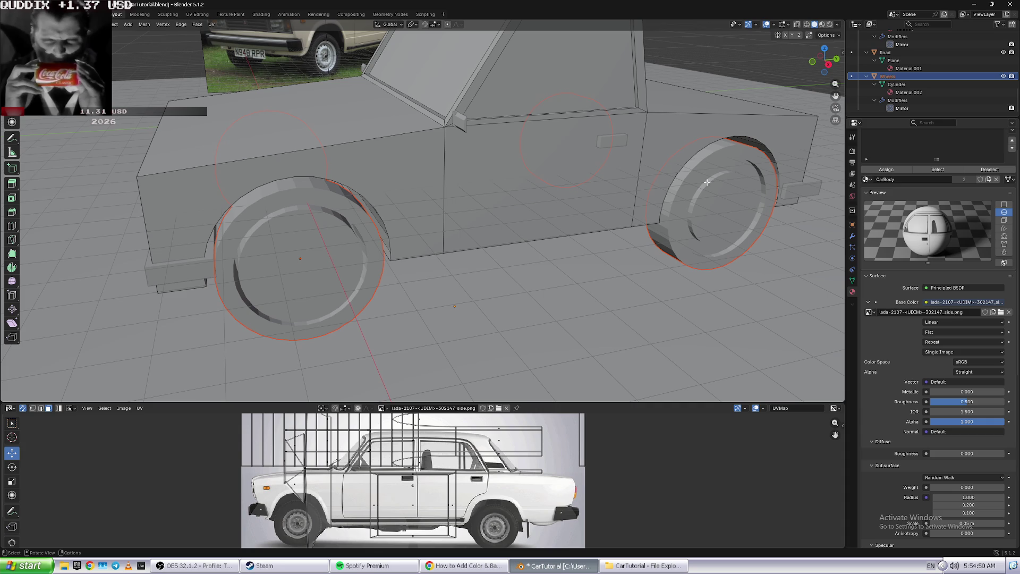
pyautogui.doubleClick(908, 76)
pyautogui.write('Wheels')
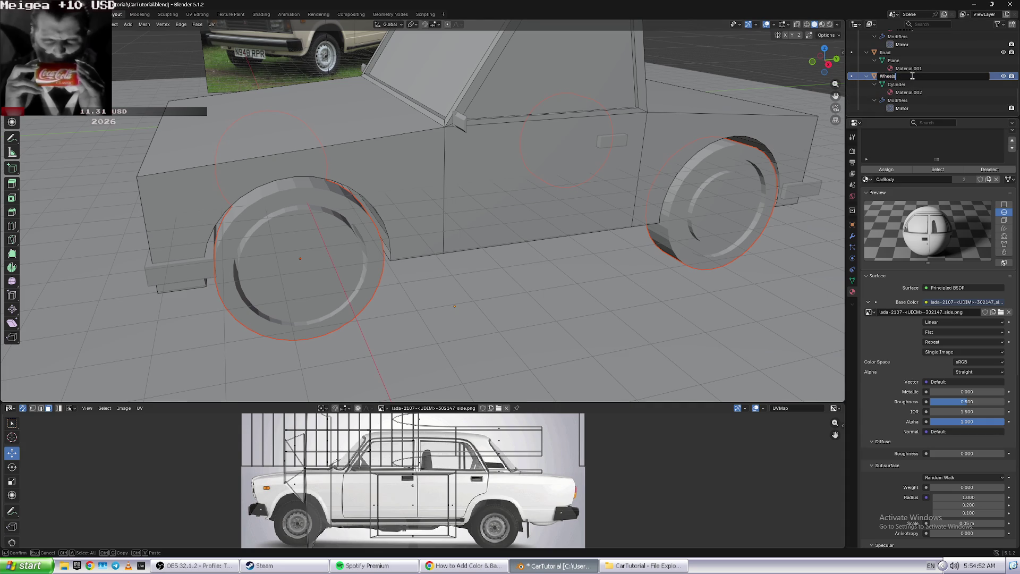
pyautogui.click(912, 85)
pyautogui.click(913, 96)
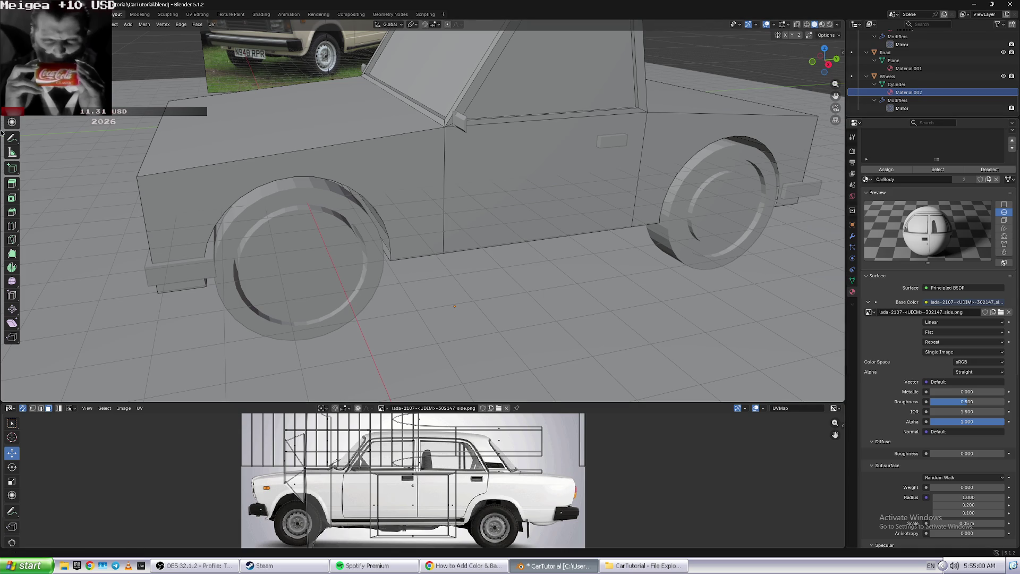
pyautogui.press('Home')
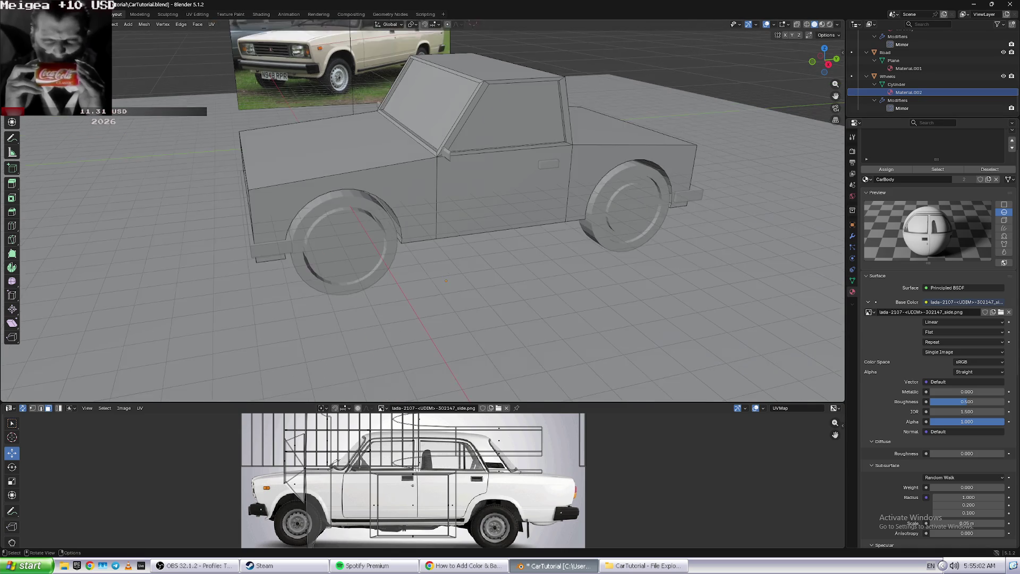
# - Orbit to a low side view, select the UV face near the front wheel arch, and pick Select Box
pyautogui.moveTo(329, 122)
pyautogui.mouseDown(button='middle')
pyautogui.moveTo(262, 103)
pyautogui.moveTo(435, 243)
pyautogui.moveTo(319, 218)
pyautogui.mouseUp(button='middle')
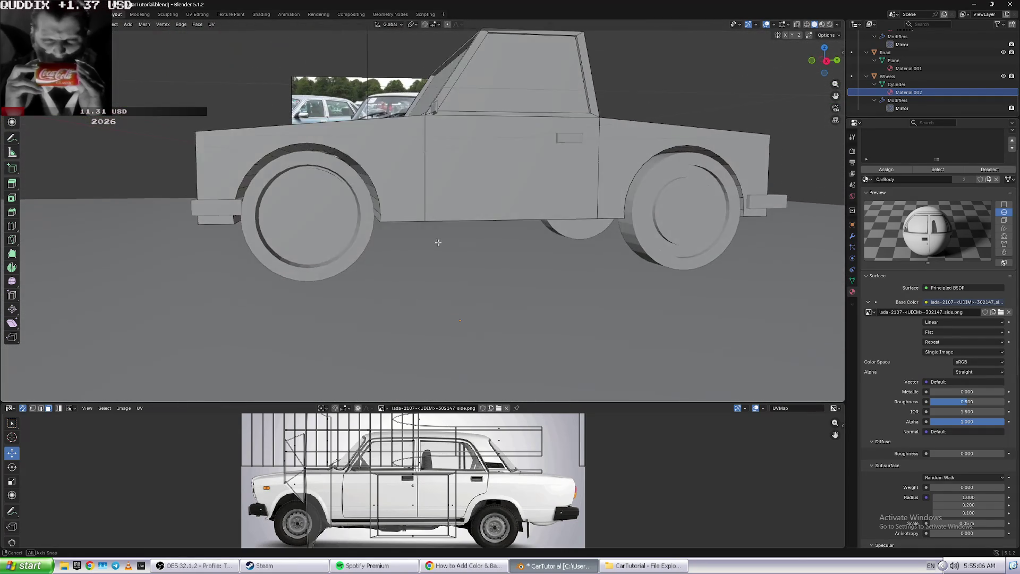
pyautogui.scroll(3, 319, 218)
pyautogui.scroll(3, 318, 217)
pyautogui.scroll(-2, 319, 218)
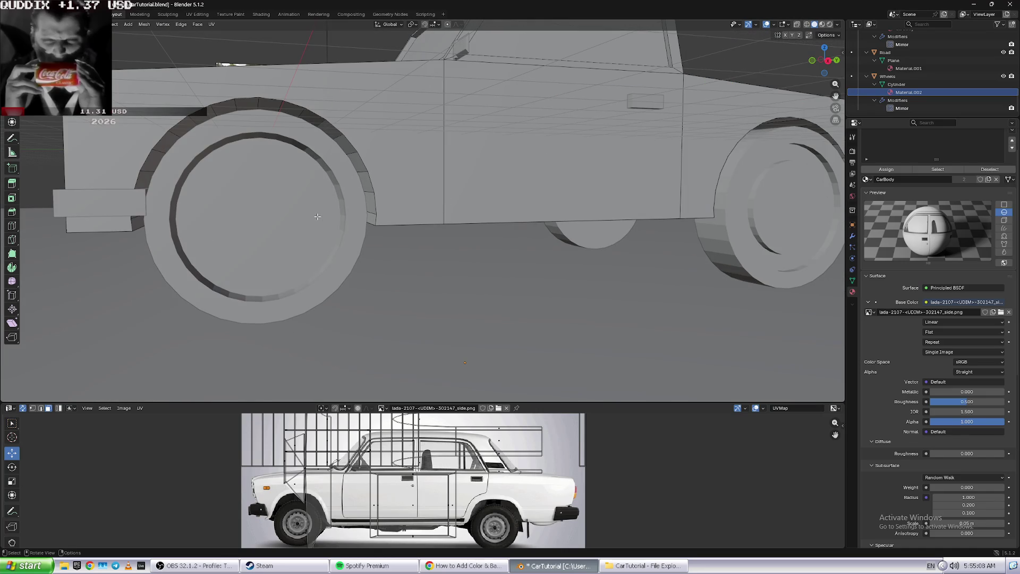
pyautogui.moveTo(435, 209); pyautogui.dragTo(337, 220, button='middle')
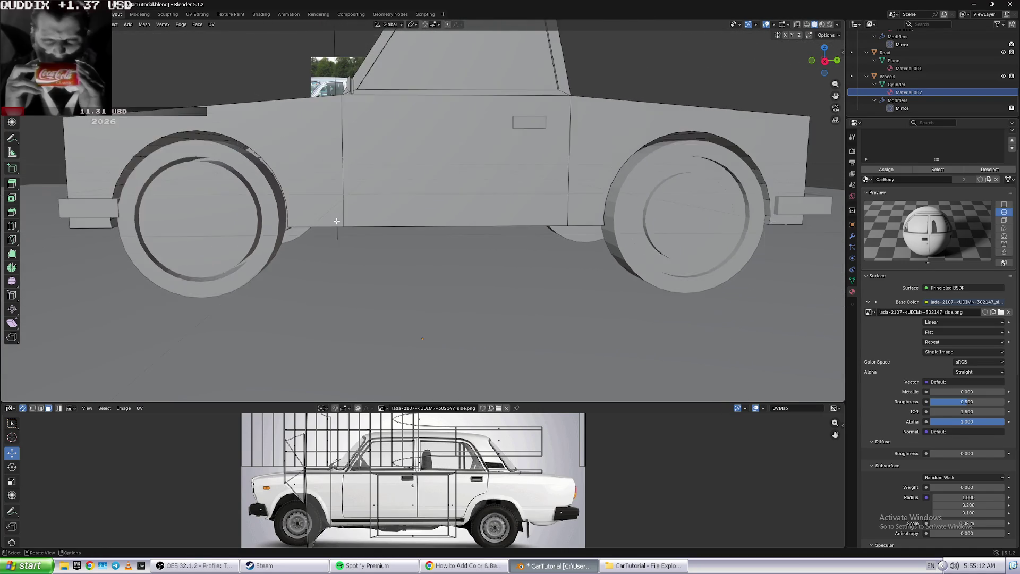
pyautogui.moveTo(337, 220)
pyautogui.mouseDown(button='middle')
pyautogui.moveTo(328, 197)
pyautogui.moveTo(331, 287)
pyautogui.mouseUp(button='middle')
pyautogui.scroll(2, 331, 288)
pyautogui.scroll(-2, 332, 287)
pyautogui.click(292, 479)
pyautogui.click(12, 425)
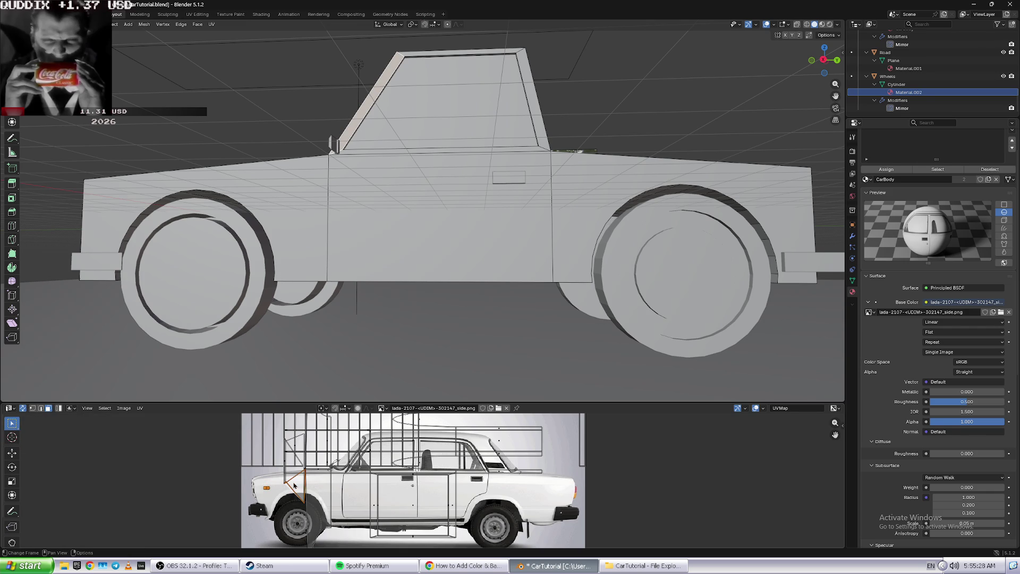
# - Scale the body UVs and nudge the front edges with the Grab brush to fit the side photo
pyautogui.click(15, 485)
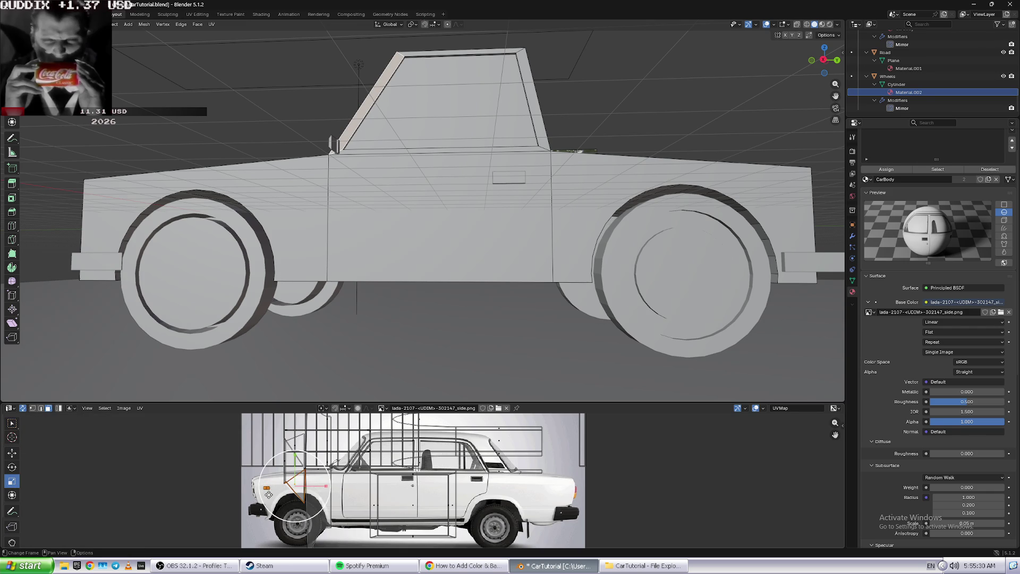
pyautogui.moveTo(325, 493); pyautogui.dragTo(325, 491)
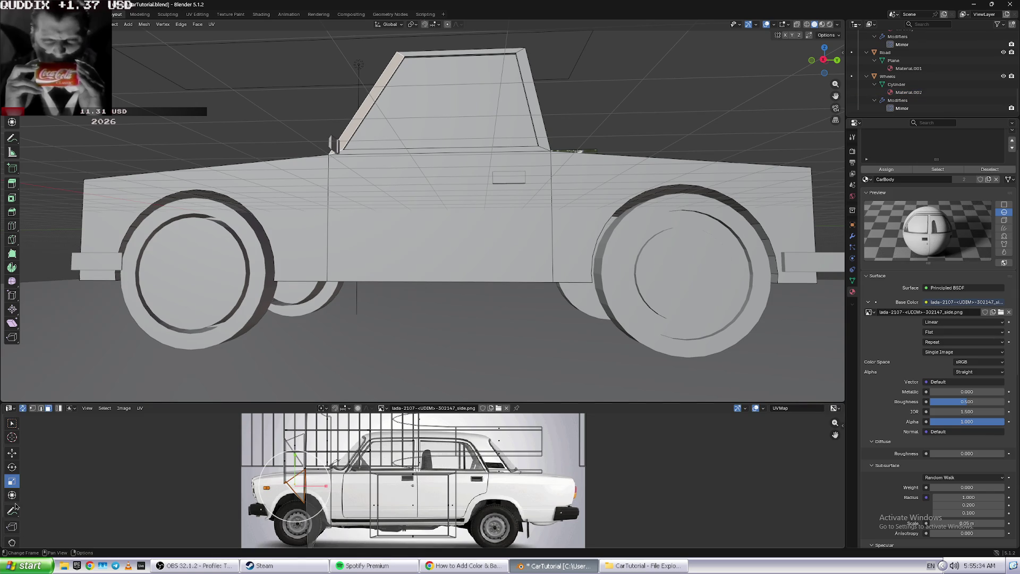
pyautogui.click(12, 543)
pyautogui.moveTo(285, 475); pyautogui.dragTo(291, 514)
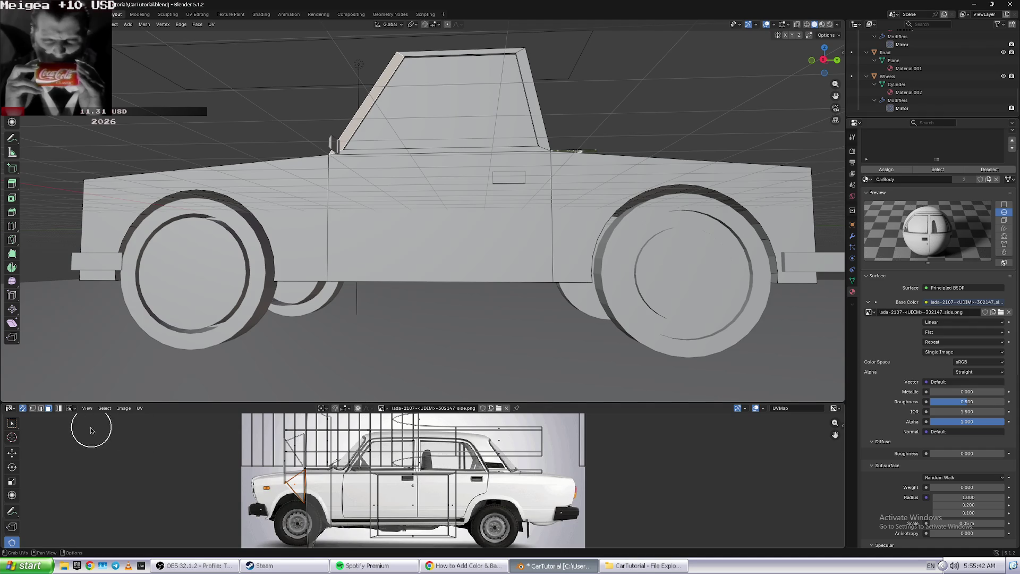
# - Select the body face behind the front wheel, then switch editing to Wheels and leave Edit Mode
pyautogui.click(140, 408)
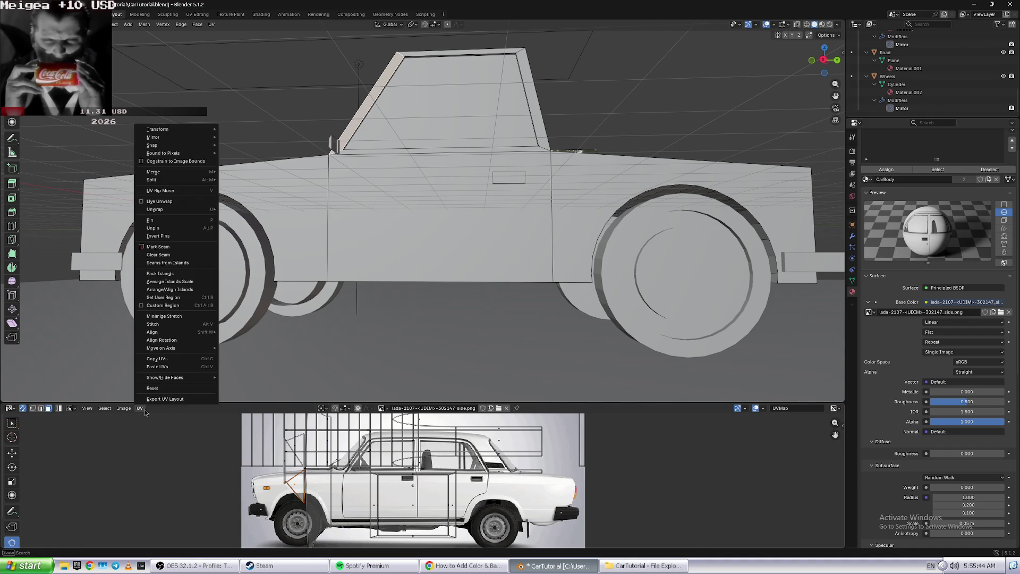
pyautogui.click(231, 254)
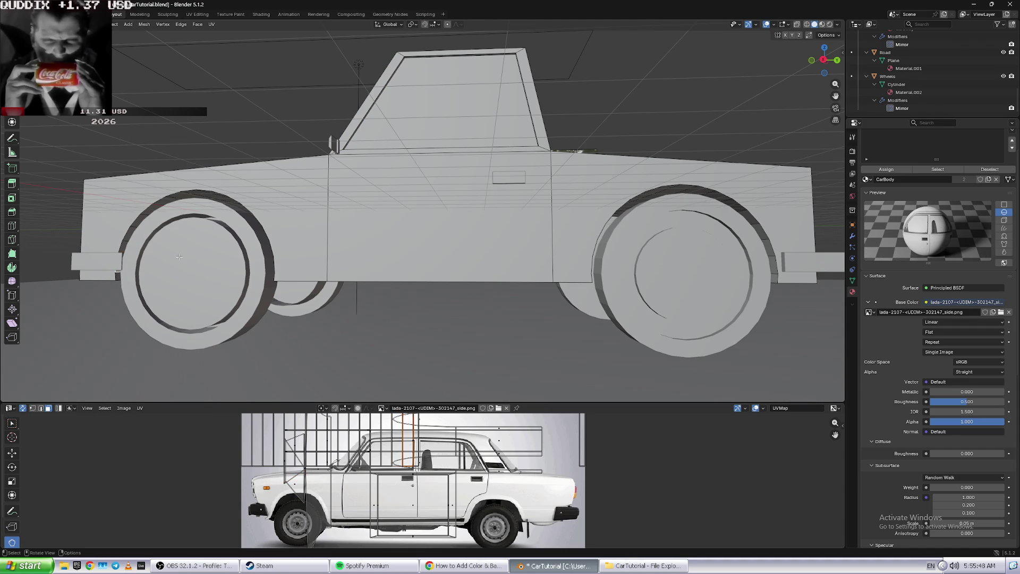
pyautogui.hotkey('alt', 'q')
pyautogui.press('Tab')
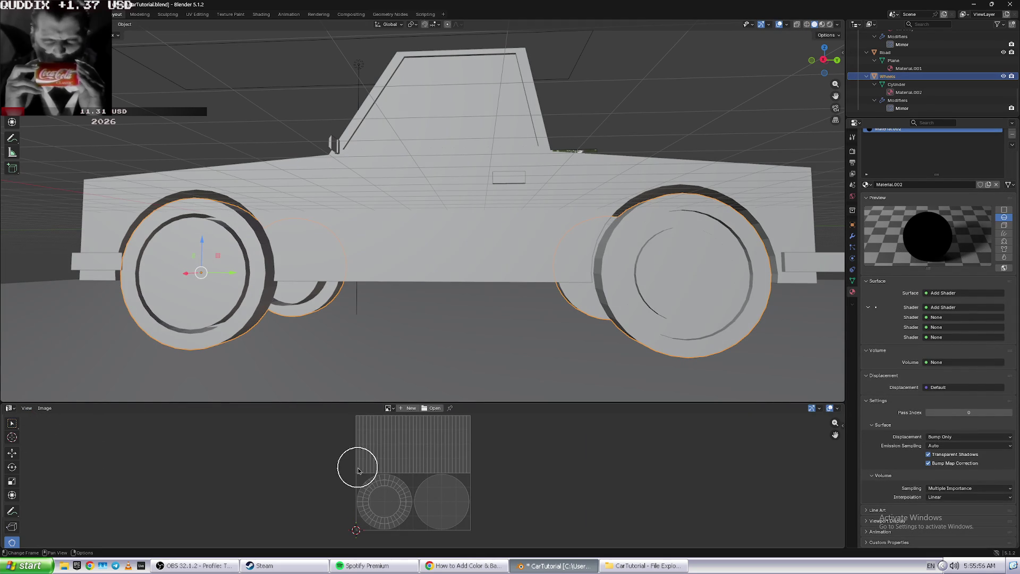
# - Flip between Blender and Chrome, ending on the YouTube tutorial
pyautogui.hotkey('alt', 'Tab')
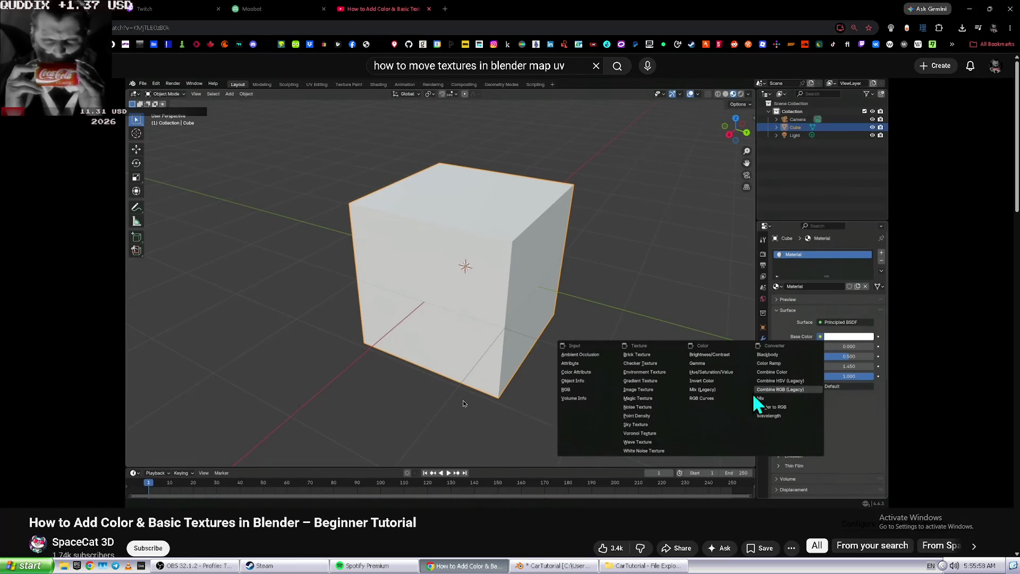
pyautogui.hotkey('alt', 'Tab')
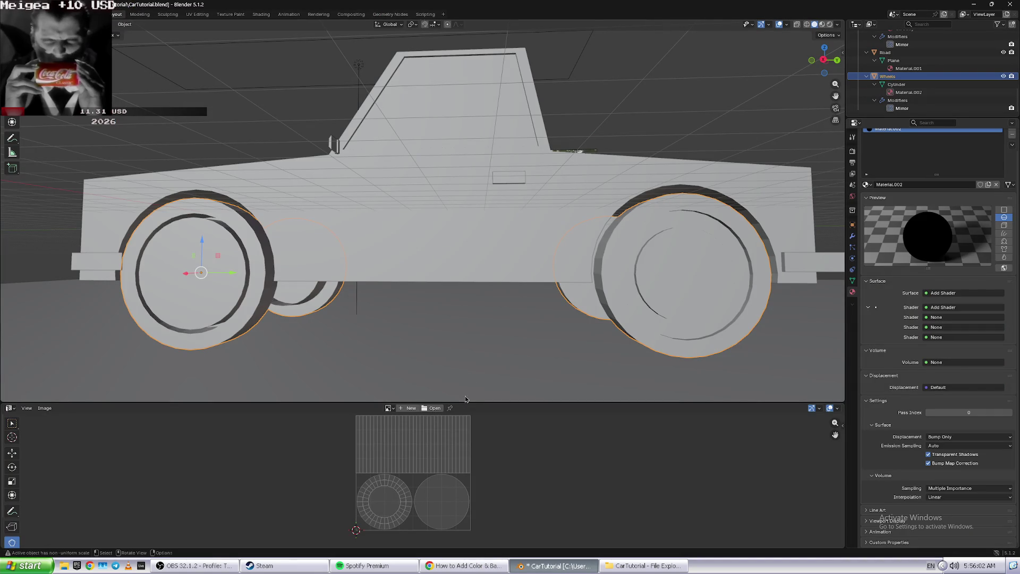
pyautogui.hotkey('alt', 'Tab')
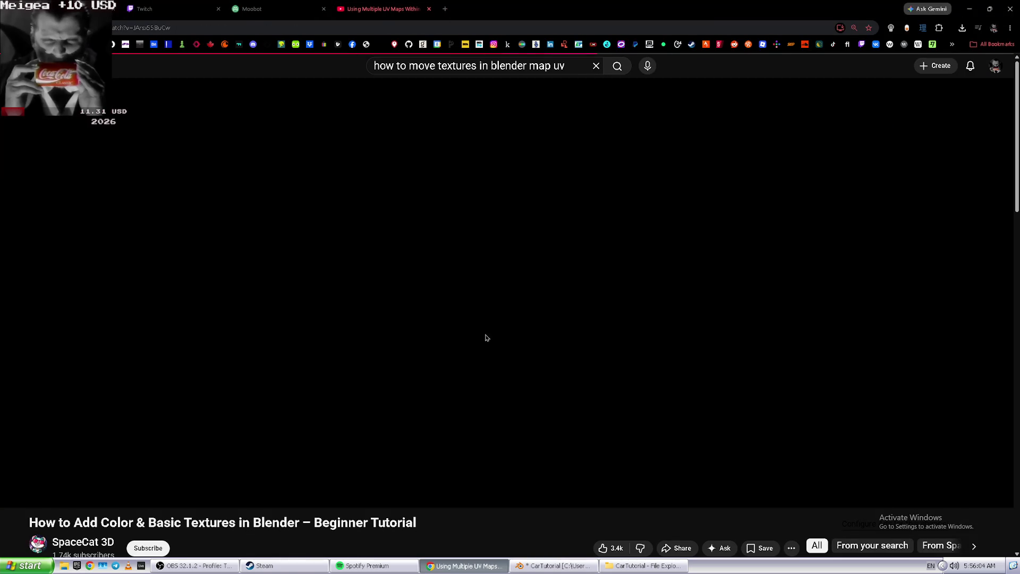
# - Open the 'How to Use Any Image…' Short from the search results' Shorts row, then glance at Blender
pyautogui.hotkey('alt', 'Left')
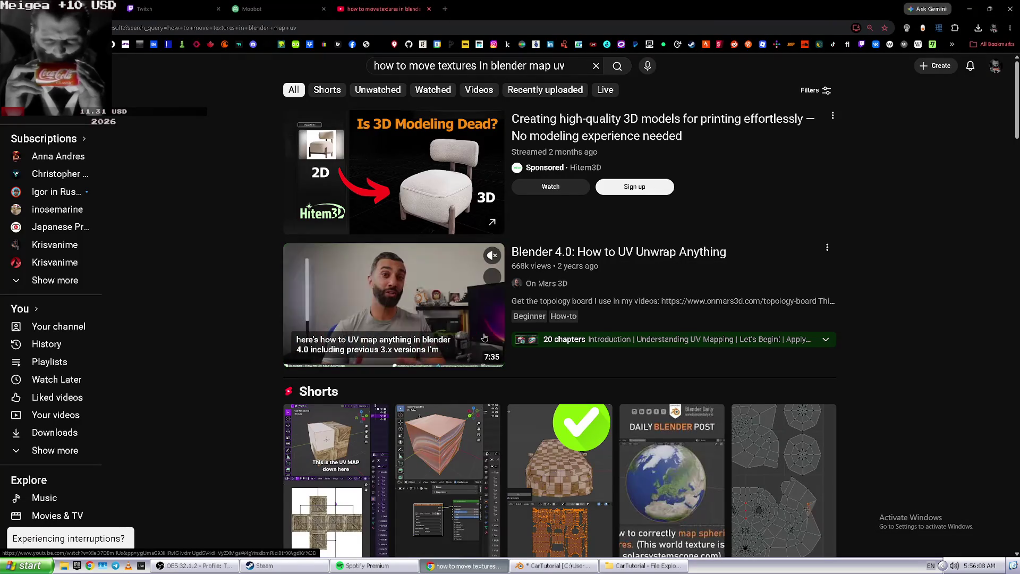
pyautogui.scroll(-5, 429, 255)
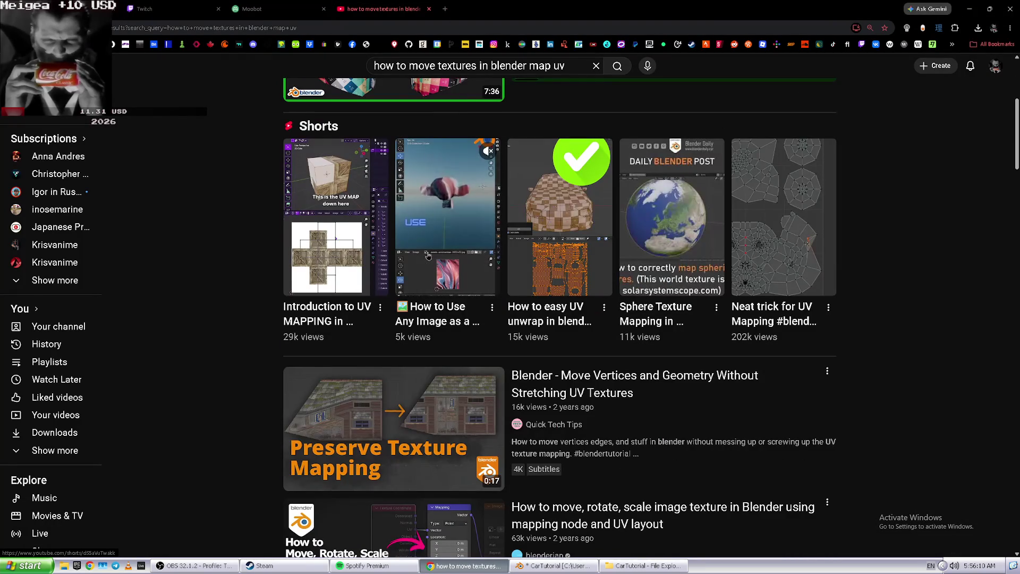
pyautogui.click(428, 255)
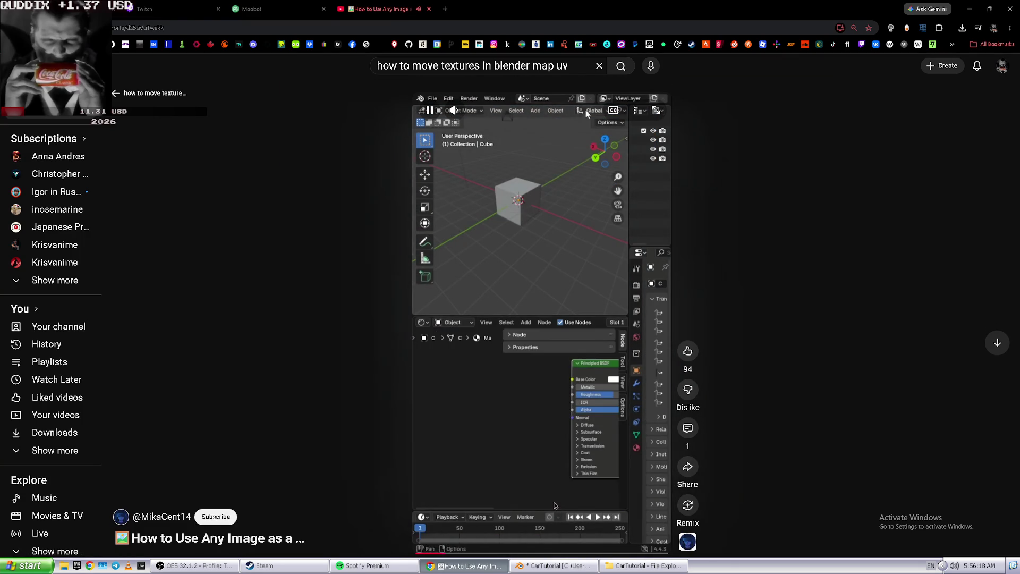
pyautogui.hotkey('alt', 'Tab')
pyautogui.hotkey('alt', 'Tab')
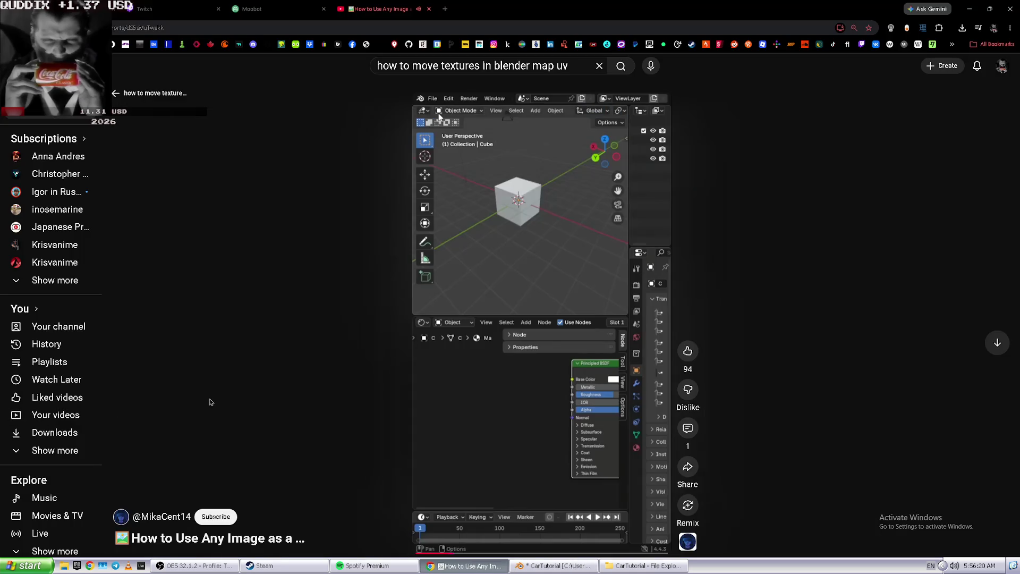
pyautogui.hotkey('alt', 'Tab')
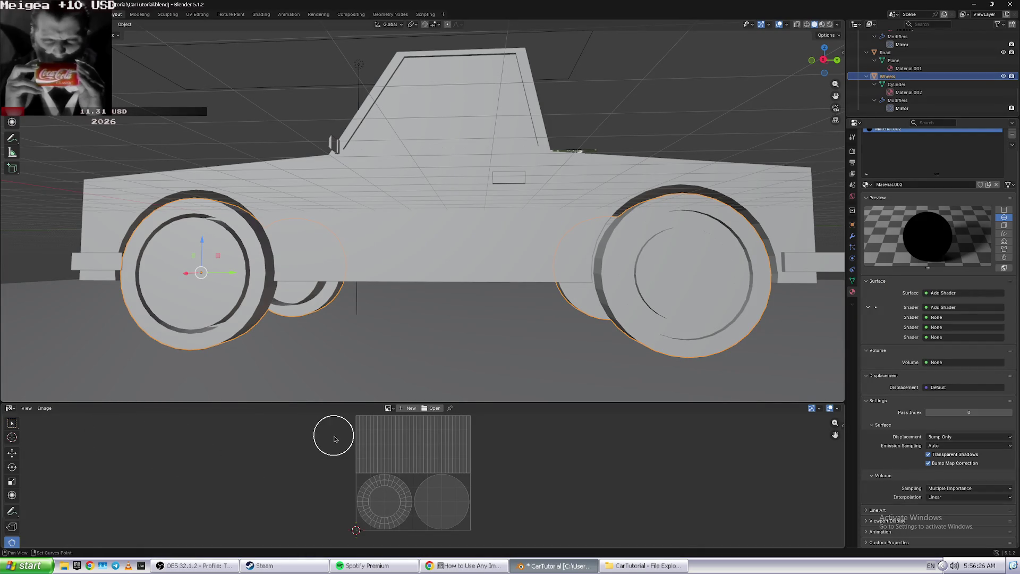
# - Enter Edit Mode on Wheels to show its tread and face UVs, then open the UV and editor-type menus
pyautogui.hotkey('alt', 'Tab')
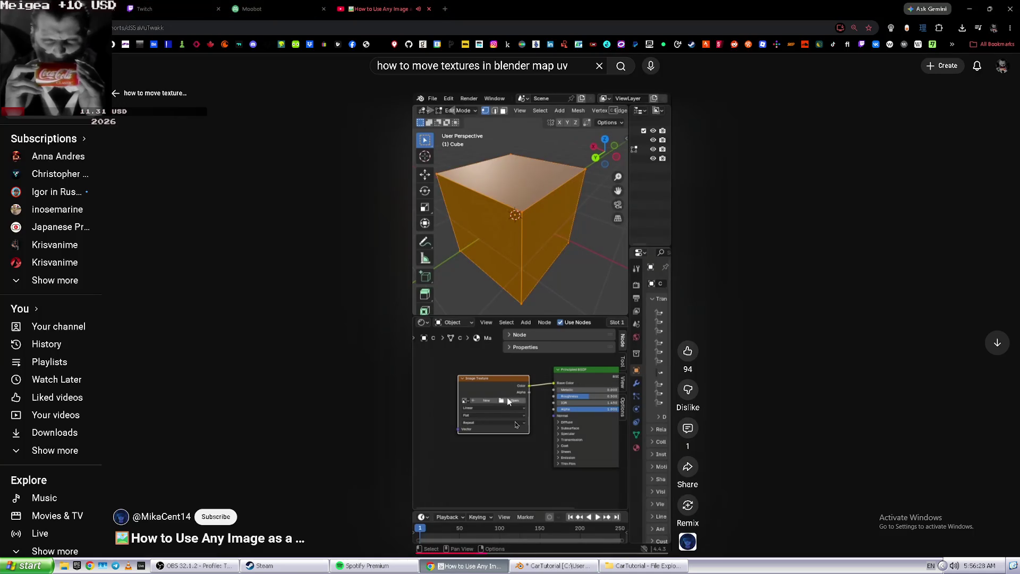
pyautogui.hotkey('alt', 'Tab')
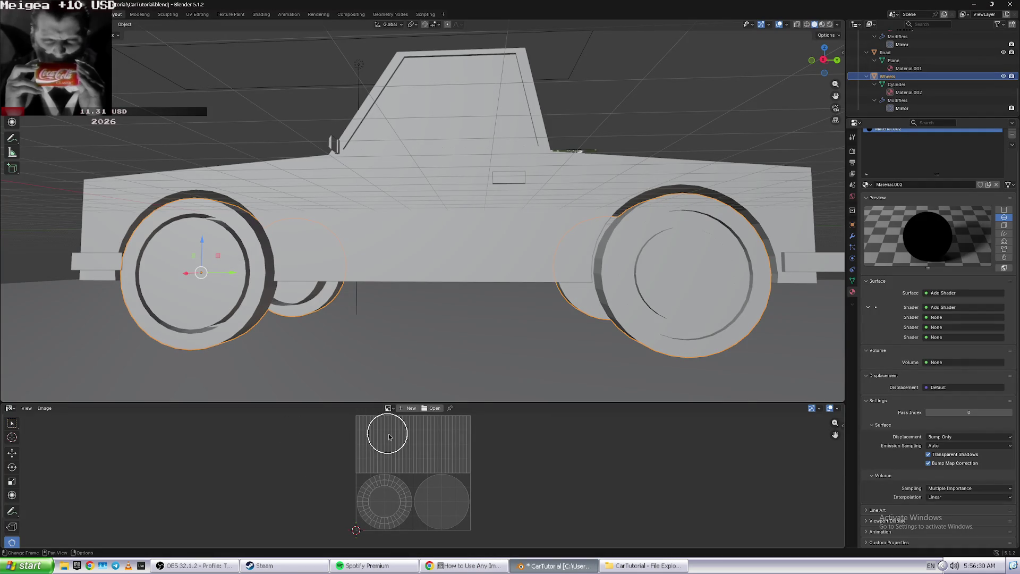
pyautogui.press('Tab')
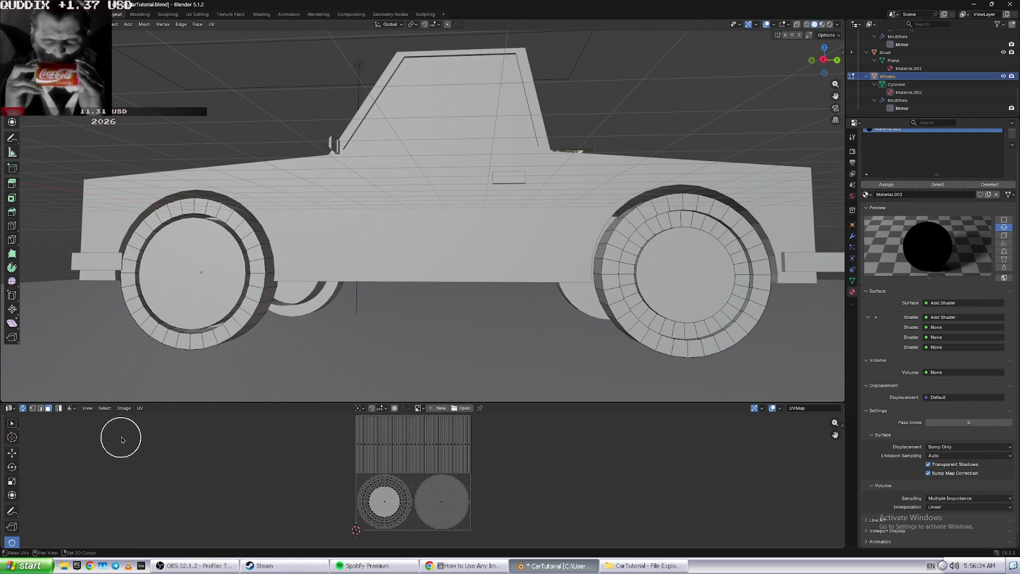
pyautogui.click(140, 408)
pyautogui.moveTo(116, 410)
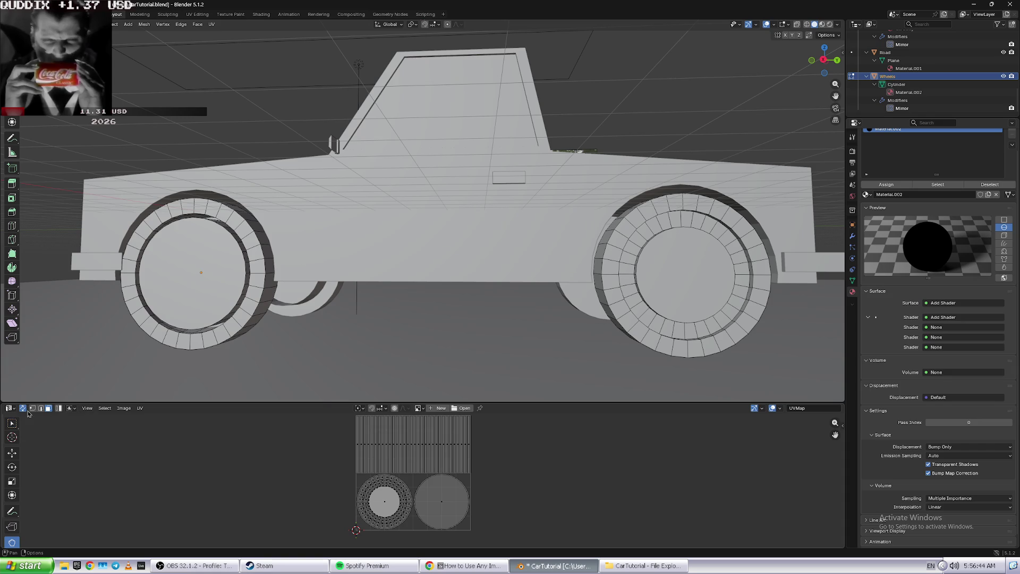
pyautogui.click(10, 408)
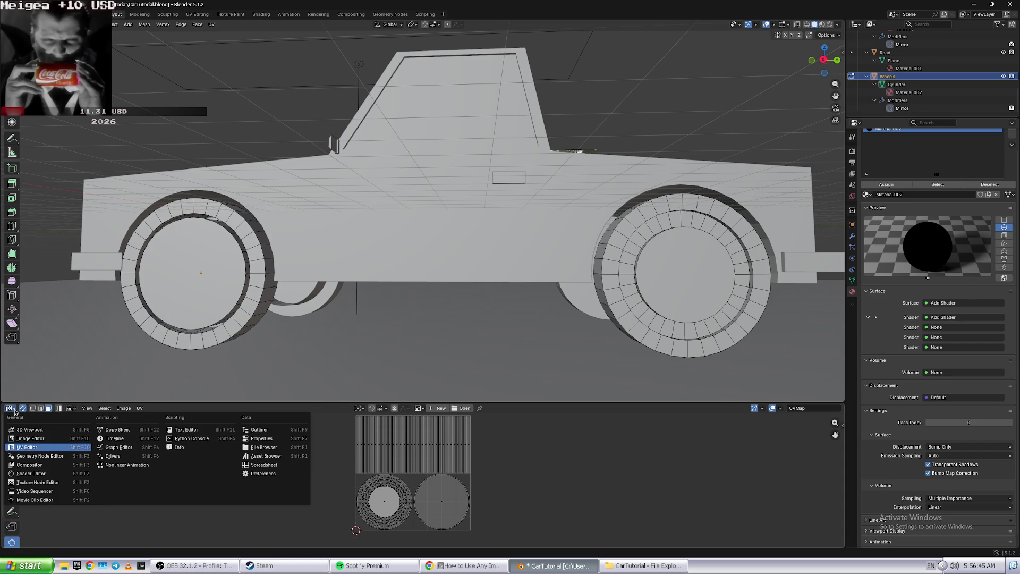
pyautogui.click(45, 439)
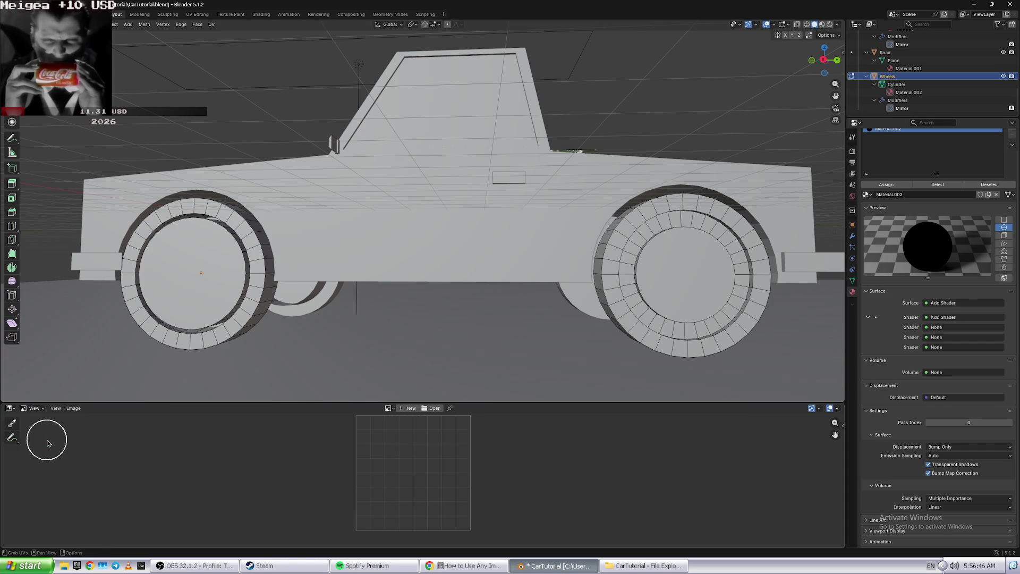
pyautogui.click(410, 408)
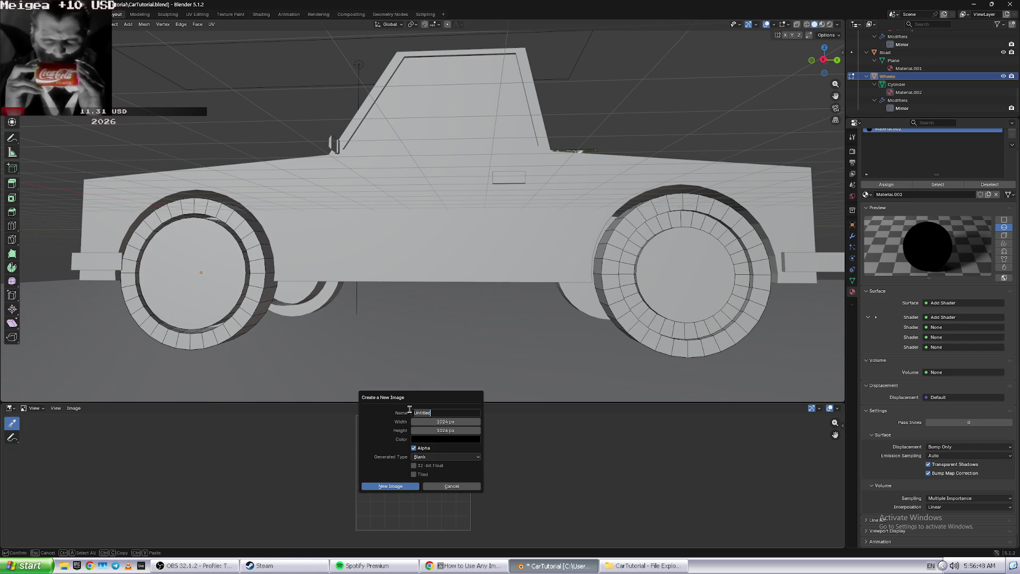
pyautogui.click(439, 486)
pyautogui.hotkey('alt', 'Tab')
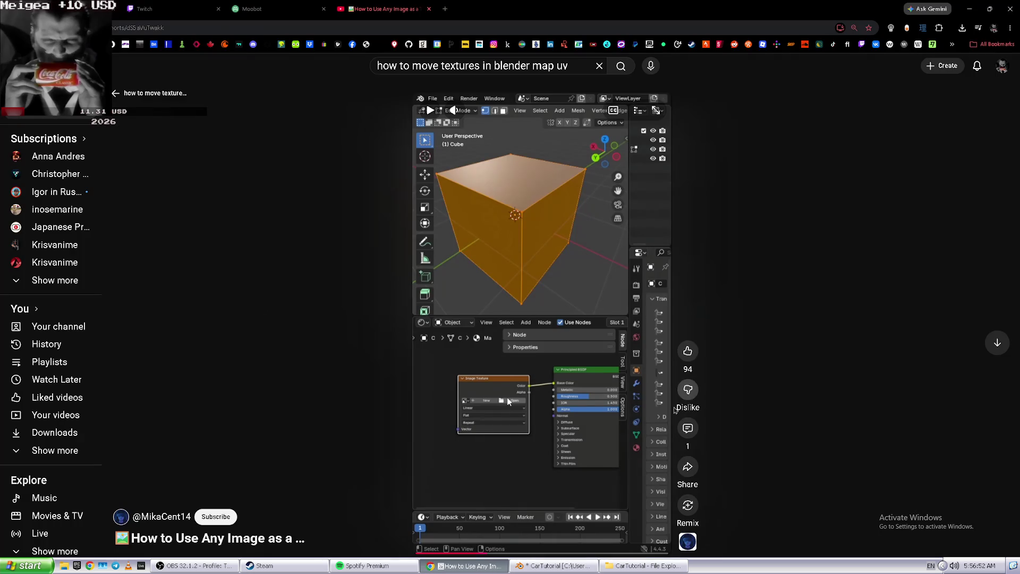
pyautogui.hotkey('alt', 'Tab')
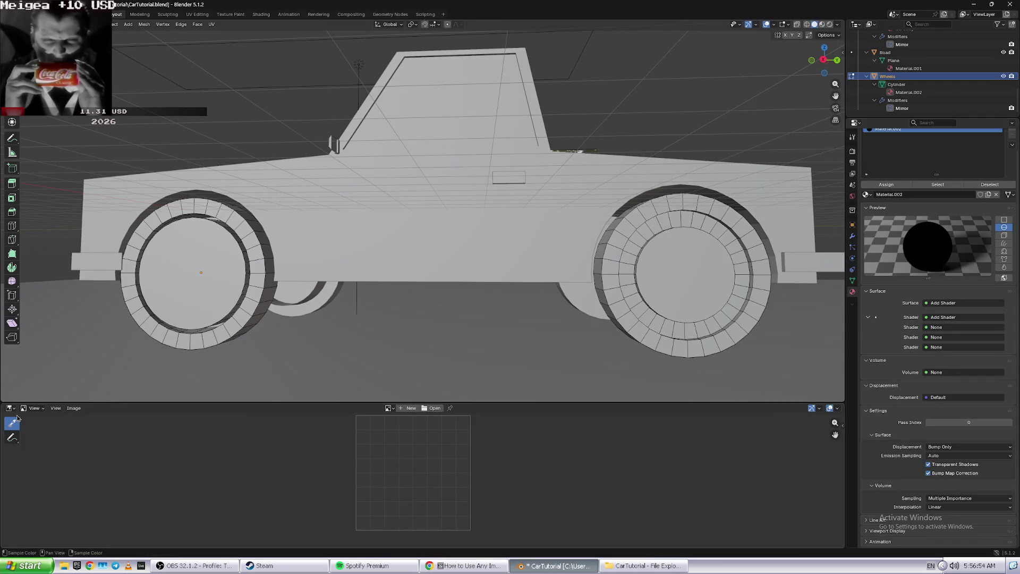
pyautogui.click(34, 408)
pyautogui.click(10, 408)
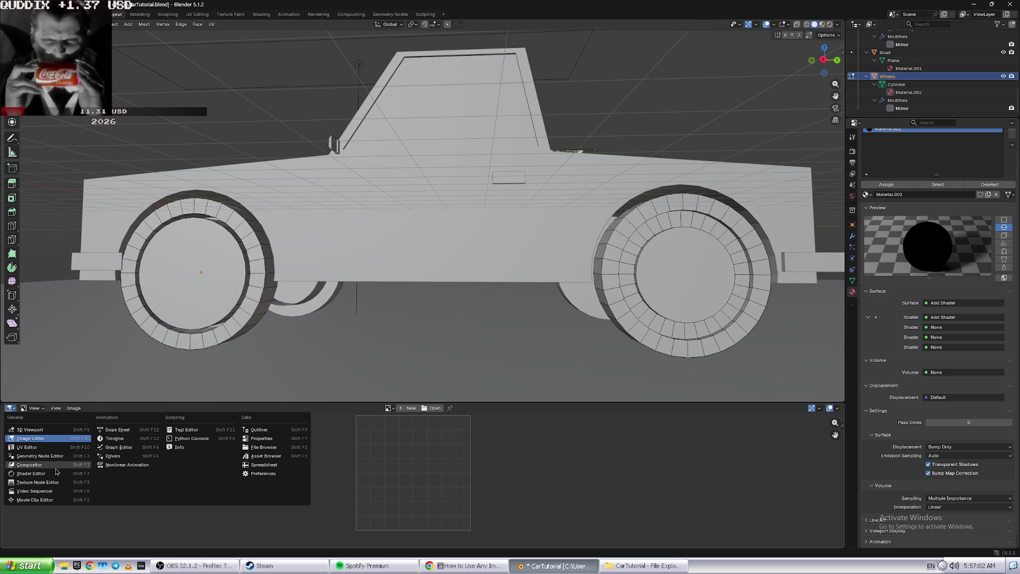
pyautogui.click(32, 439)
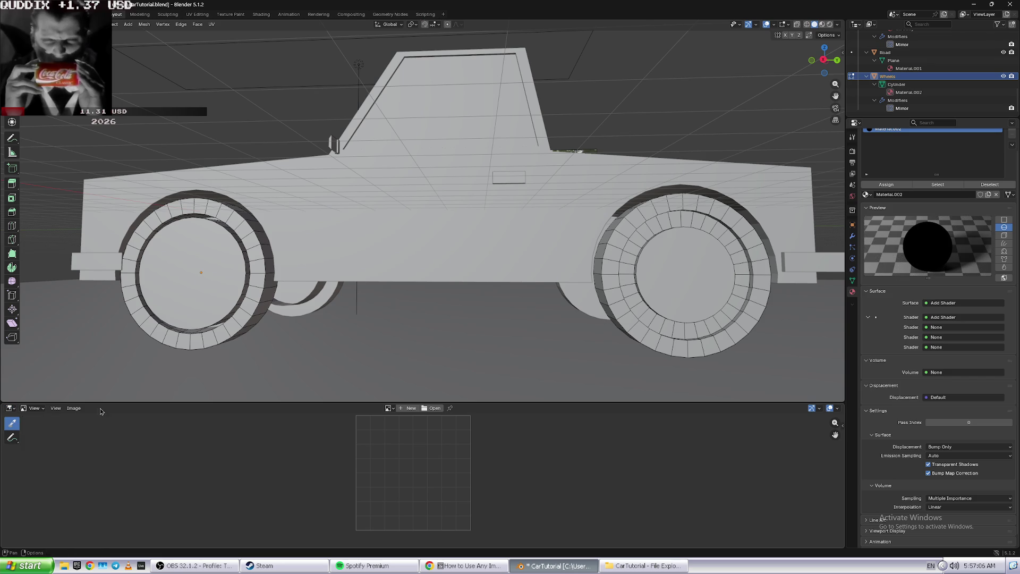
pyautogui.click(38, 412)
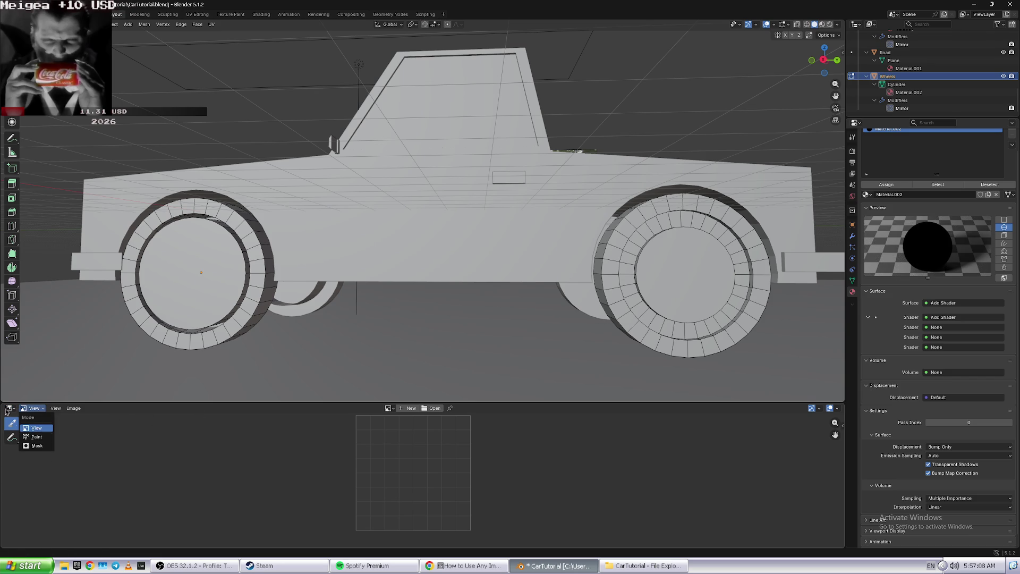
pyautogui.click(10, 408)
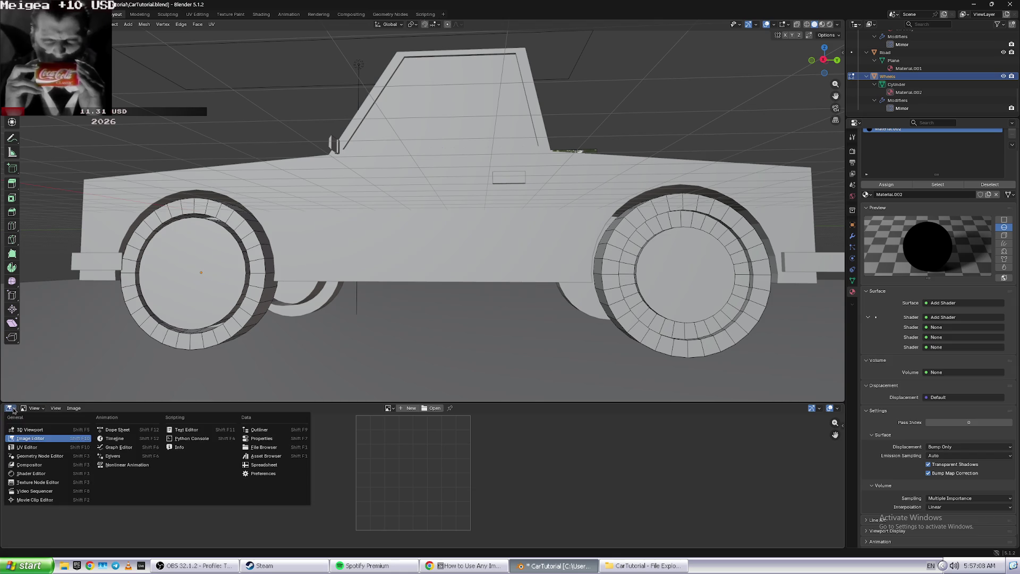
pyautogui.click(45, 448)
pyautogui.click(88, 408)
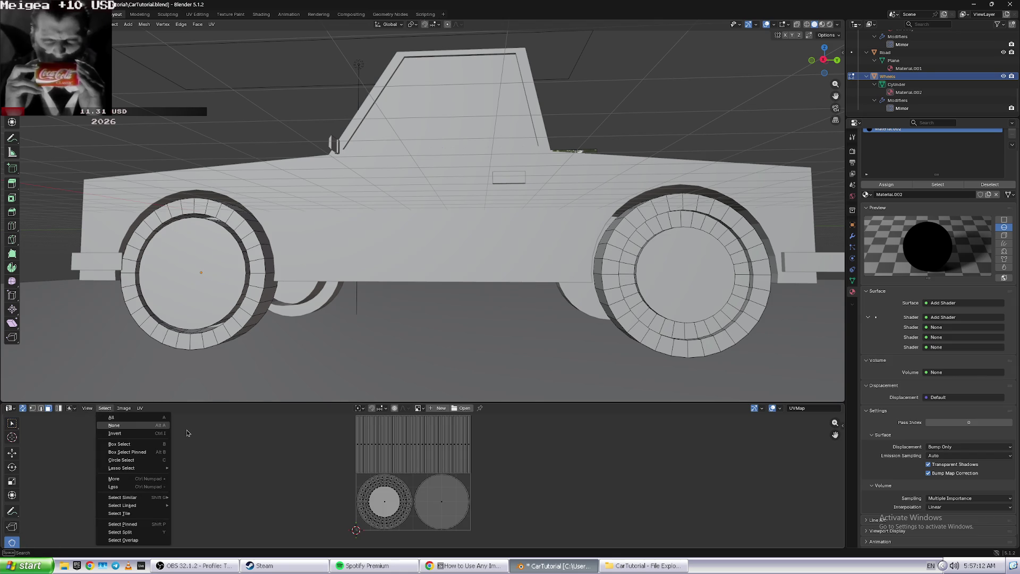
# - Orbit to a more side-on view of the Lada, then return to the image-texture YouTube Short
pyautogui.click(86, 408)
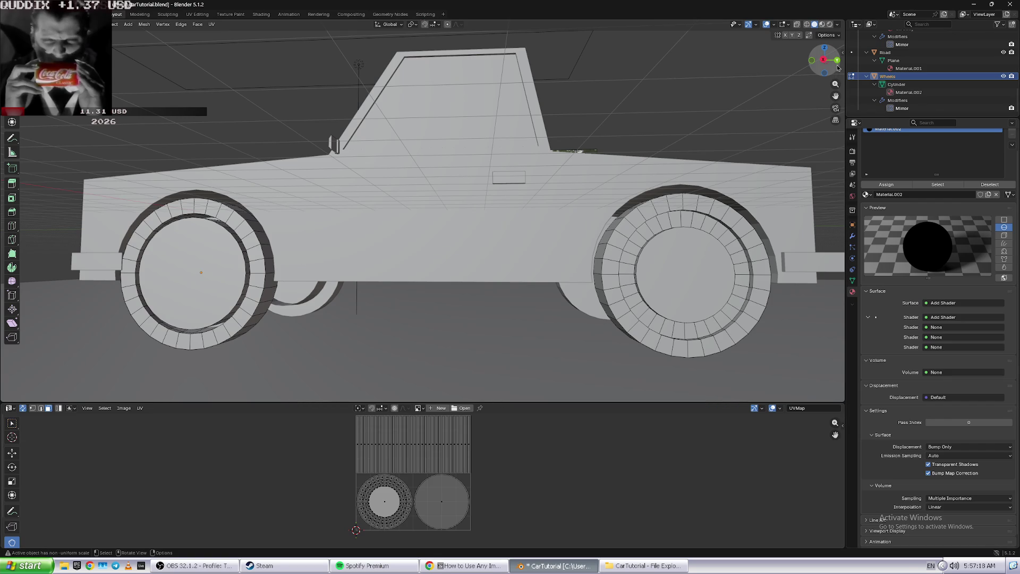
pyautogui.moveTo(674, 163); pyautogui.dragTo(674, 166, button='middle')
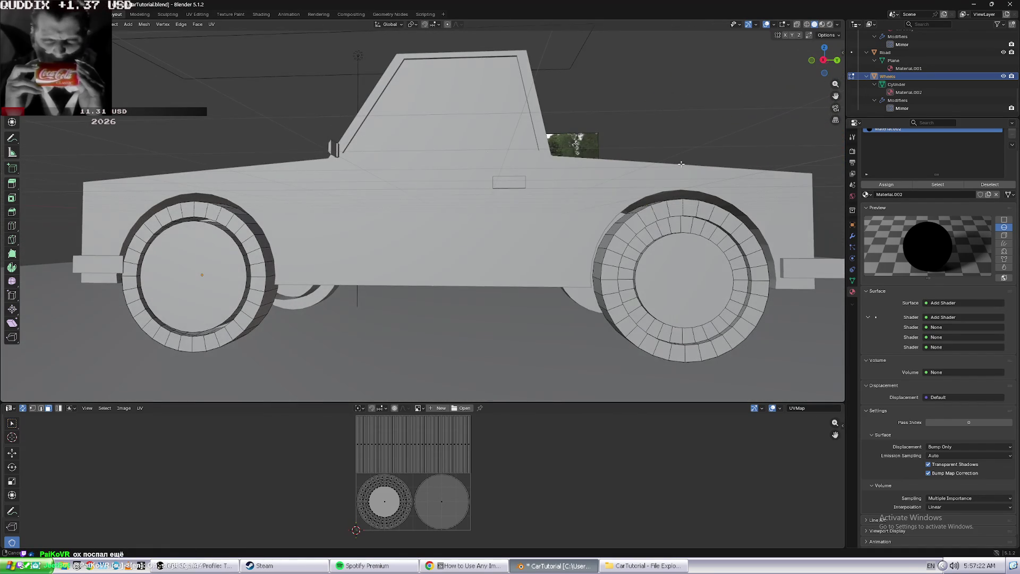
pyautogui.moveTo(674, 165); pyautogui.dragTo(645, 164, button='middle')
pyautogui.hotkey('alt', 'Tab')
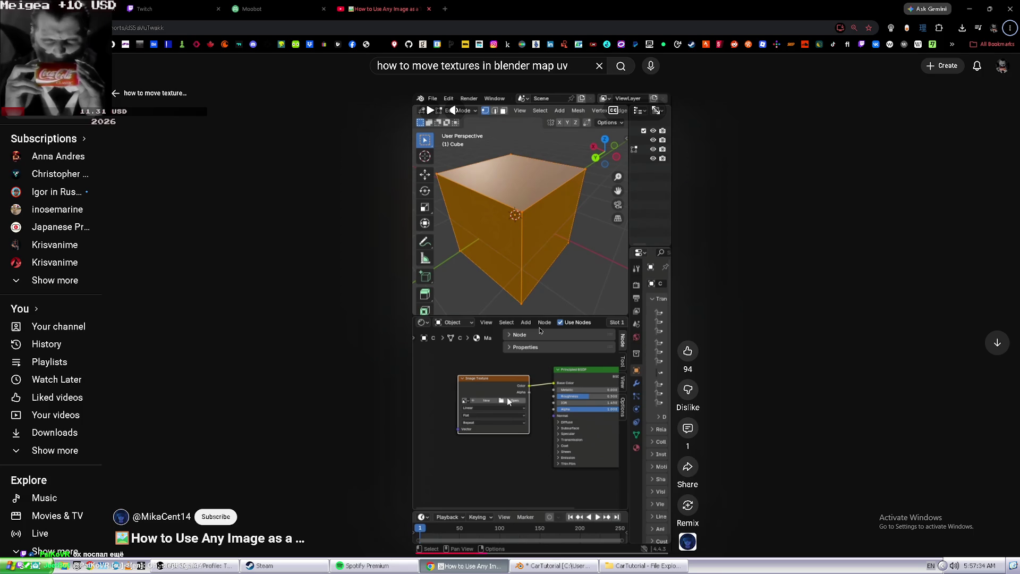
pyautogui.hotkey('alt', 'Tab')
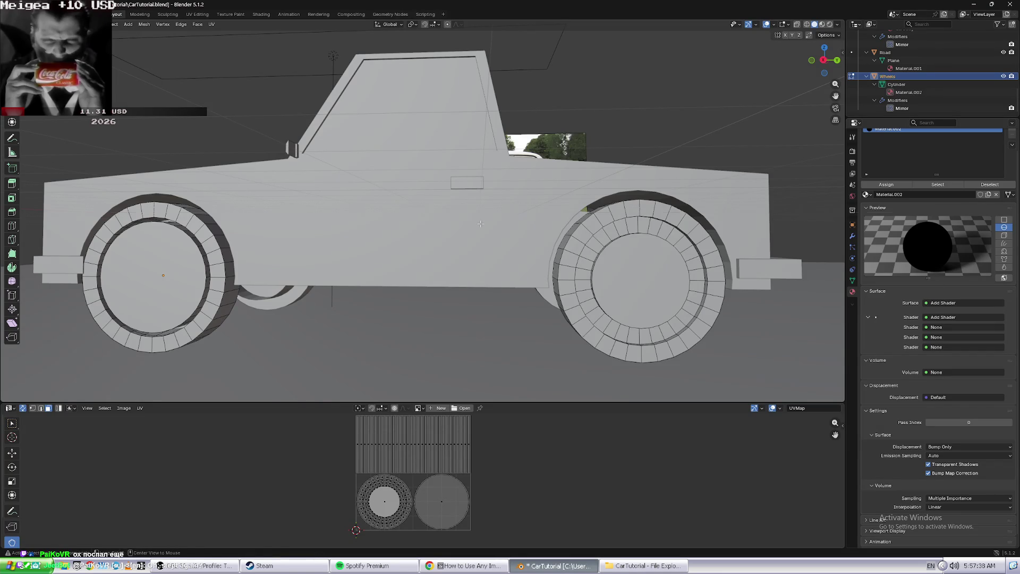
pyautogui.hotkey('alt', 'Tab')
pyautogui.click(564, 326)
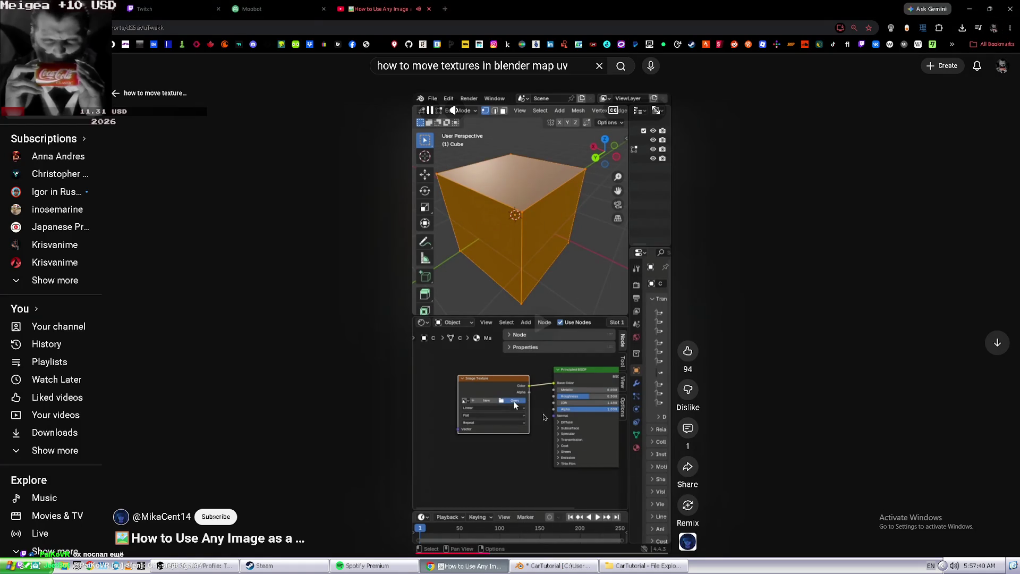
pyautogui.moveTo(496, 541); pyautogui.dragTo(456, 540)
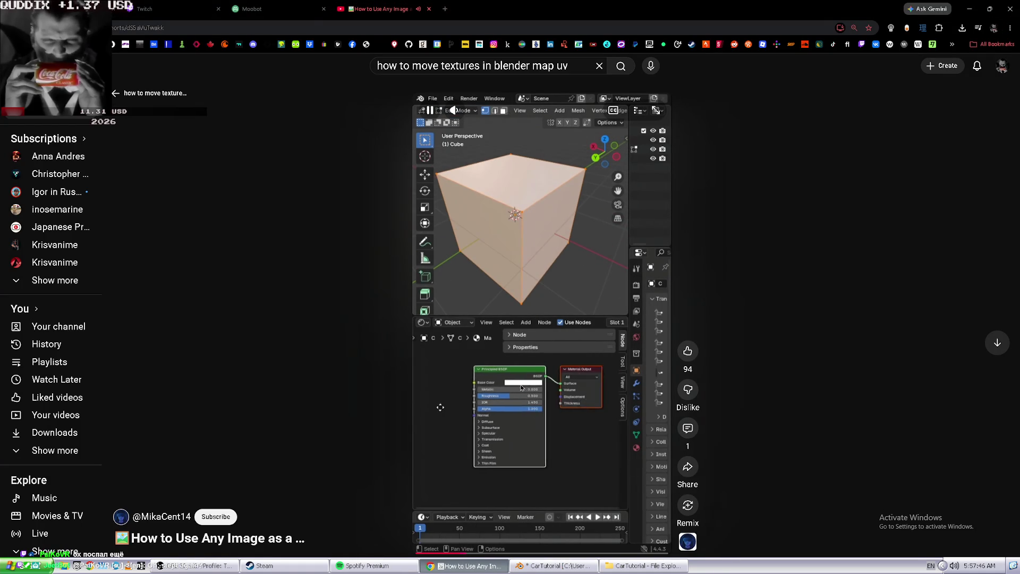
pyautogui.hotkey('alt', 'Tab')
pyautogui.hotkey('alt', 'Tab')
pyautogui.scroll(1, 567, 413)
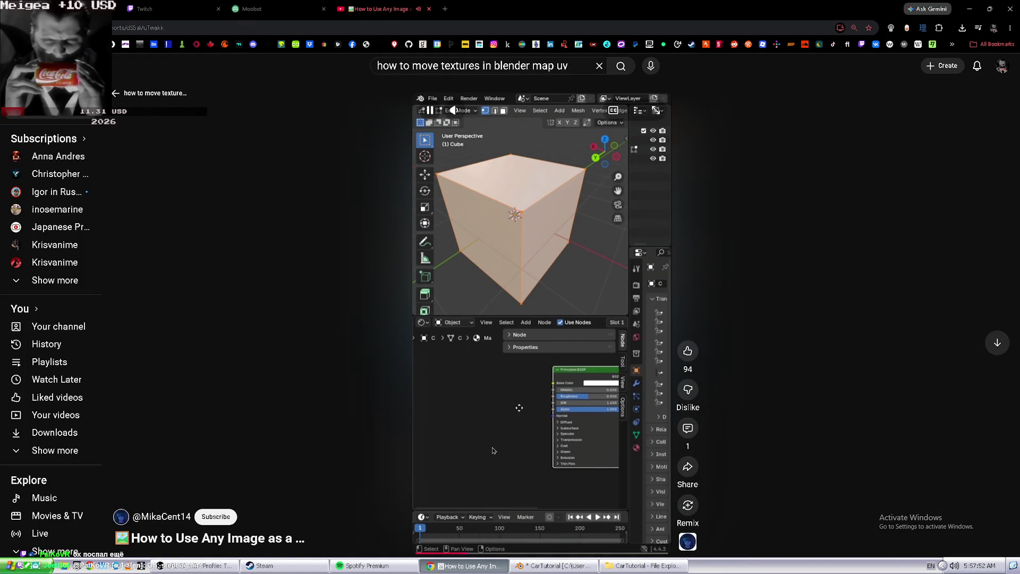
pyautogui.hotkey('alt', 'Tab')
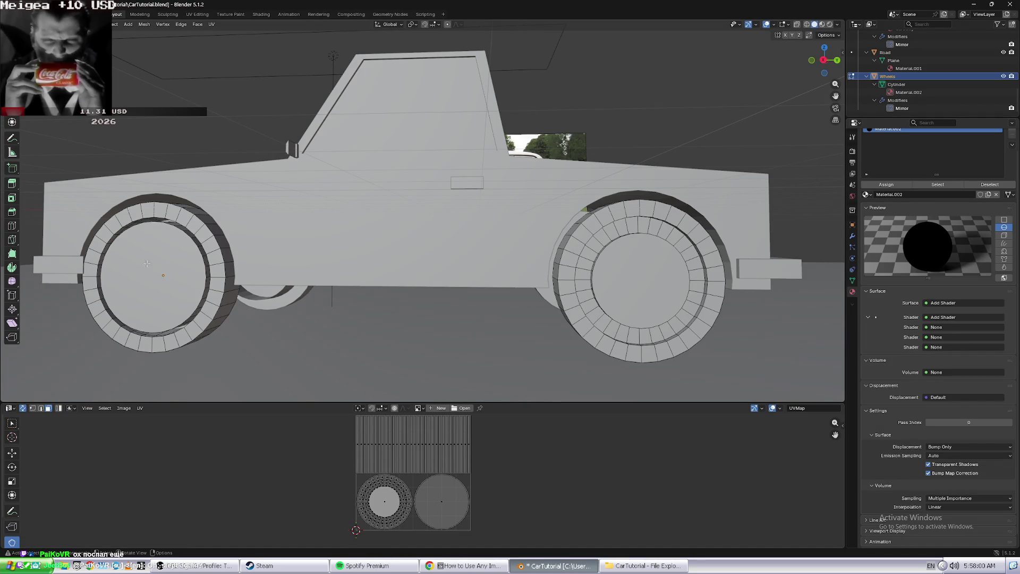
# - Select and deselect the front wheel's inner cap face, then quit Blender with Don't Save
pyautogui.scroll(-1, 151, 263)
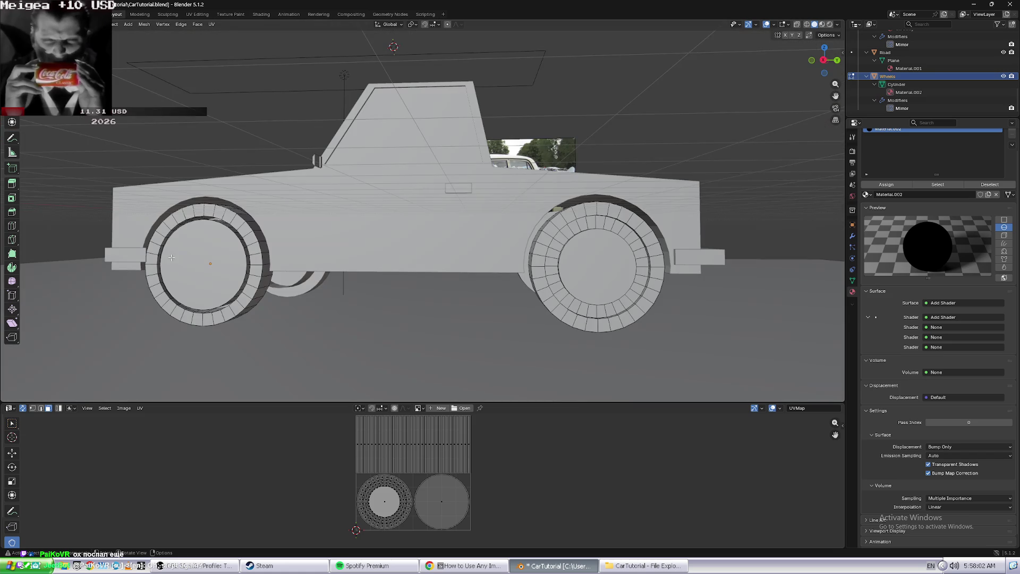
pyautogui.click(182, 255)
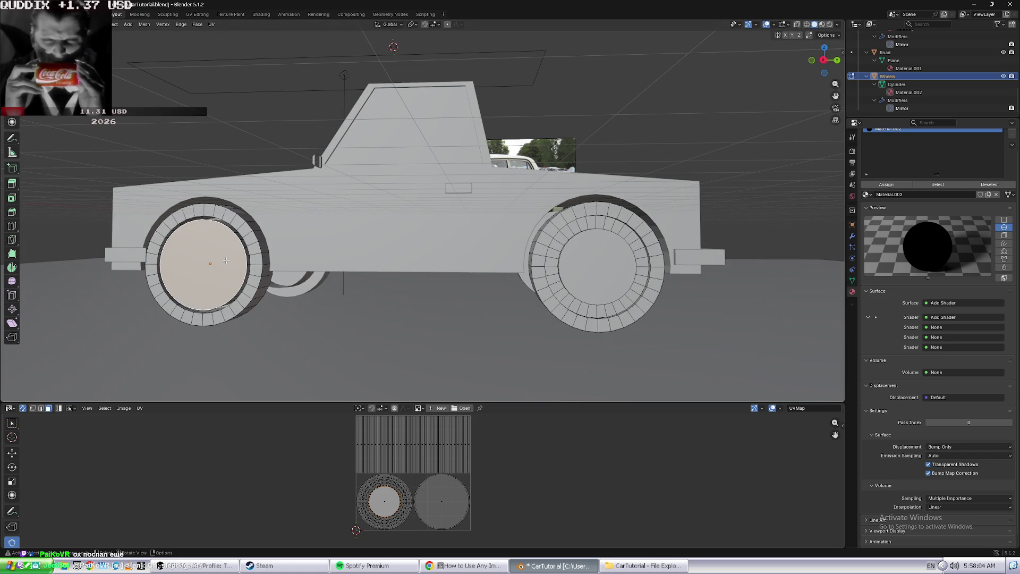
pyautogui.hotkey('ctrl', 'z')
pyautogui.hotkey('ctrl', 'z')
pyautogui.hotkey('ctrl', 'shift', 'z')
pyautogui.click(1010, 4)
pyautogui.click(511, 296)
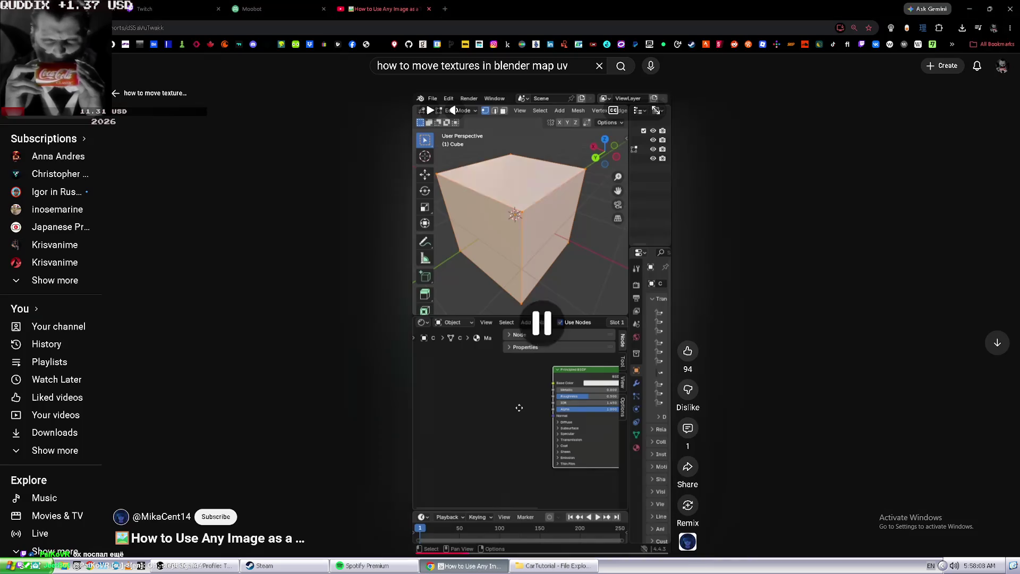
# - Minimise Chrome and File Explorer, show the desktop, and launch Blender from its desktop shortcut
pyautogui.click(974, 6)
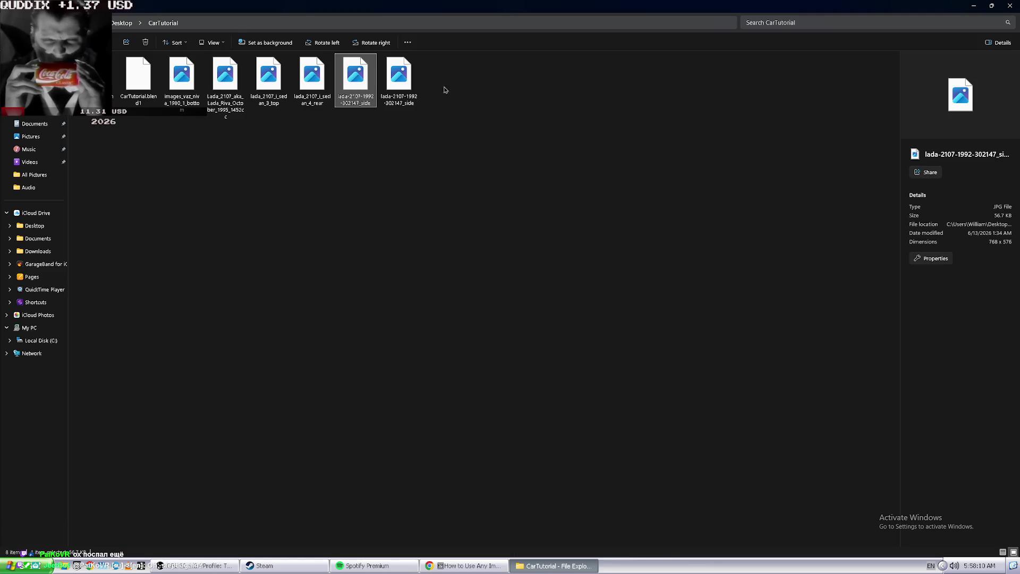
pyautogui.click(285, 347)
pyautogui.click(555, 566)
pyautogui.click(1013, 567)
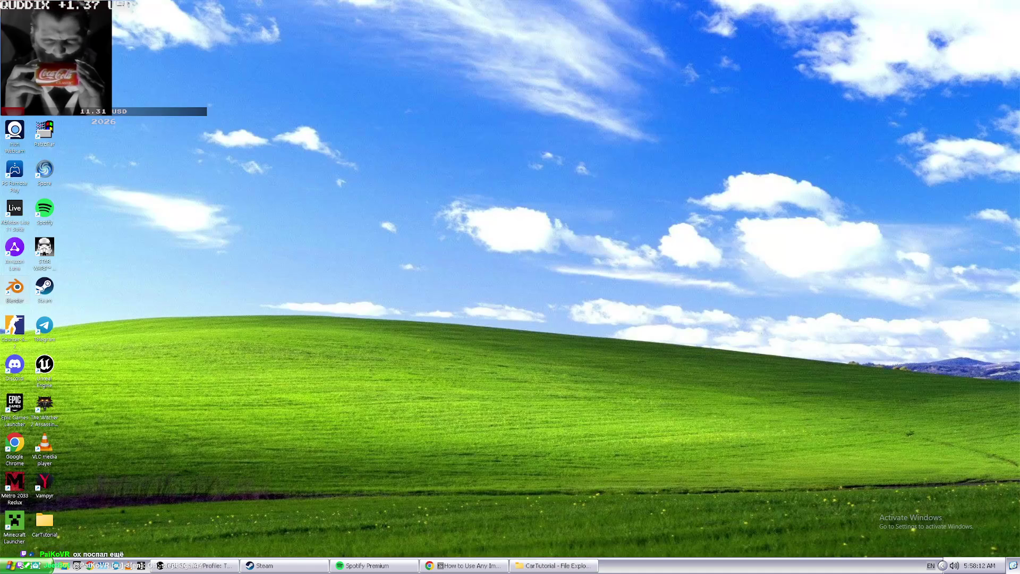
pyautogui.doubleClick(17, 286)
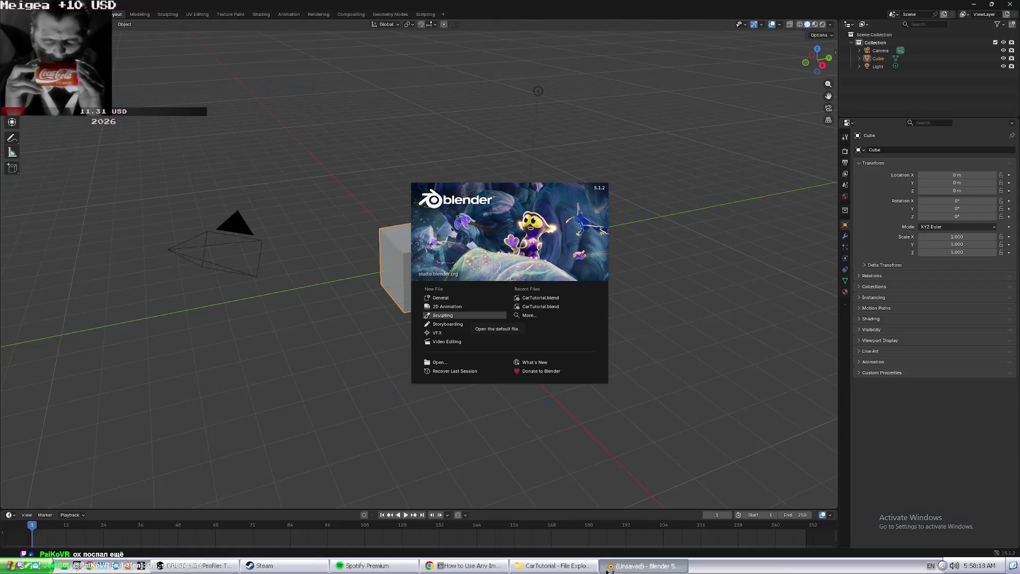
# - Open CarTutorial.blend from the splash screen and orbit to see the whole car
pyautogui.click(439, 362)
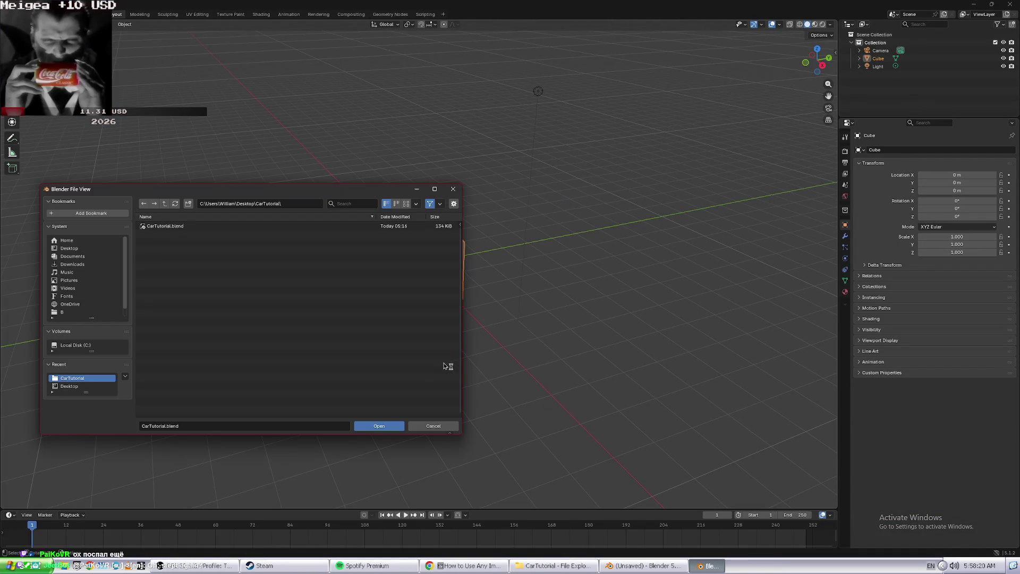
pyautogui.doubleClick(210, 226)
pyautogui.moveTo(419, 297)
pyautogui.mouseDown(button='middle')
pyautogui.moveTo(366, 292)
pyautogui.moveTo(493, 300)
pyautogui.mouseUp(button='middle')
pyautogui.scroll(3, 531, 323)
pyautogui.scroll(3, 586, 366)
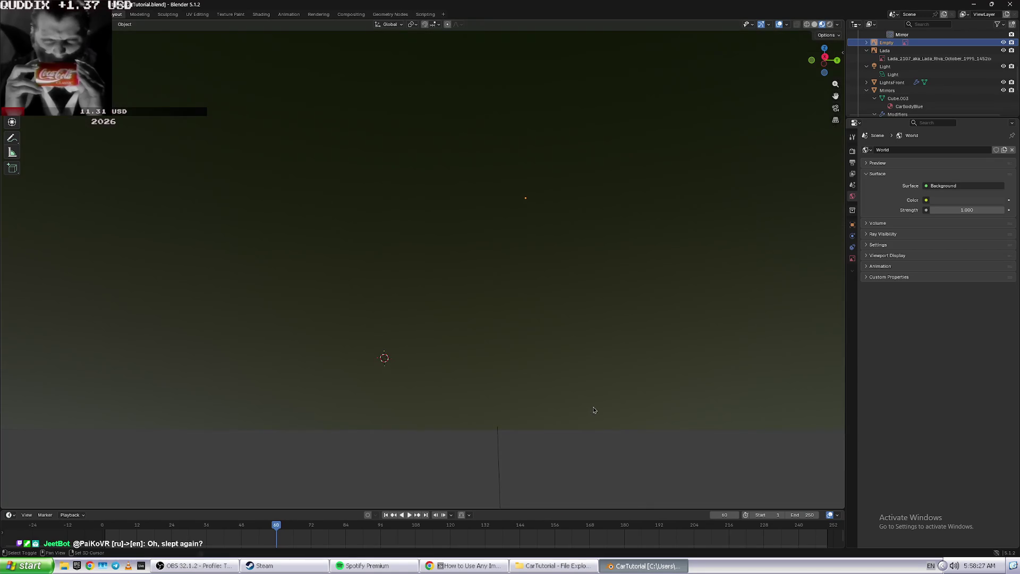
pyautogui.moveTo(590, 432)
pyautogui.mouseDown(button='middle')
pyautogui.moveTo(576, 423)
pyautogui.moveTo(498, 430)
pyautogui.moveTo(506, 425)
pyautogui.moveTo(546, 448)
pyautogui.moveTo(532, 449)
pyautogui.moveTo(569, 449)
pyautogui.moveTo(509, 449)
pyautogui.moveTo(521, 446)
pyautogui.moveTo(485, 461)
pyautogui.moveTo(479, 441)
pyautogui.mouseUp(button='middle')
# - Zoom in on the car and orbit to view it from lower down
pyautogui.scroll(2, 521, 445)
pyautogui.scroll(1, 478, 449)
pyautogui.scroll(1, 476, 446)
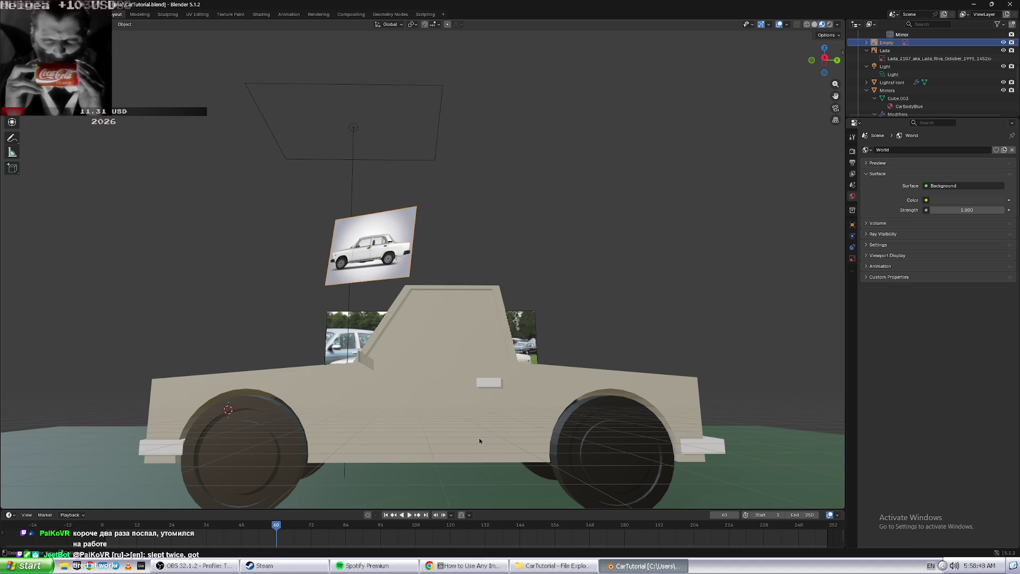
pyautogui.scroll(2, 505, 404)
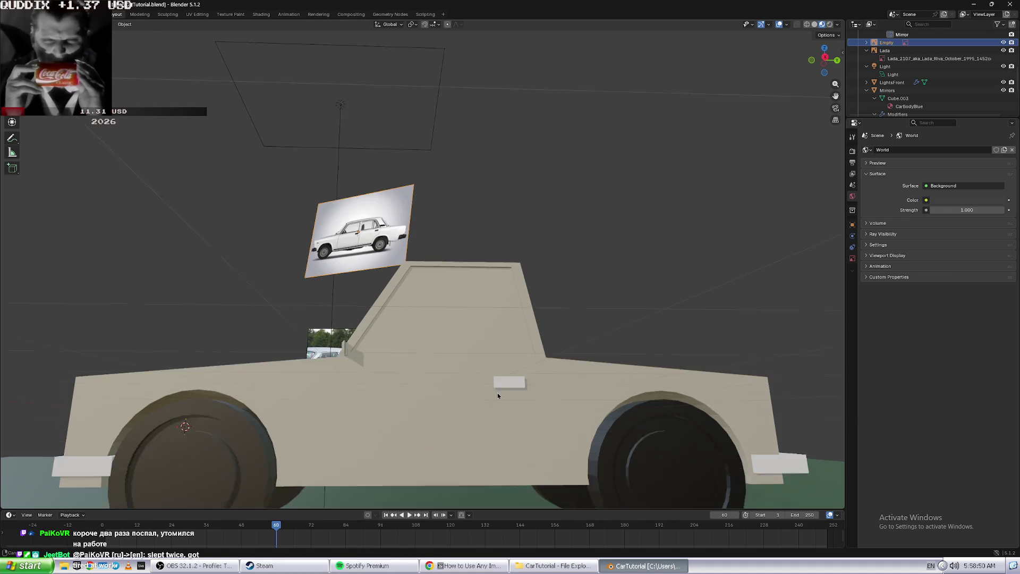
pyautogui.moveTo(505, 401); pyautogui.dragTo(490, 350, button='middle')
pyautogui.hotkey('alt', 'Tab')
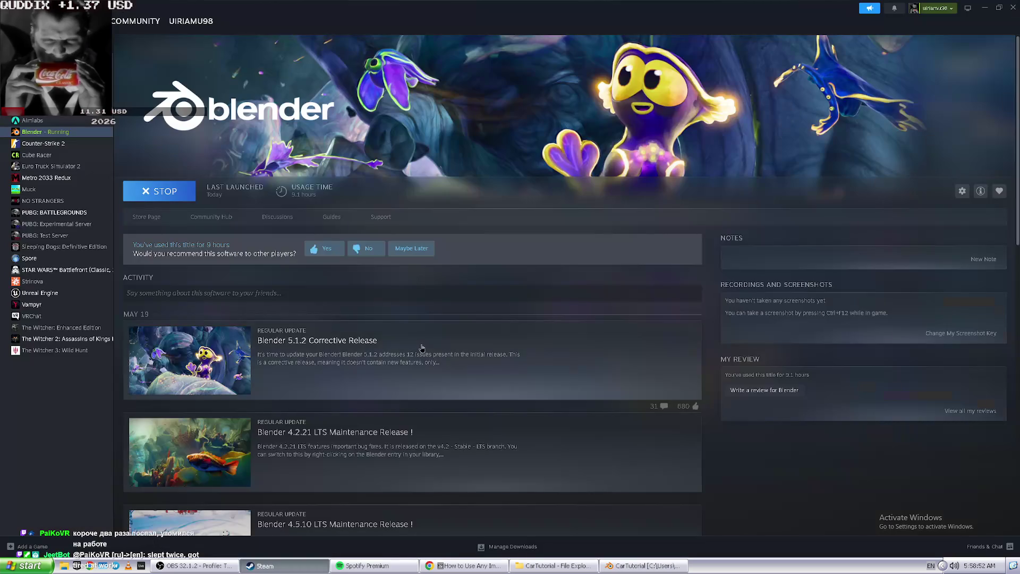
# - Drag the viewport/timeline border upward to make the timeline area taller
pyautogui.hotkey('alt', 'Tab')
pyautogui.hotkey('alt', 'Tab')
pyautogui.hotkey('alt', 'Tab')
pyautogui.hotkey('alt', 'Tab')
pyautogui.hotkey('alt', 'Tab')
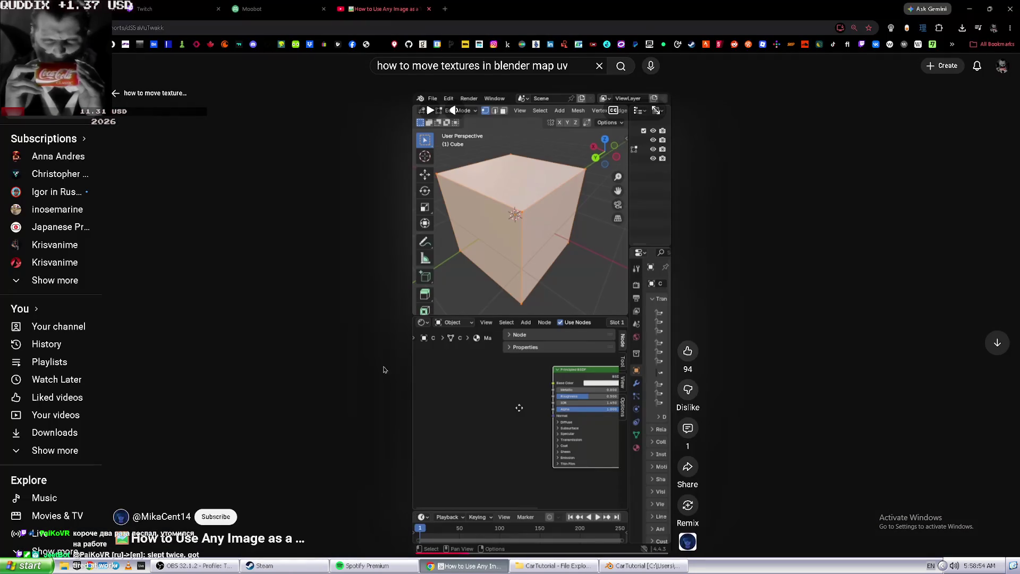
pyautogui.hotkey('alt', 'Tab')
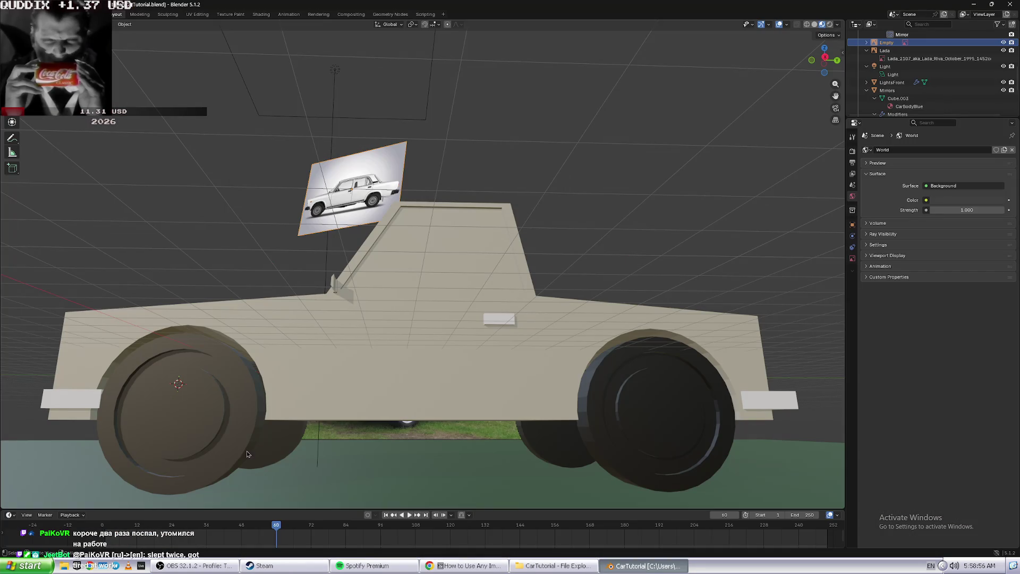
pyautogui.moveTo(24, 509); pyautogui.dragTo(32, 476)
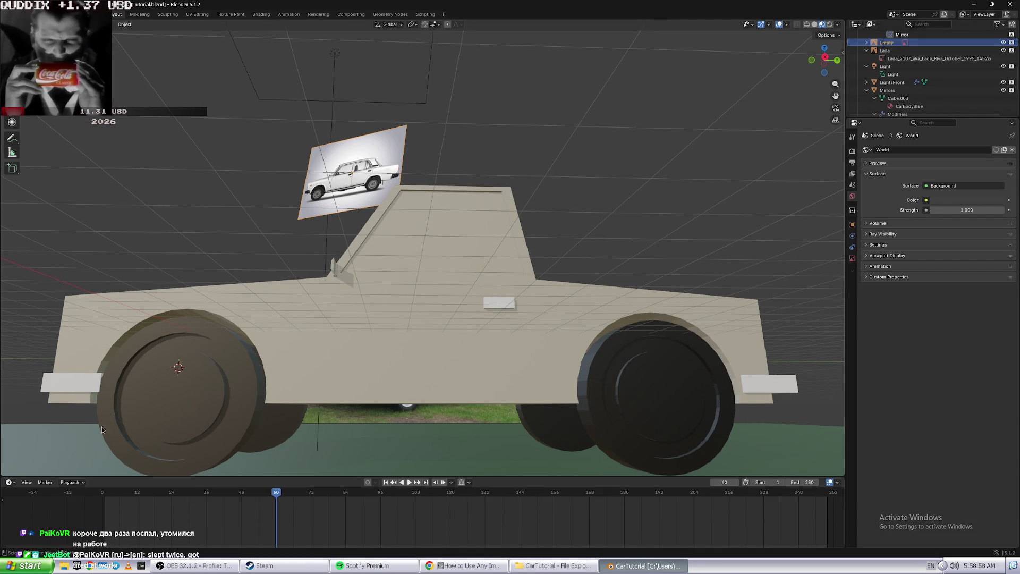
# - Change the timeline's editor type to the Shader Editor
pyautogui.click(10, 482)
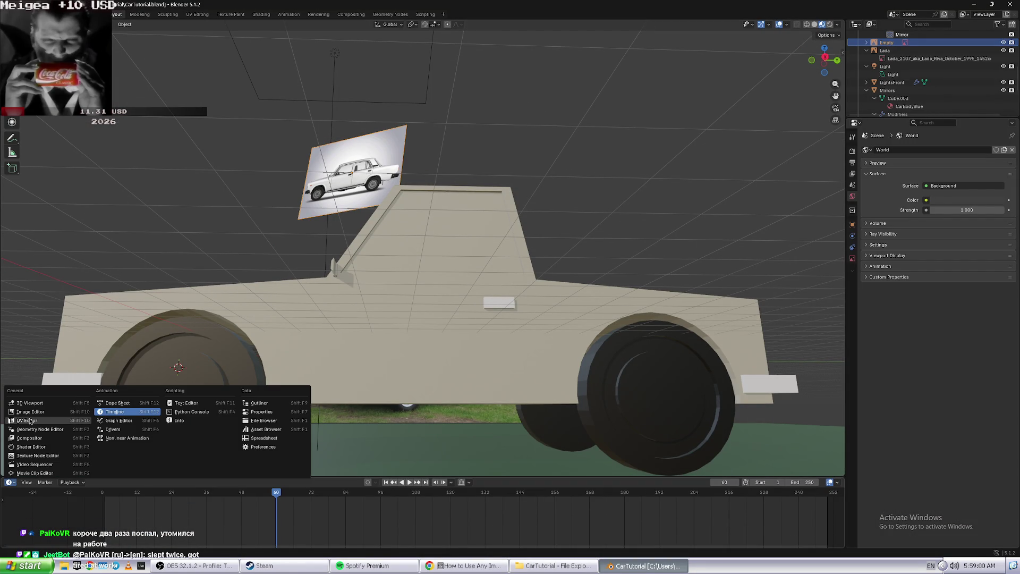
pyautogui.click(11, 482)
pyautogui.click(11, 482)
pyautogui.click(31, 447)
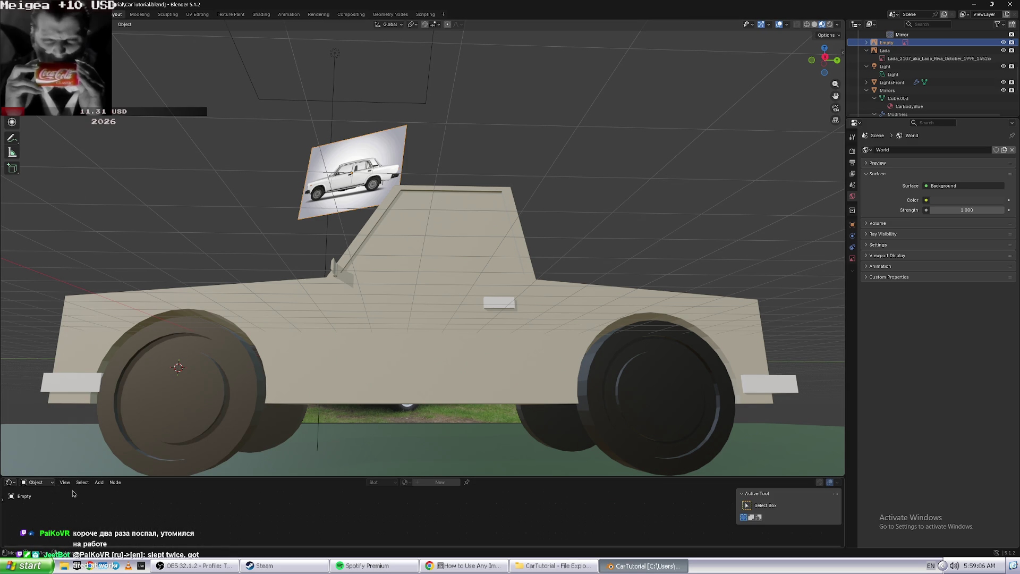
# - Search the Shift+A add-node menu for 'image' twice, cancelling without adding a node
pyautogui.hotkey('shift', 'a')
pyautogui.moveTo(68, 484)
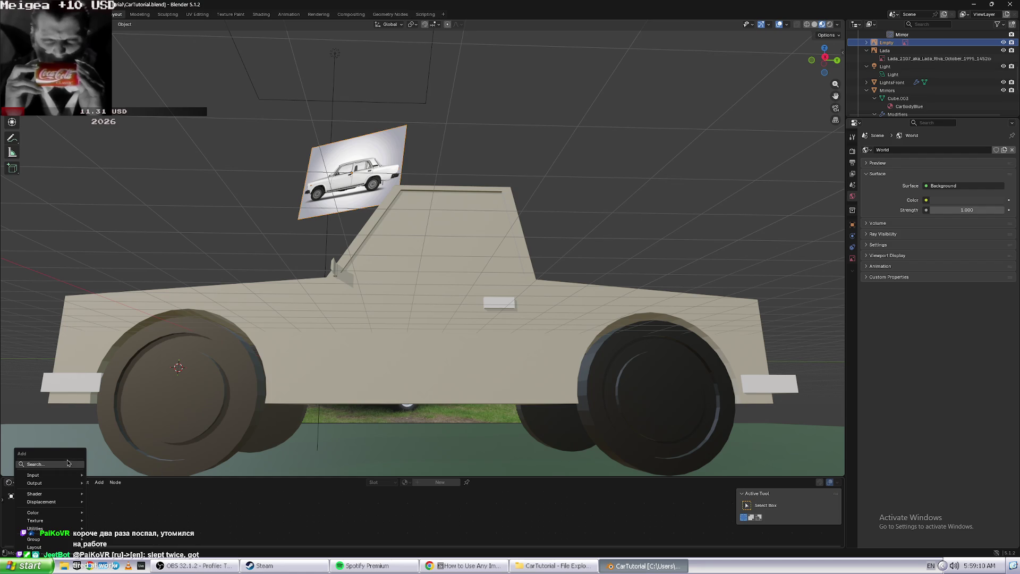
pyautogui.click(67, 463)
pyautogui.write('image')
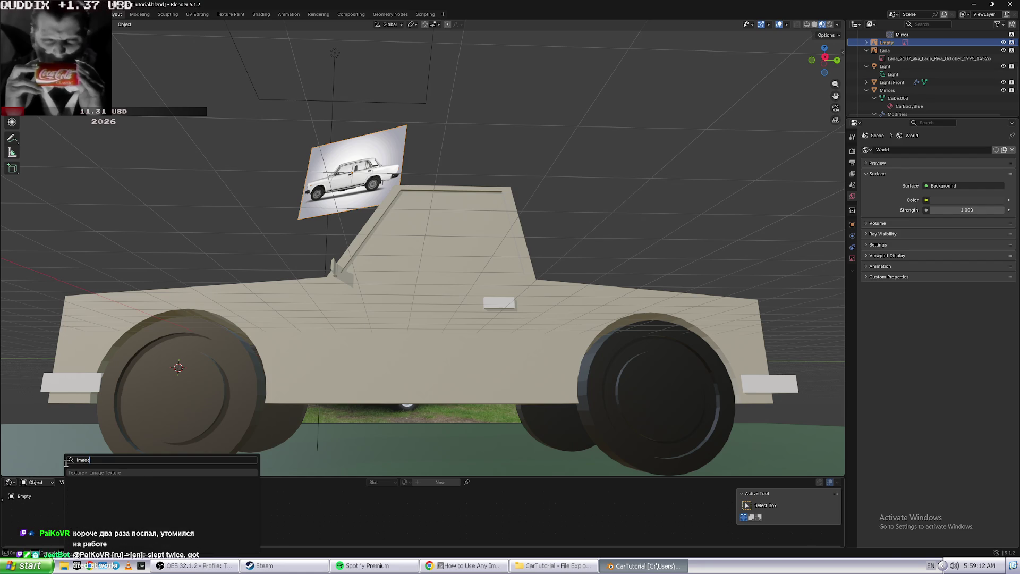
pyautogui.press('Return')
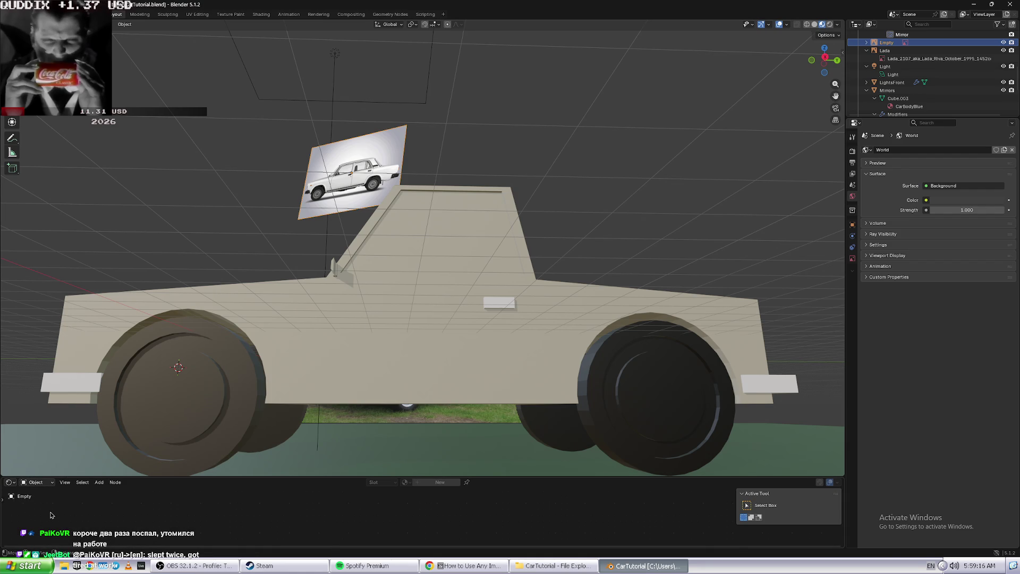
pyautogui.hotkey('shift', 'a')
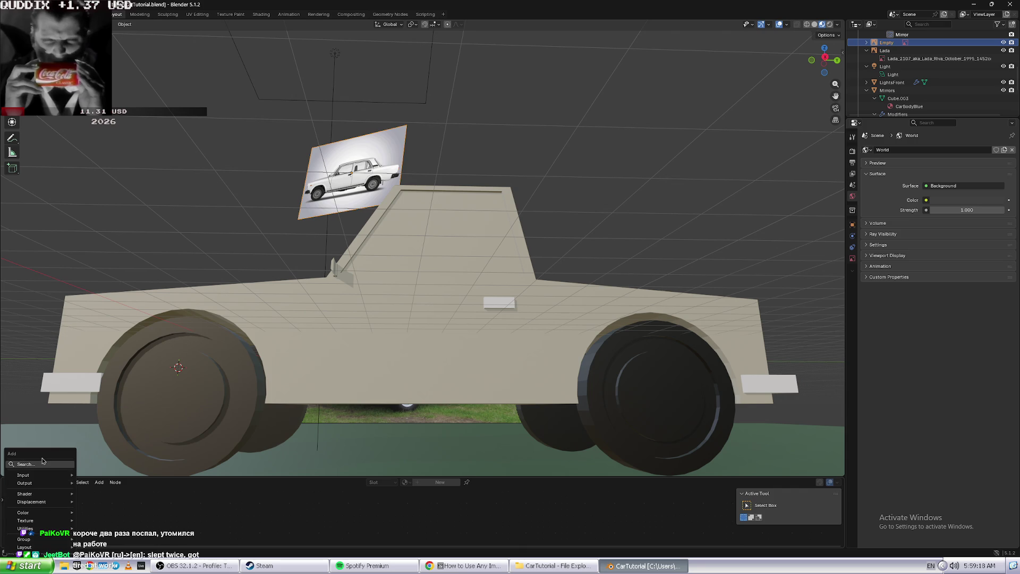
pyautogui.click(43, 465)
pyautogui.write('image')
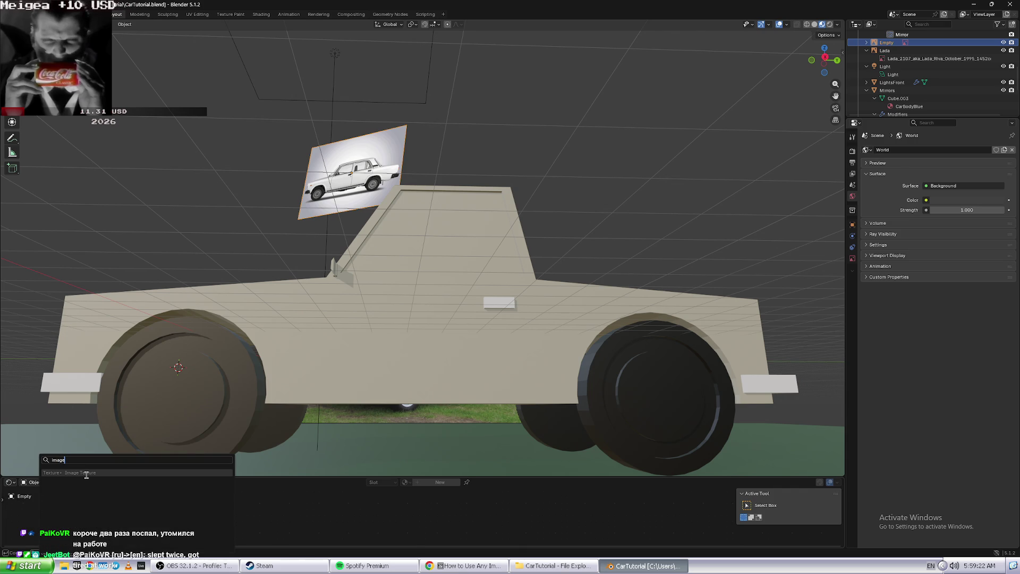
pyautogui.press('BackSpace')
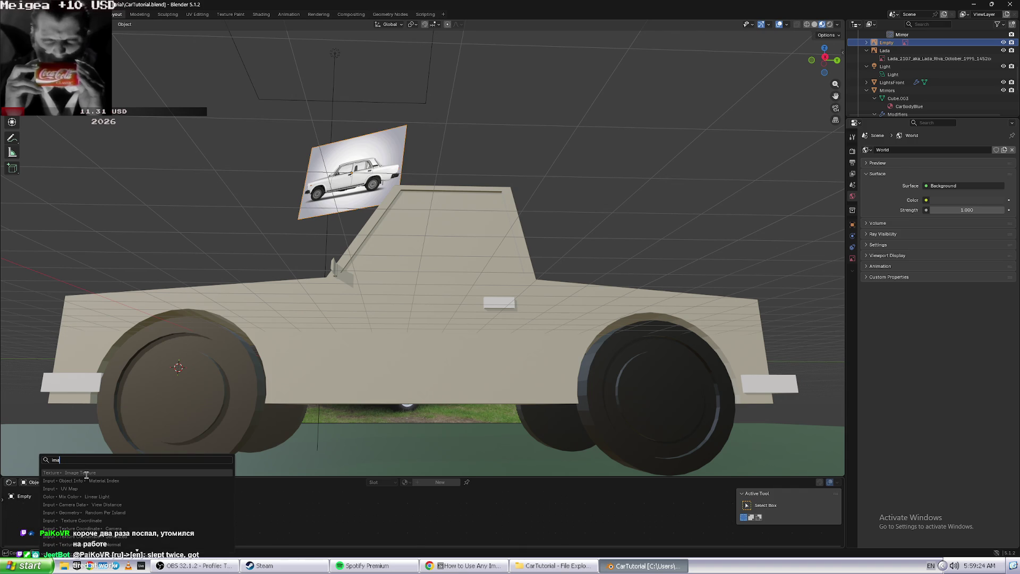
# - Resume the YouTube tutorial, retry the 'image' node search in Blender, then return to the video
pyautogui.hotkey('alt', 'Tab')
pyautogui.click(503, 390)
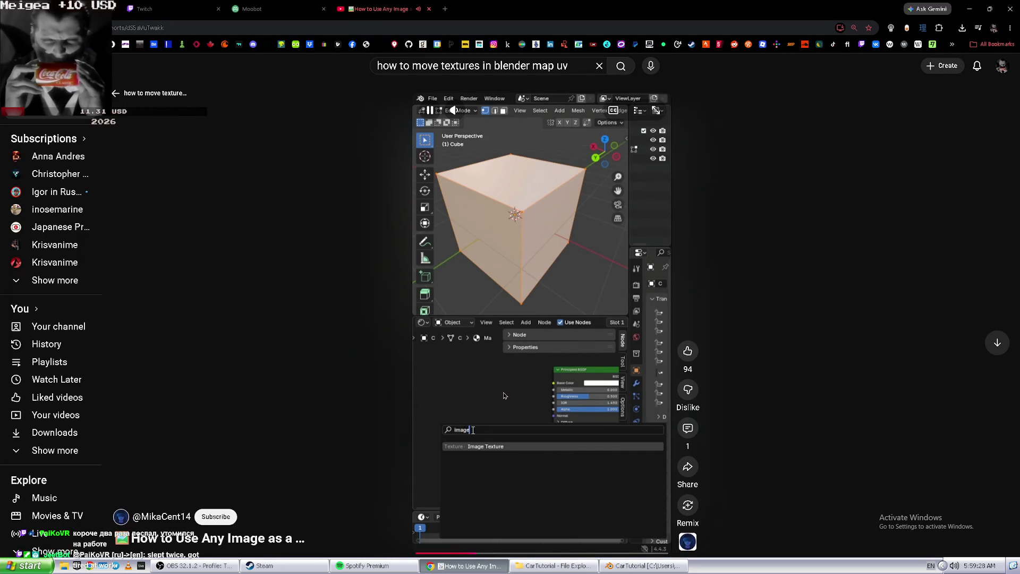
pyautogui.hotkey('alt', 'Tab')
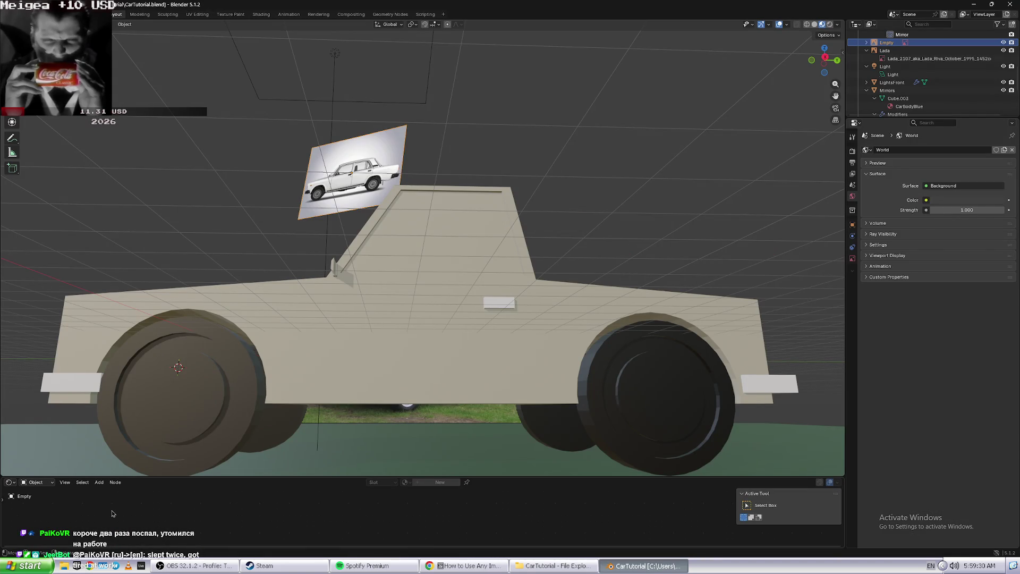
pyautogui.hotkey('shift', 'a')
pyautogui.write('image')
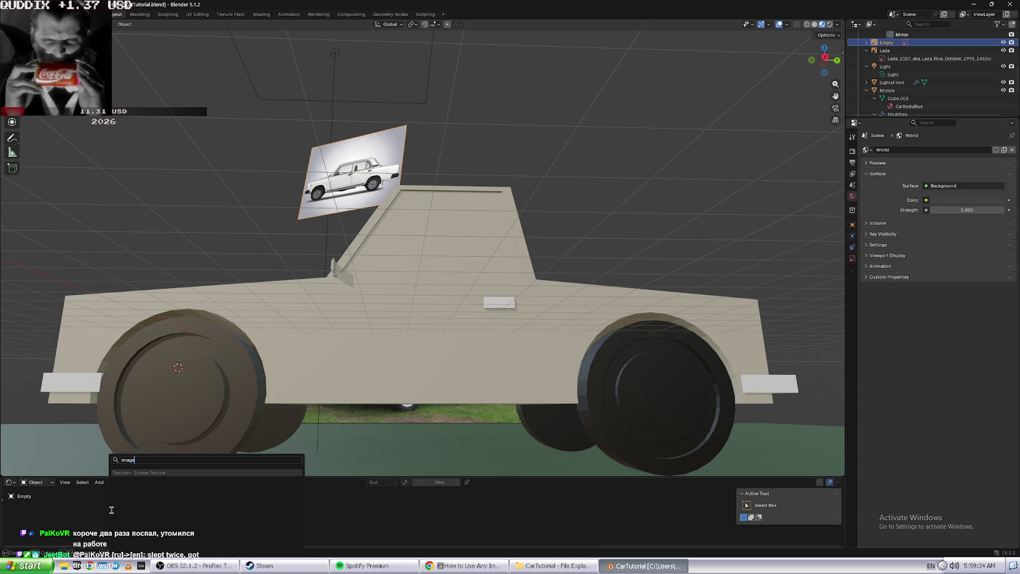
pyautogui.press('Return')
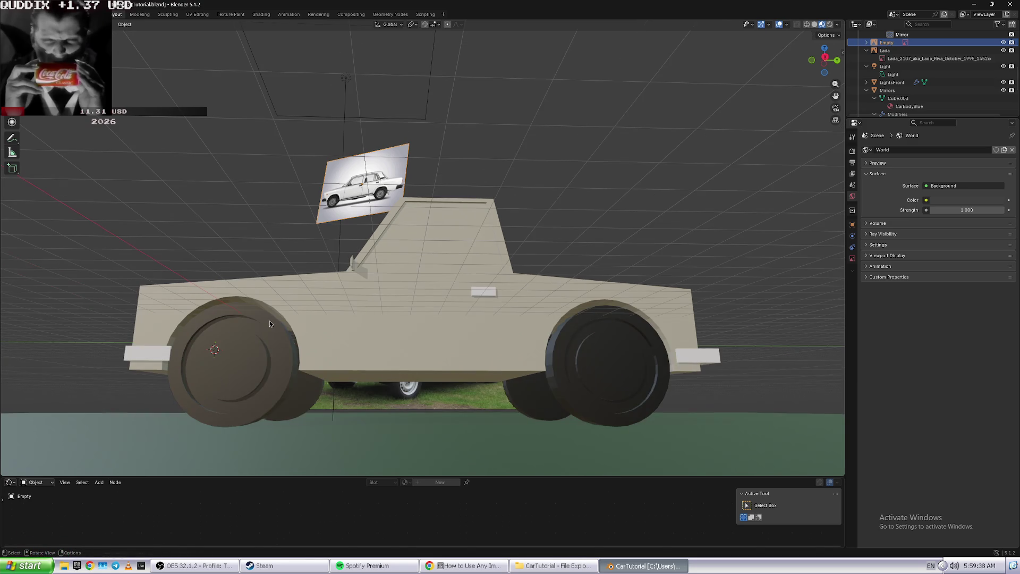
pyautogui.hotkey('alt', 'Tab')
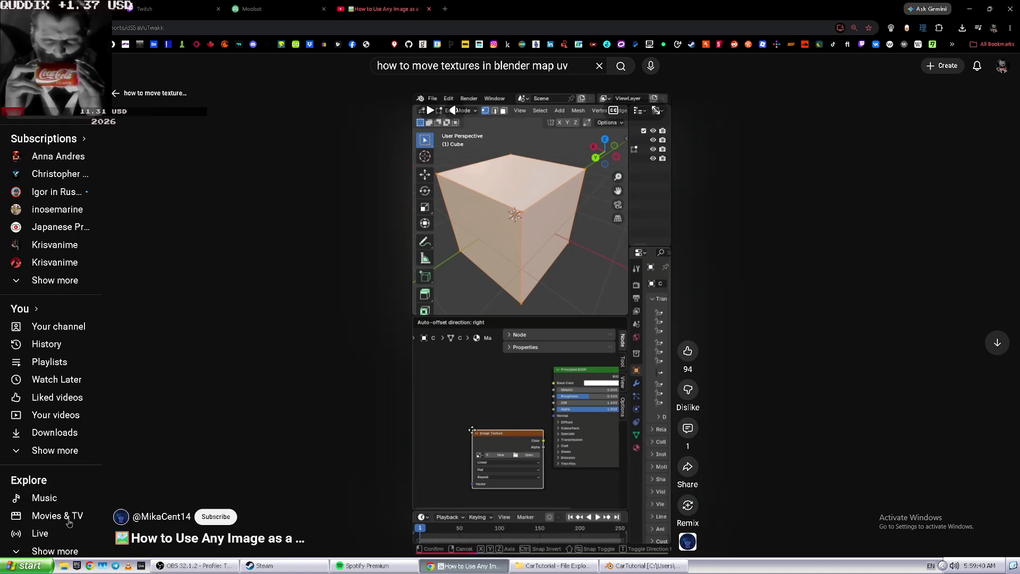
# - Skip the Short ahead to its Add > Search step, try the node search in Blender, and cancel
pyautogui.click(458, 552)
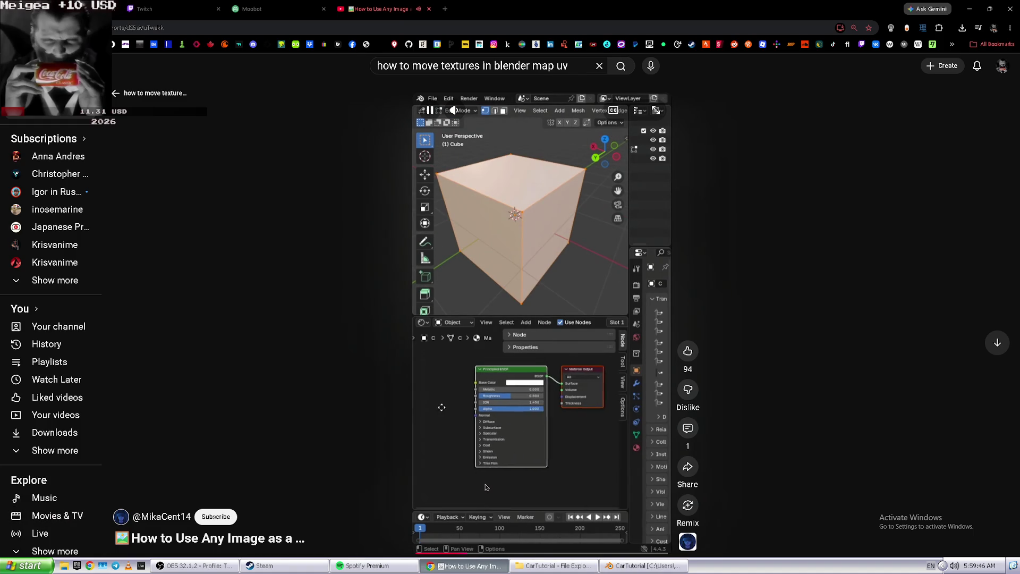
pyautogui.hotkey('alt', 'Tab')
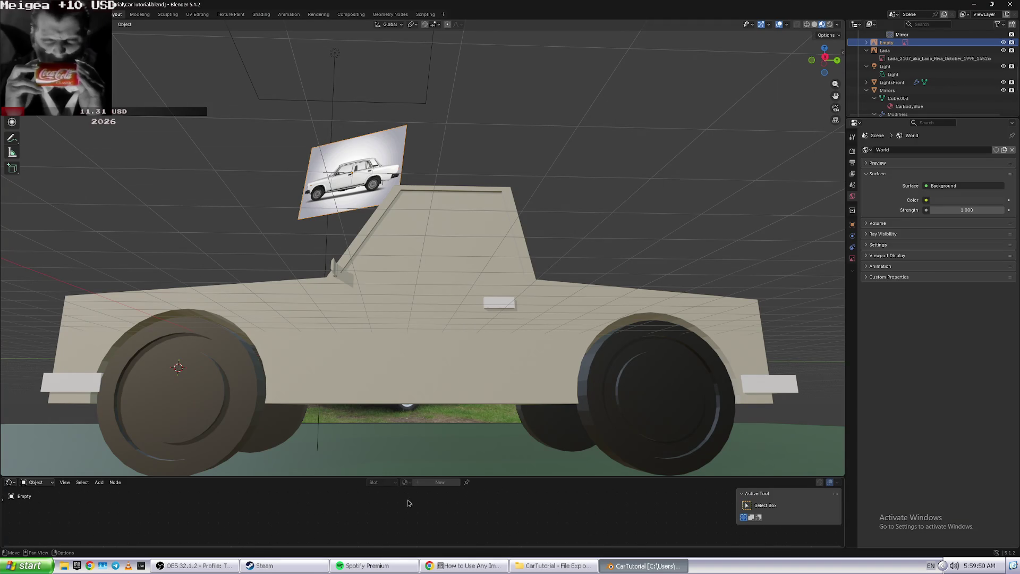
pyautogui.hotkey('shift', 'a')
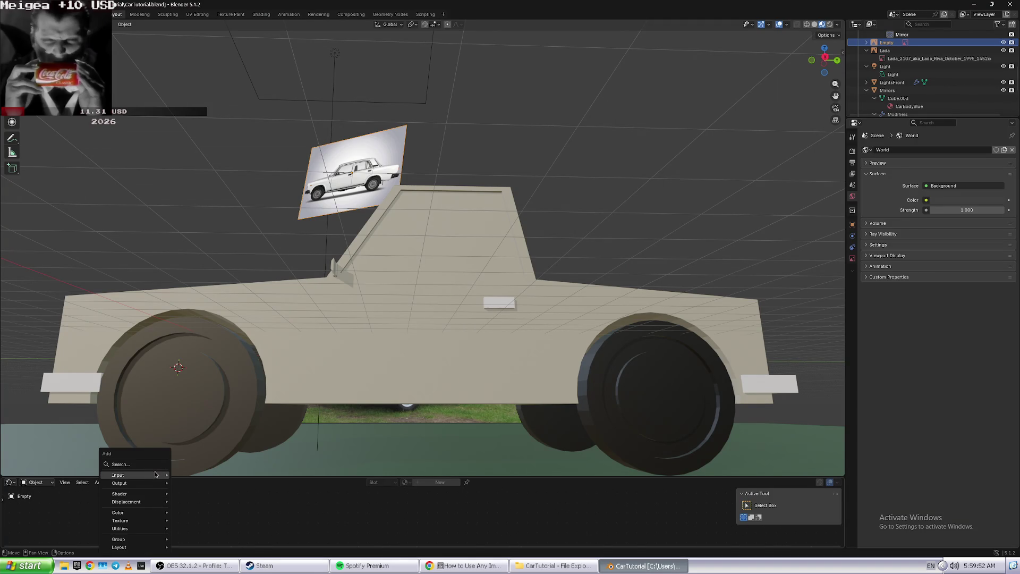
pyautogui.moveTo(155, 473)
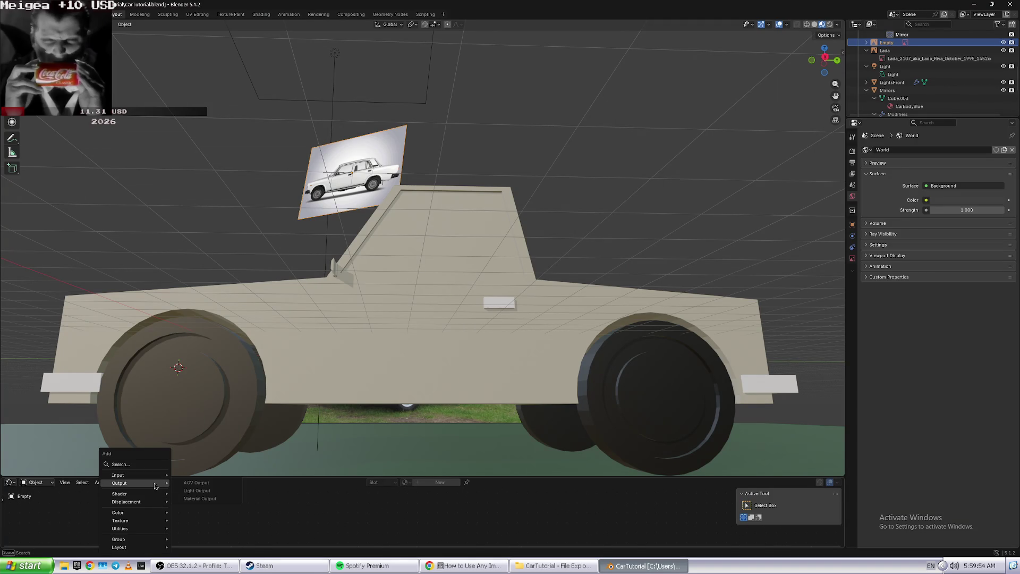
pyautogui.click(154, 464)
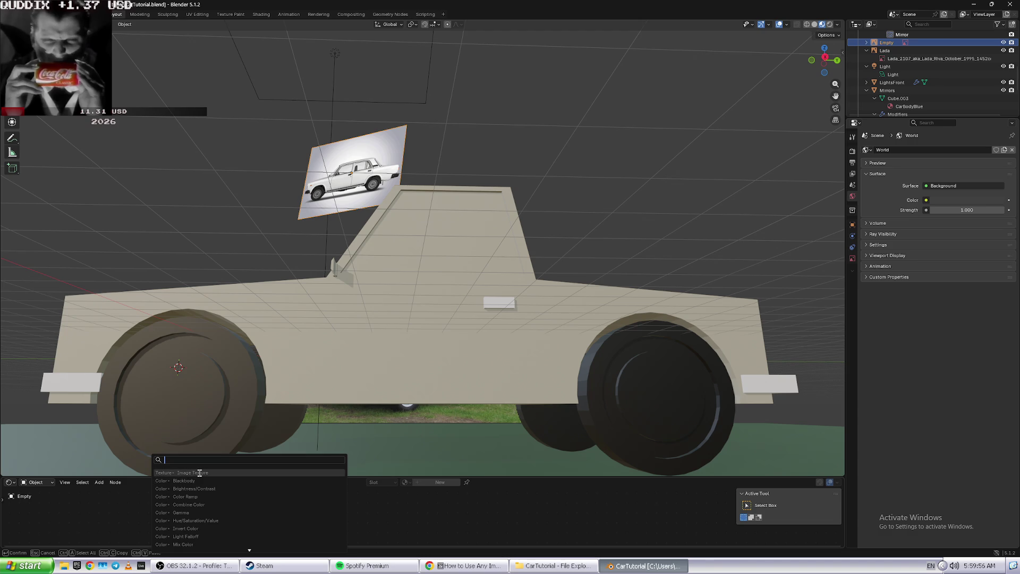
pyautogui.press('Escape')
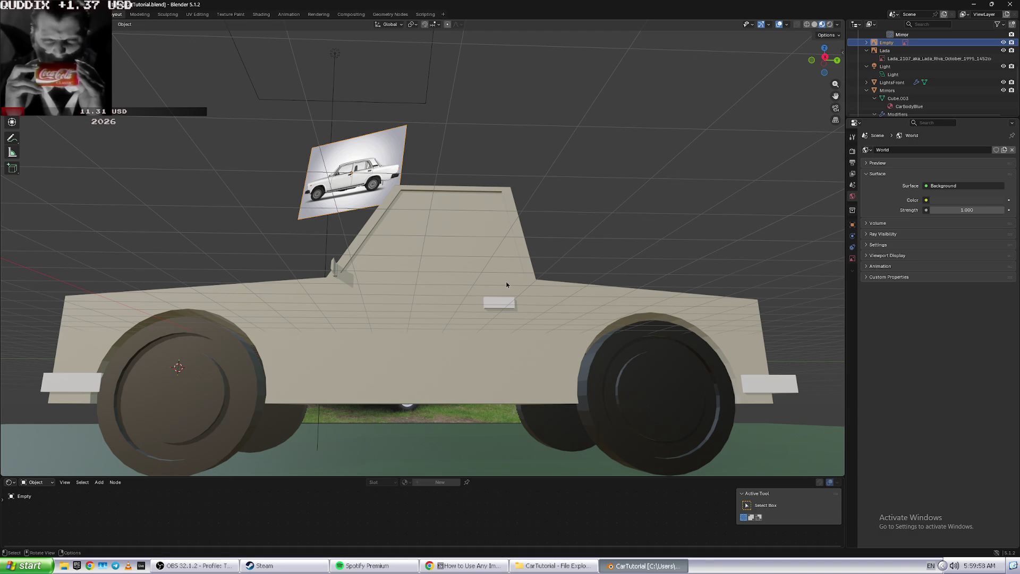
pyautogui.hotkey('alt', 'Tab')
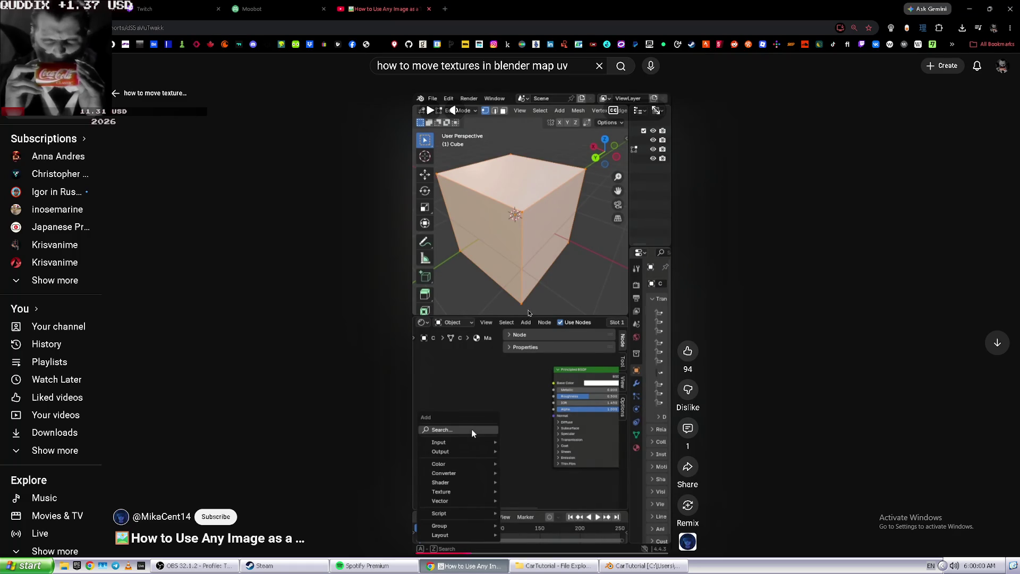
pyautogui.hotkey('alt', 'Tab')
pyautogui.moveTo(810, 25); pyautogui.dragTo(817, 25)
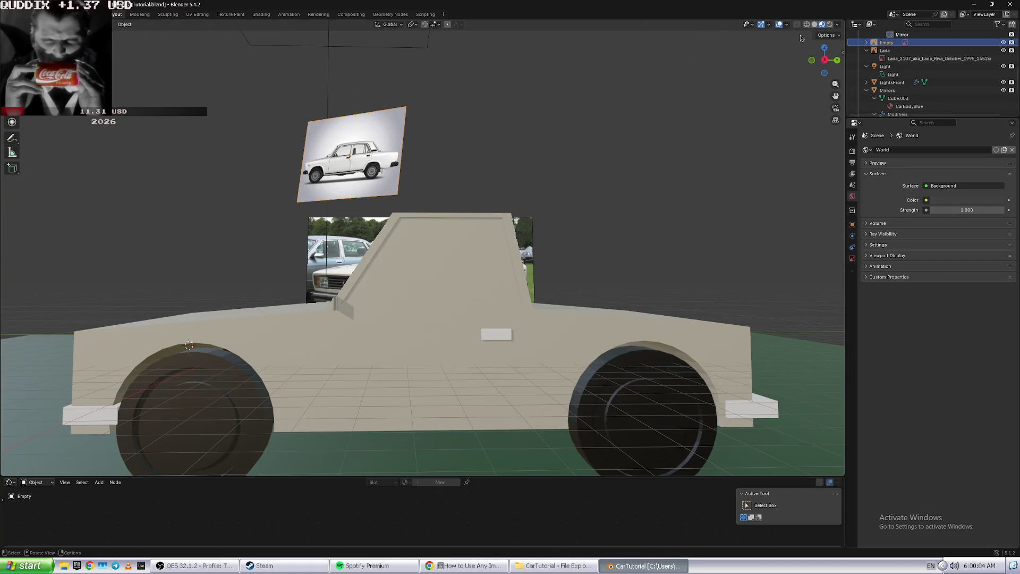
# - Switch the viewport to Solid shading and try the 'image' node search again, cancelling it
pyautogui.click(815, 25)
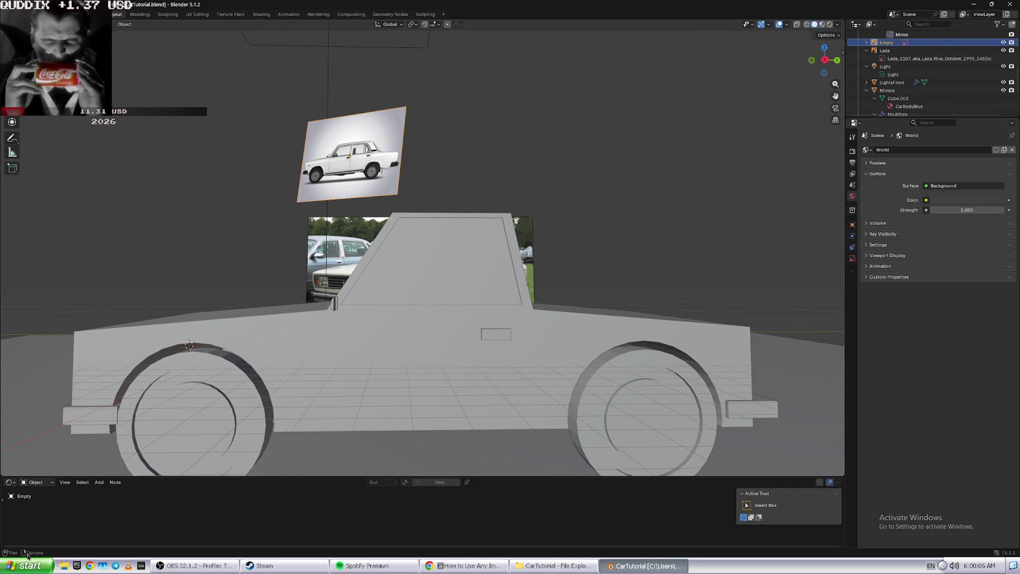
pyautogui.hotkey('shift', 'a')
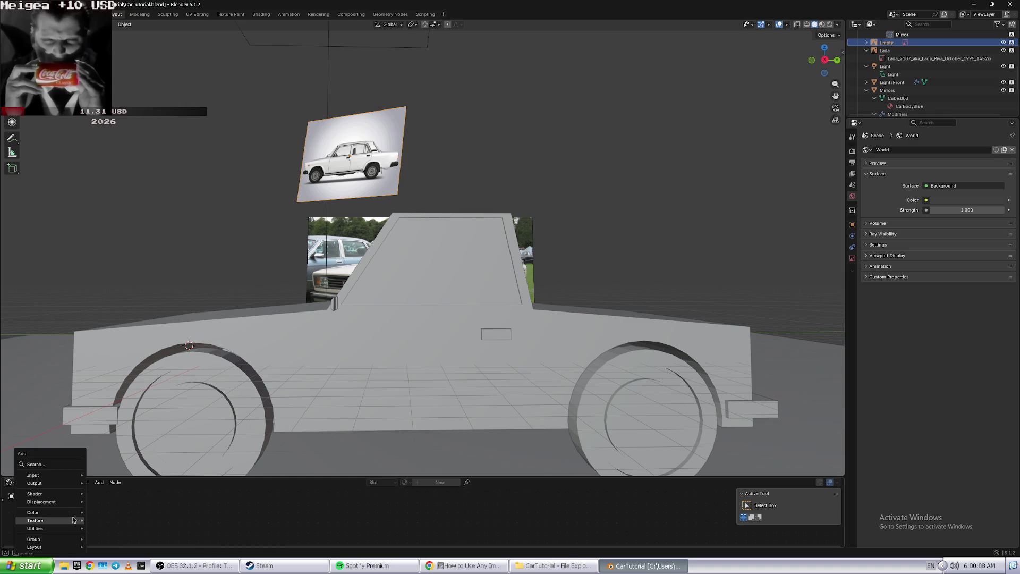
pyautogui.moveTo(72, 474)
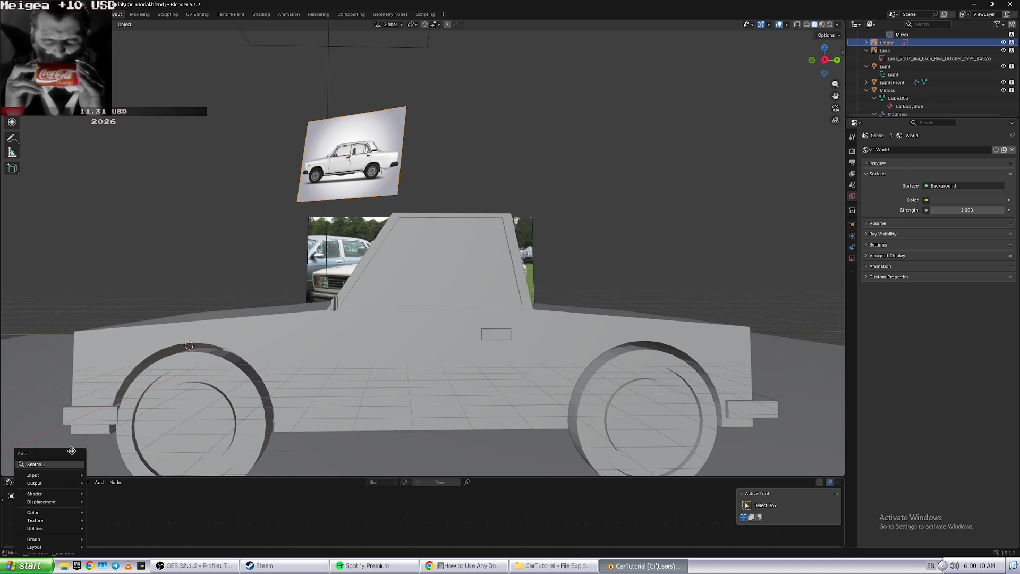
pyautogui.click(69, 460)
pyautogui.write('ima')
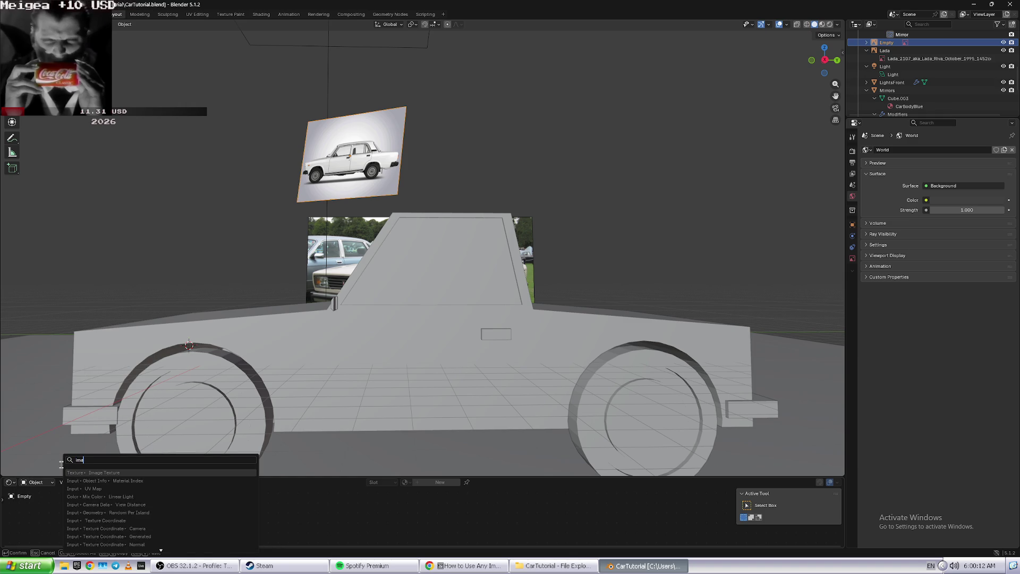
pyautogui.write('ge')
pyautogui.press('Return')
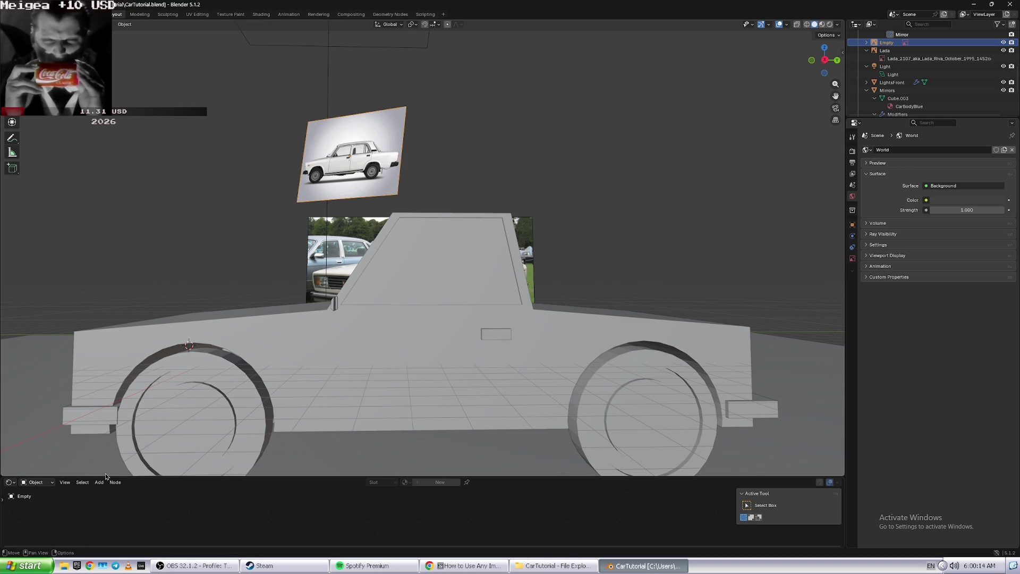
# - Return to Material Preview, enlarge the node editor, and select the car body to show its material
pyautogui.click(822, 24)
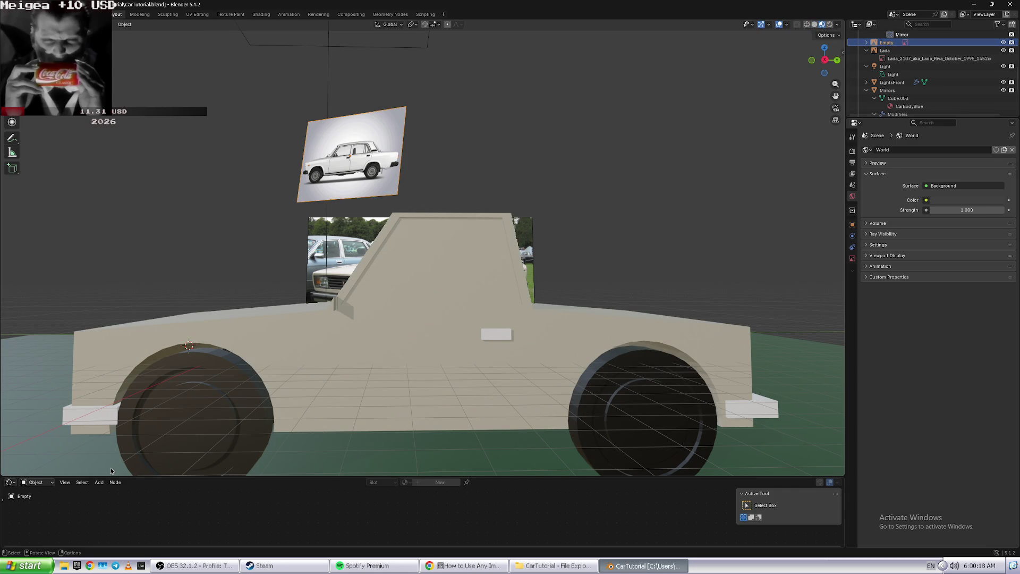
pyautogui.moveTo(385, 477); pyautogui.dragTo(386, 491)
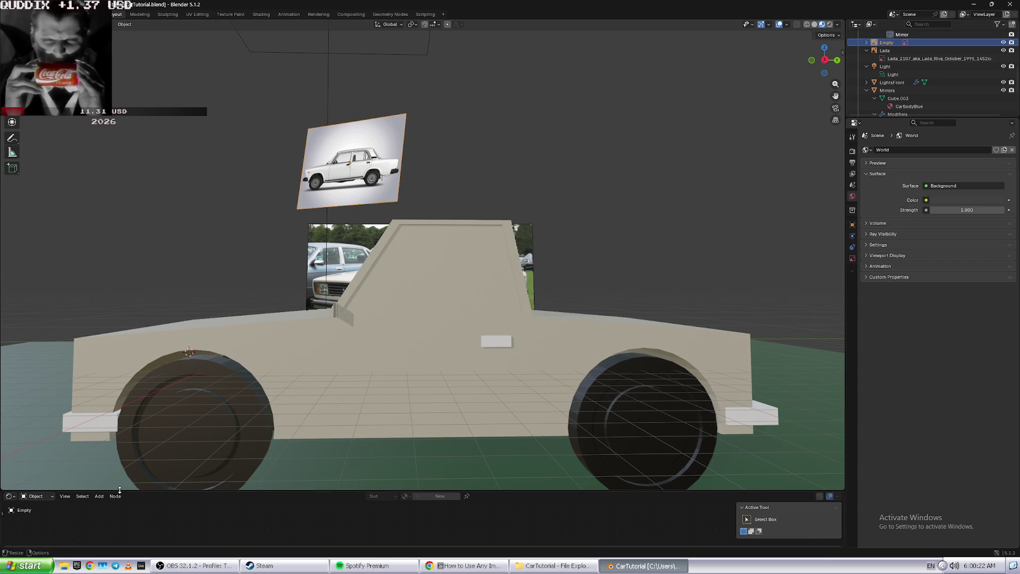
pyautogui.moveTo(120, 491); pyautogui.dragTo(111, 364)
pyautogui.scroll(-3, 106, 319)
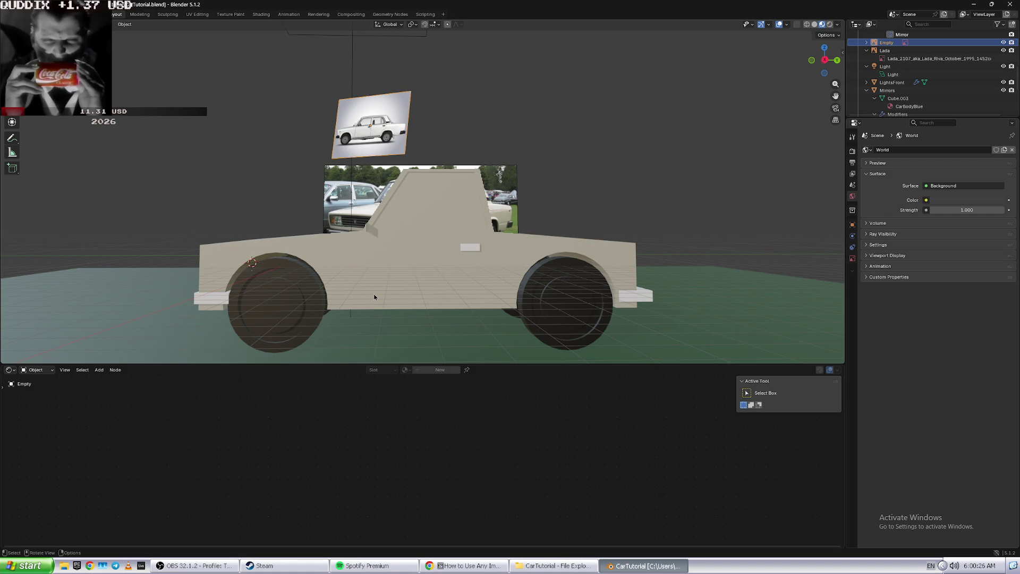
pyautogui.click(413, 281)
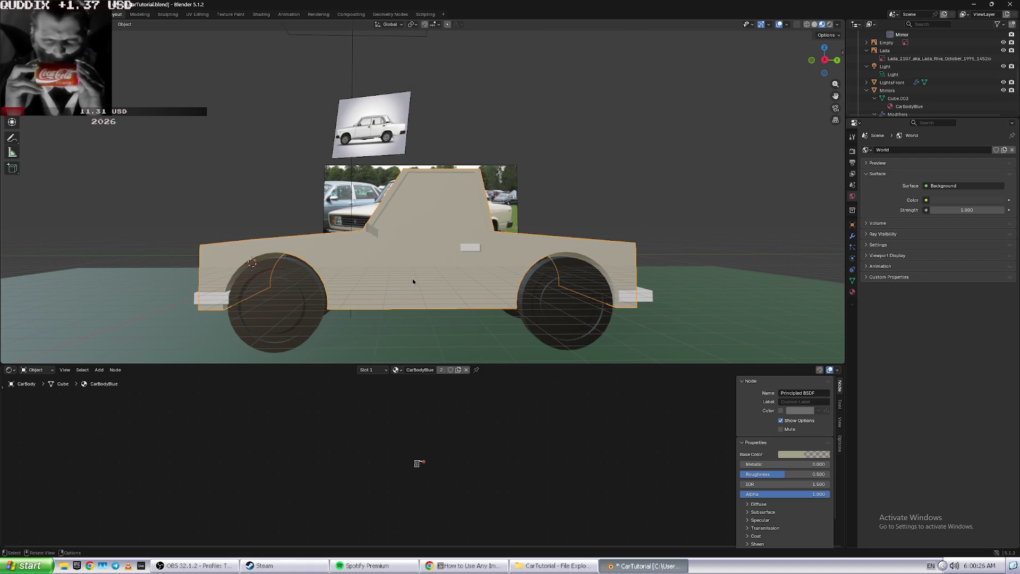
# - Try an 'ima' add-node search in the Shader Editor and cancel it
pyautogui.hotkey('shift', 'a')
pyautogui.click(67, 408)
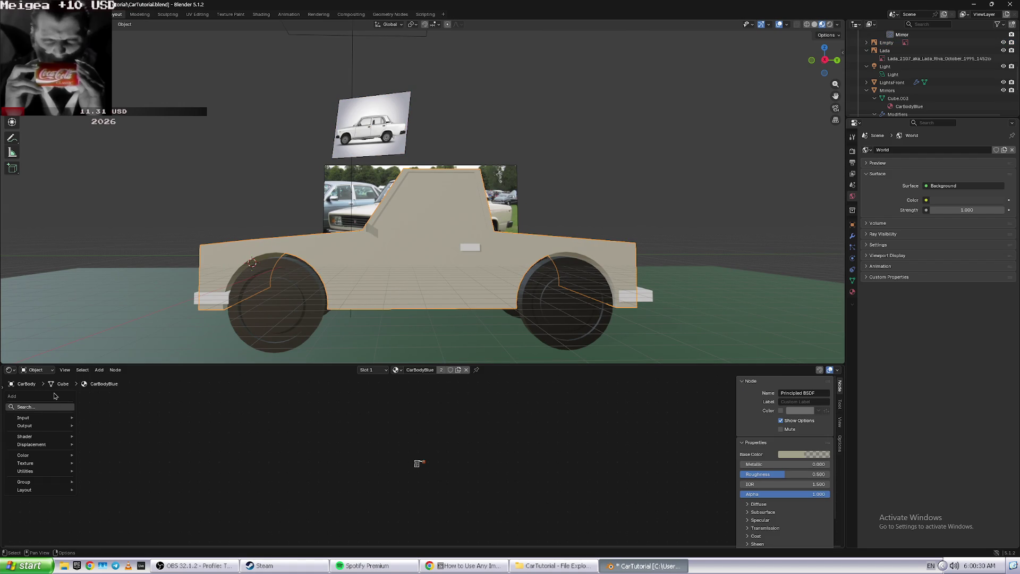
pyautogui.write('ima')
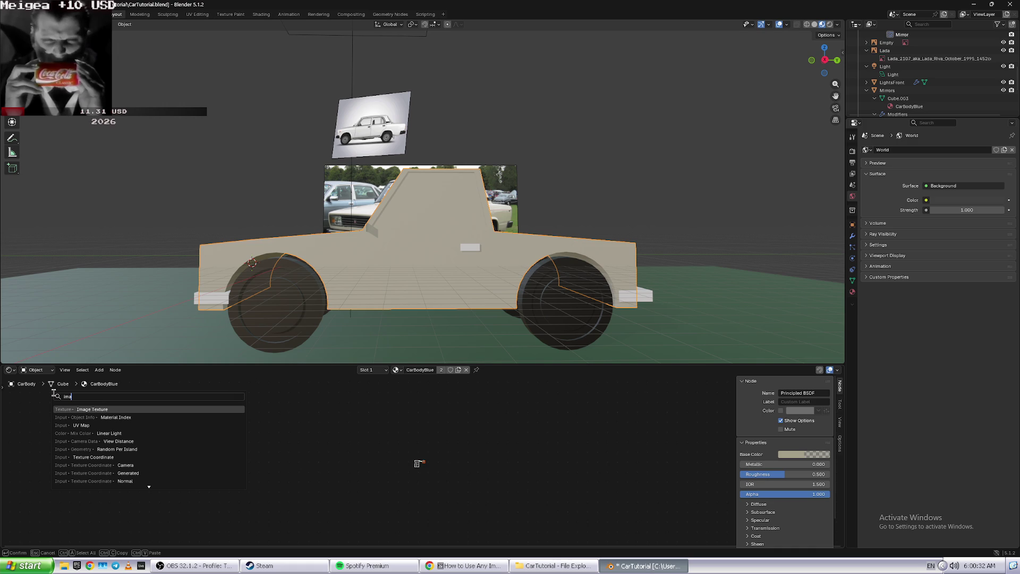
pyautogui.press('Escape')
# - Select the wheels and add an Image Texture node by searching 'im'
pyautogui.click(284, 329)
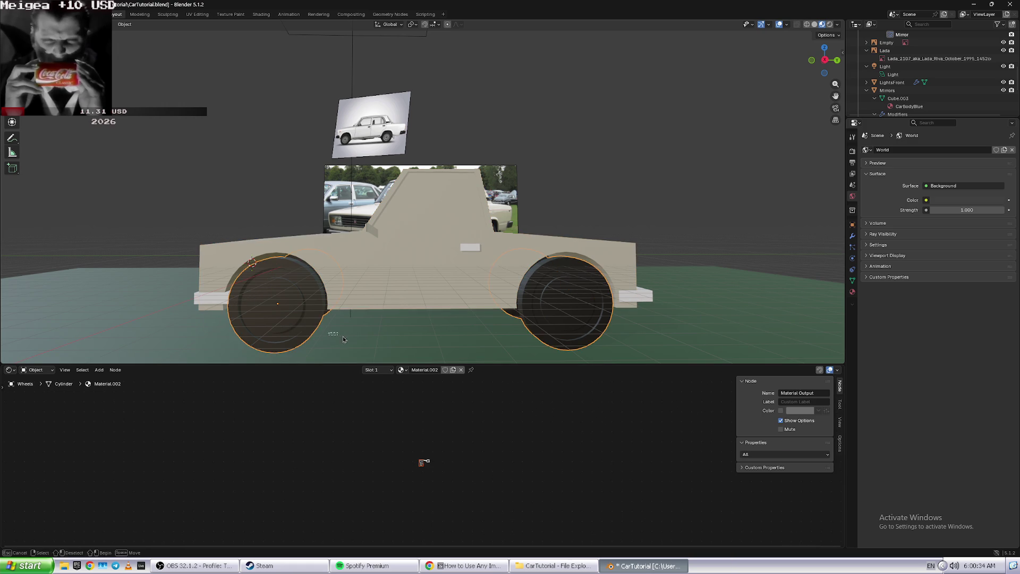
pyautogui.hotkey('shift', 'a')
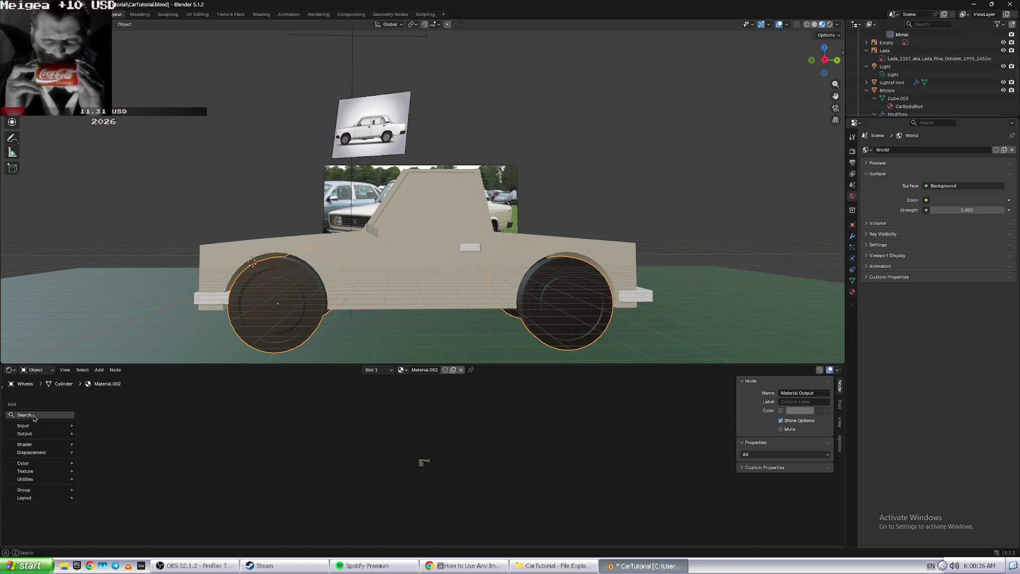
pyautogui.press('Escape')
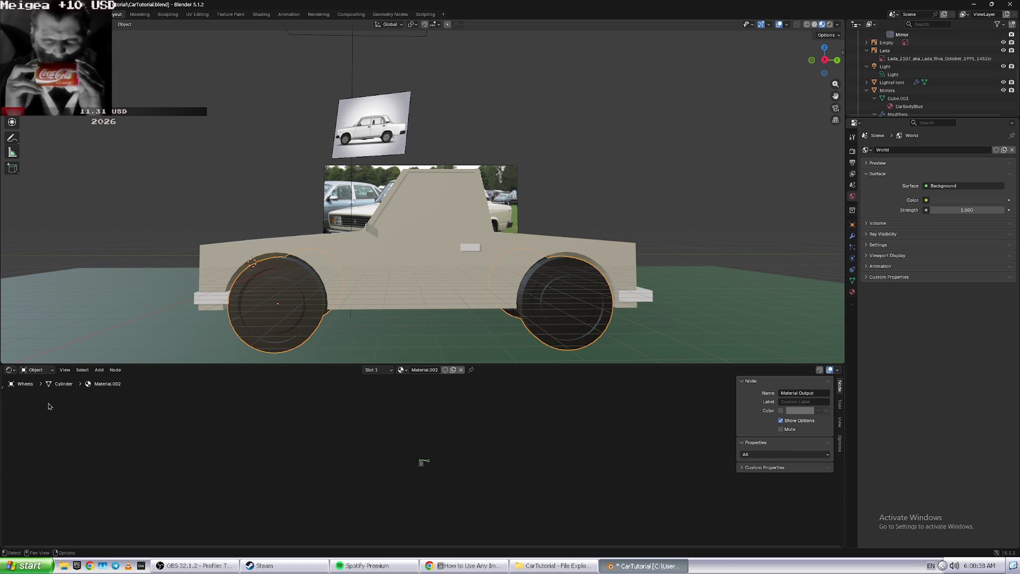
pyautogui.hotkey('shift', 'a')
pyautogui.write('im')
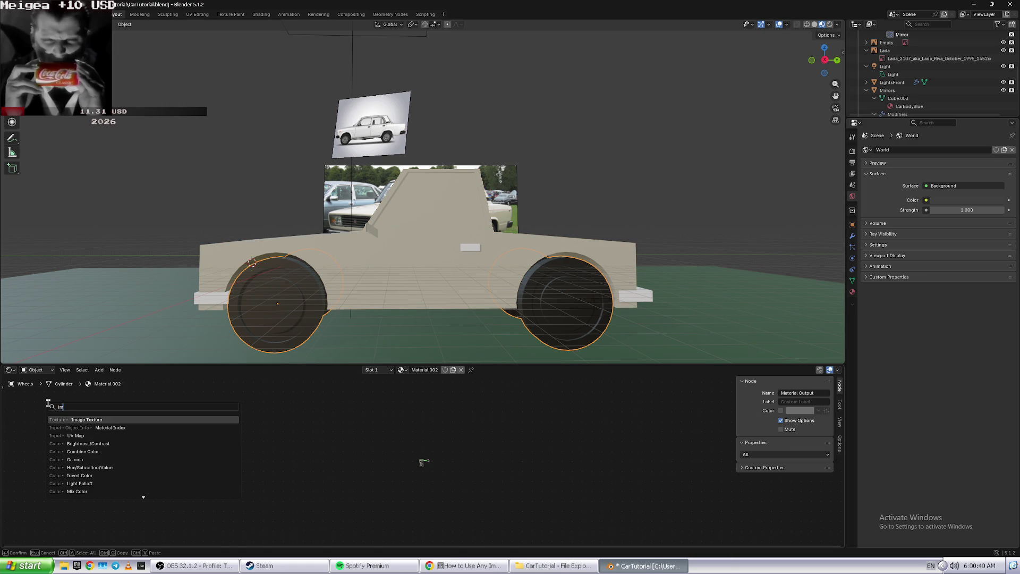
pyautogui.press('Return')
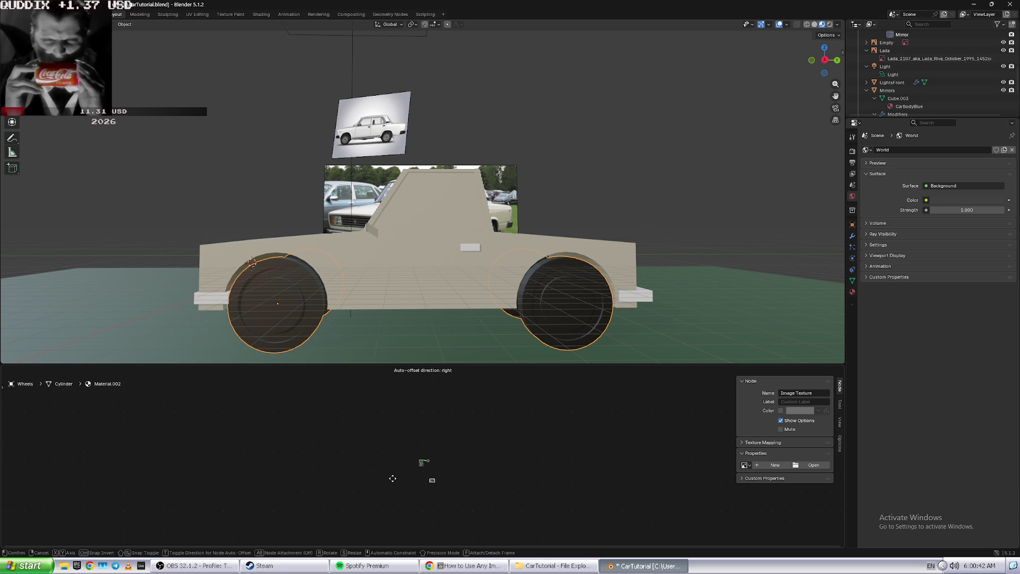
# - Drop the new Image Texture node and drag it beside the wheel material's Principled BSDF node
pyautogui.click(359, 455)
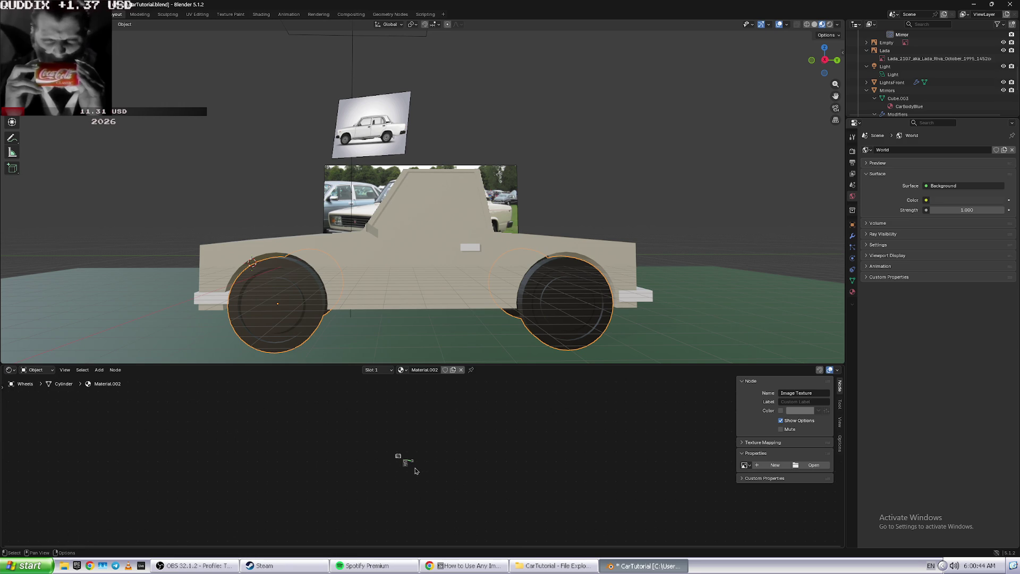
pyautogui.moveTo(403, 460); pyautogui.dragTo(356, 460)
pyautogui.moveTo(358, 511); pyautogui.dragTo(358, 447, button='middle')
pyautogui.moveTo(351, 415)
pyautogui.mouseDown(button='middle')
pyautogui.moveTo(336, 408)
pyautogui.moveTo(328, 424)
pyautogui.moveTo(350, 456)
pyautogui.moveTo(340, 452)
pyautogui.mouseUp(button='middle')
pyautogui.scroll(4, 379, 450)
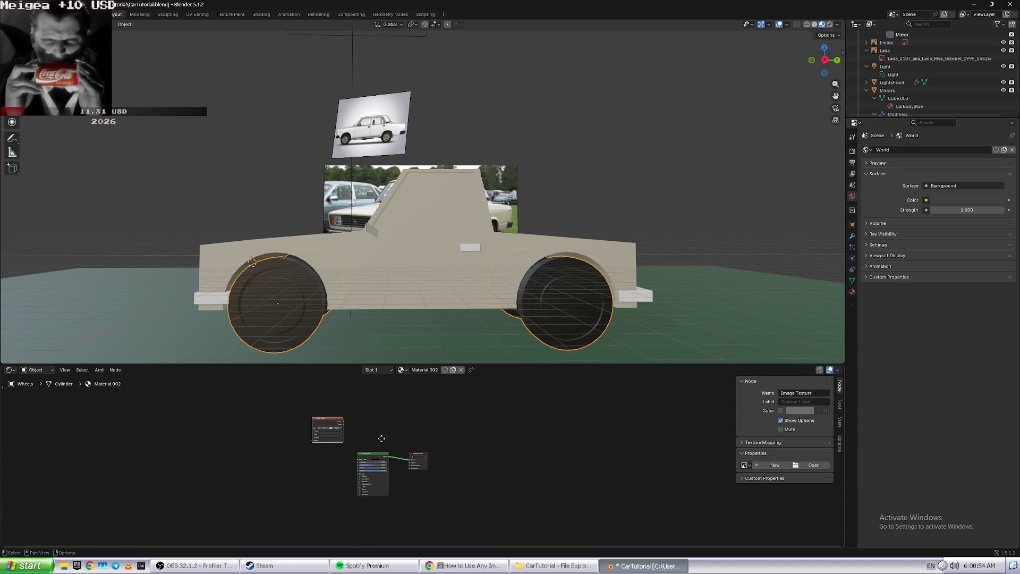
pyautogui.scroll(3, 379, 450)
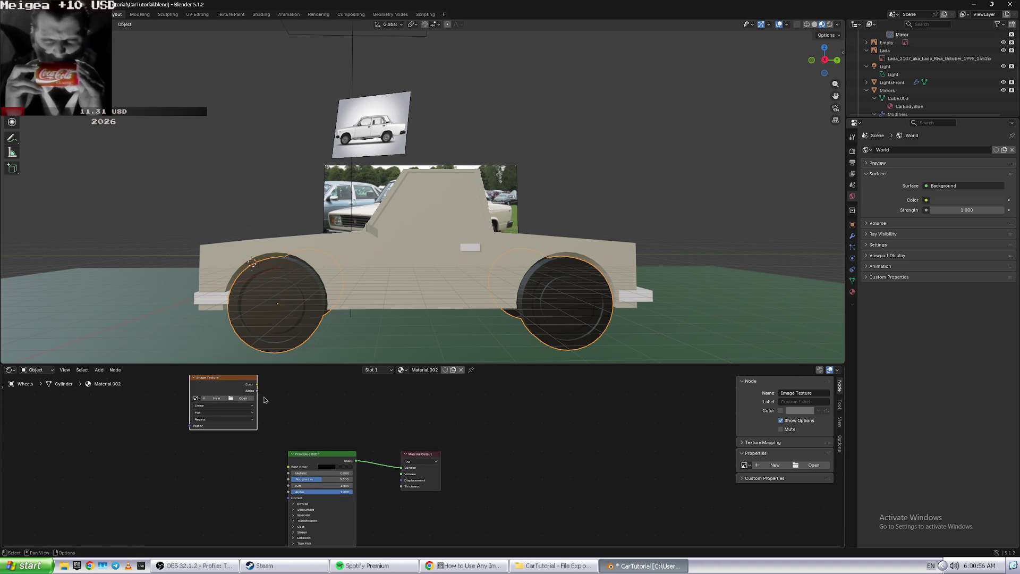
pyautogui.moveTo(237, 378); pyautogui.dragTo(262, 458)
pyautogui.scroll(2, 266, 410)
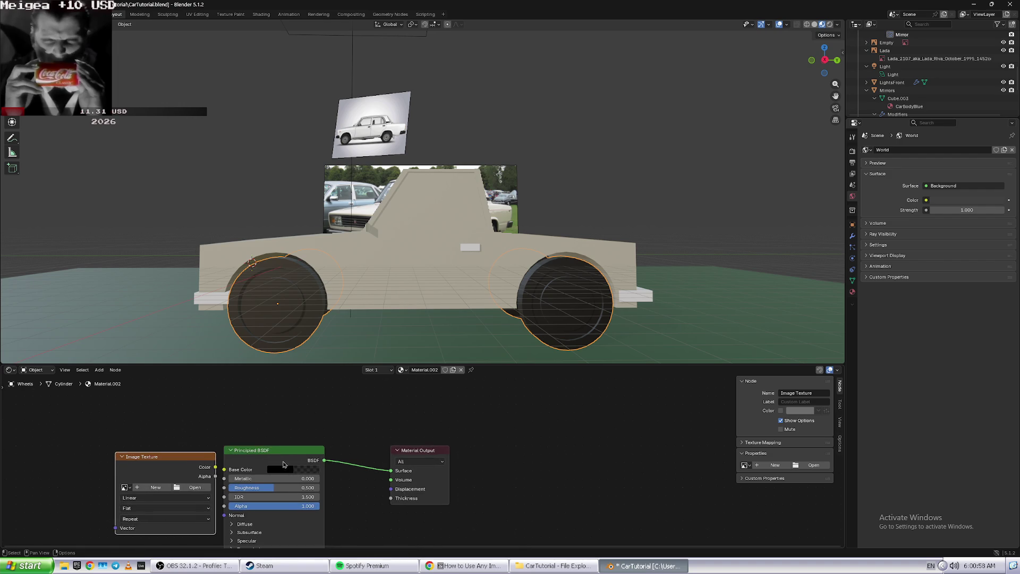
pyautogui.scroll(2, 255, 413)
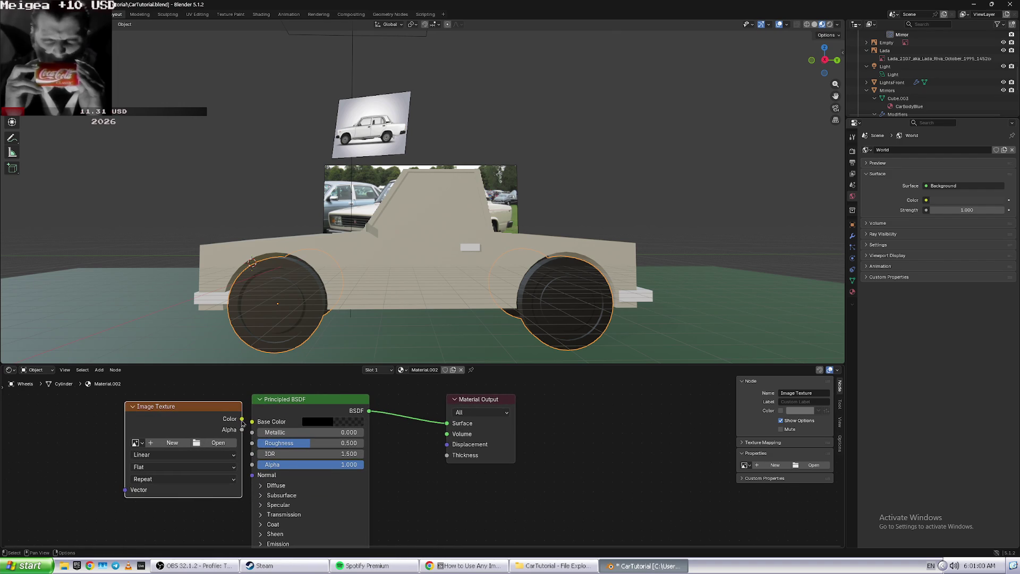
pyautogui.hotkey('alt', 'Tab')
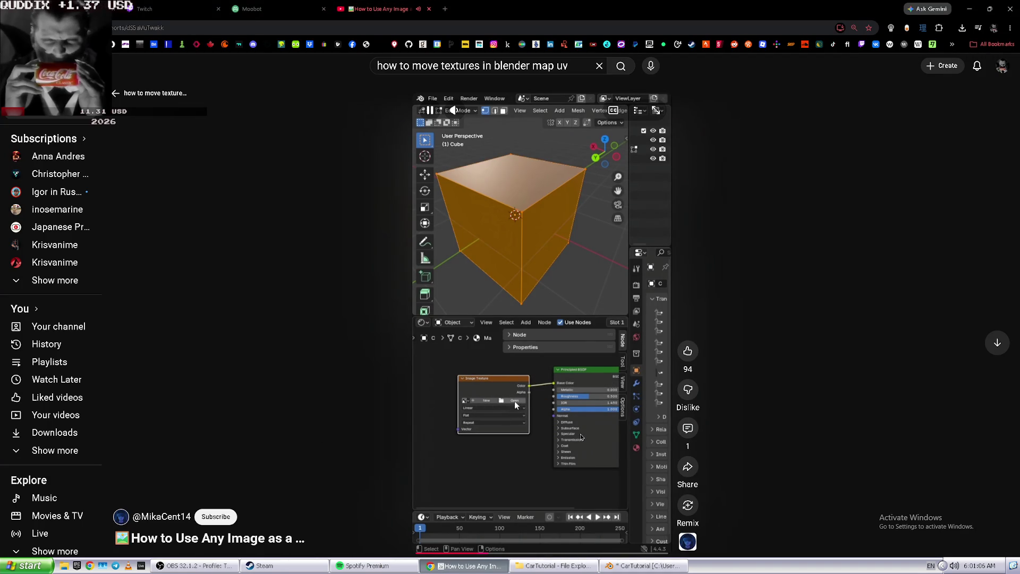
# - Watch the tutorial Short load an image into the Image Texture node and connect Color to Base Color
pyautogui.hotkey('alt', 'Tab')
pyautogui.hotkey('alt', 'Tab')
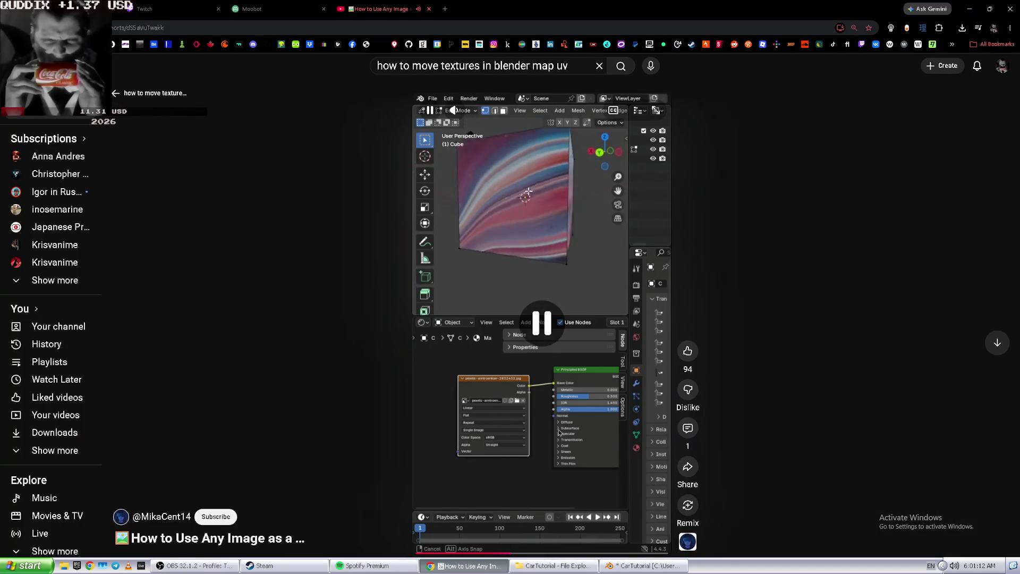
pyautogui.hotkey('alt', 'Tab')
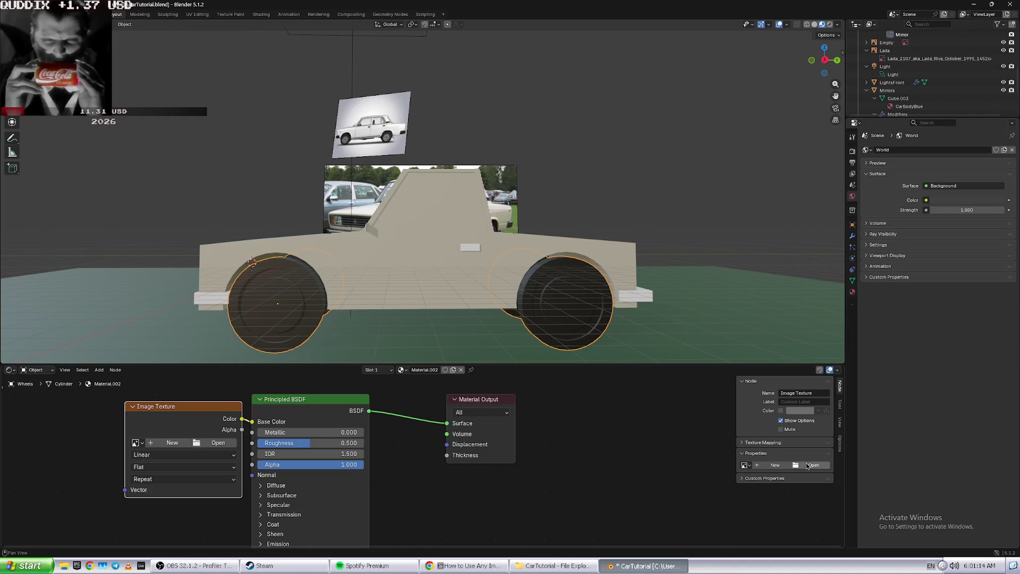
pyautogui.click(808, 466)
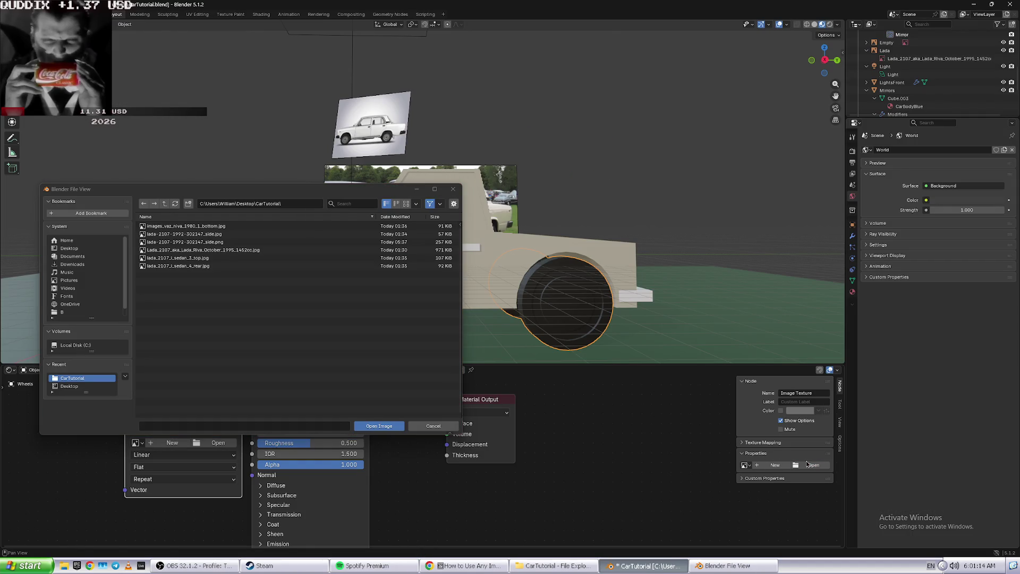
pyautogui.doubleClick(246, 242)
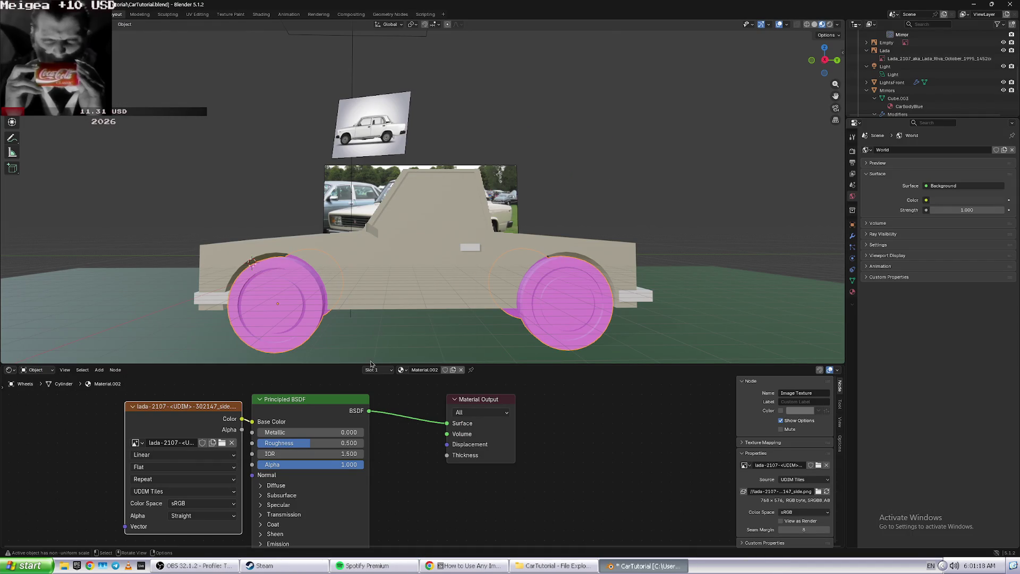
pyautogui.click(803, 480)
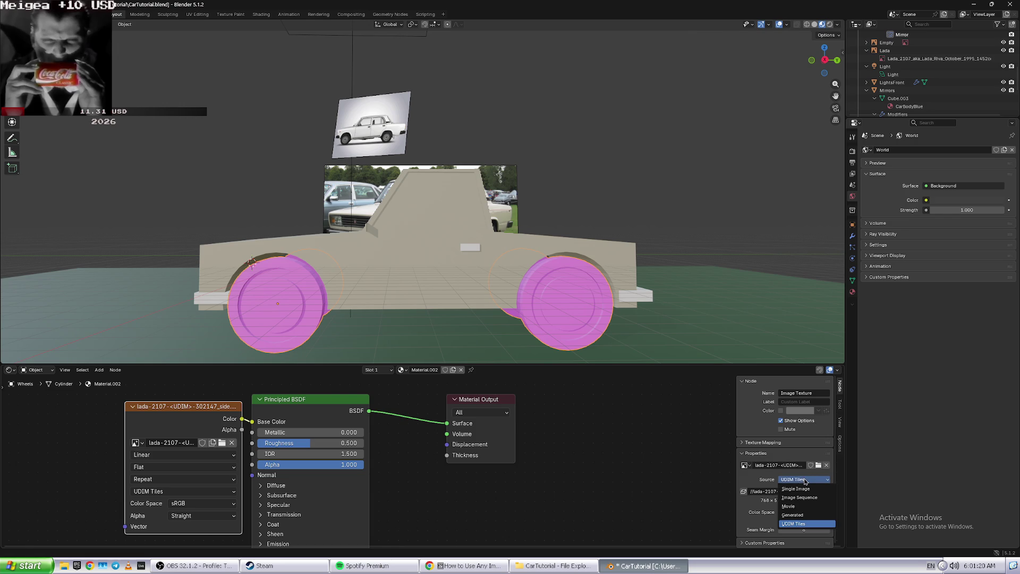
pyautogui.click(798, 488)
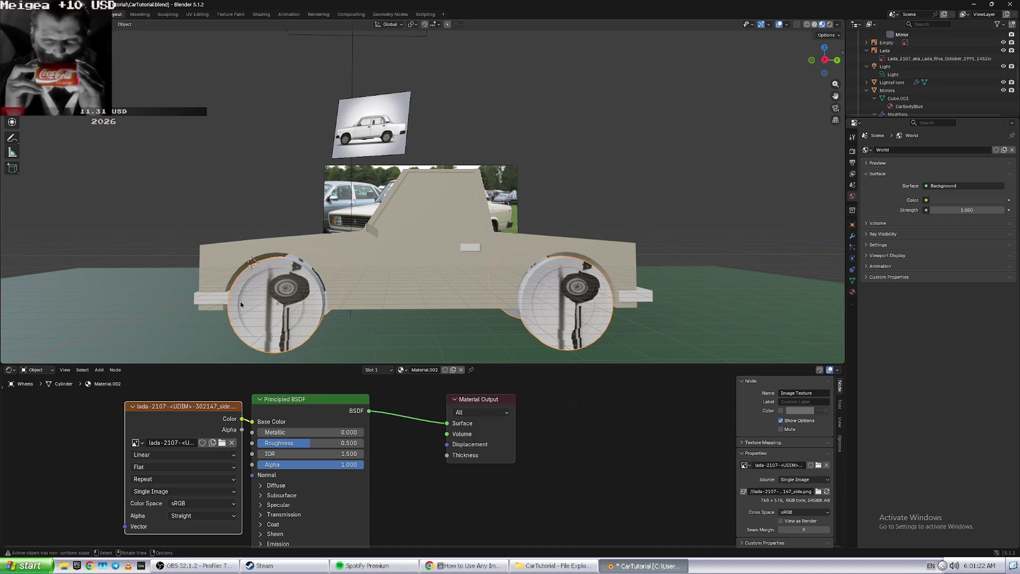
# - Check the tutorial, then change the lower Shader Editor area into the UV Editor
pyautogui.hotkey('alt', 'Tab')
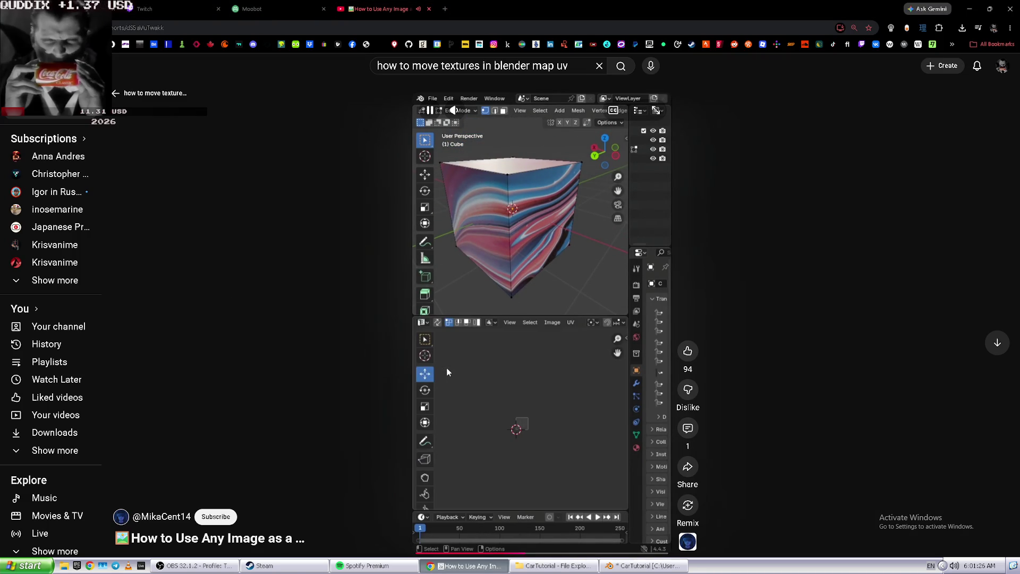
pyautogui.hotkey('alt', 'Tab')
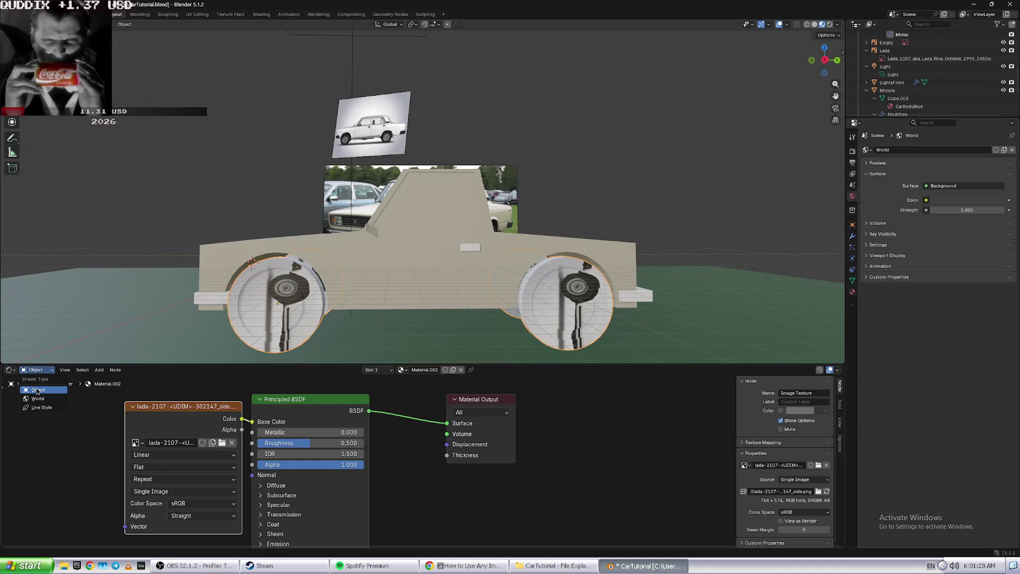
pyautogui.click(10, 370)
pyautogui.click(46, 409)
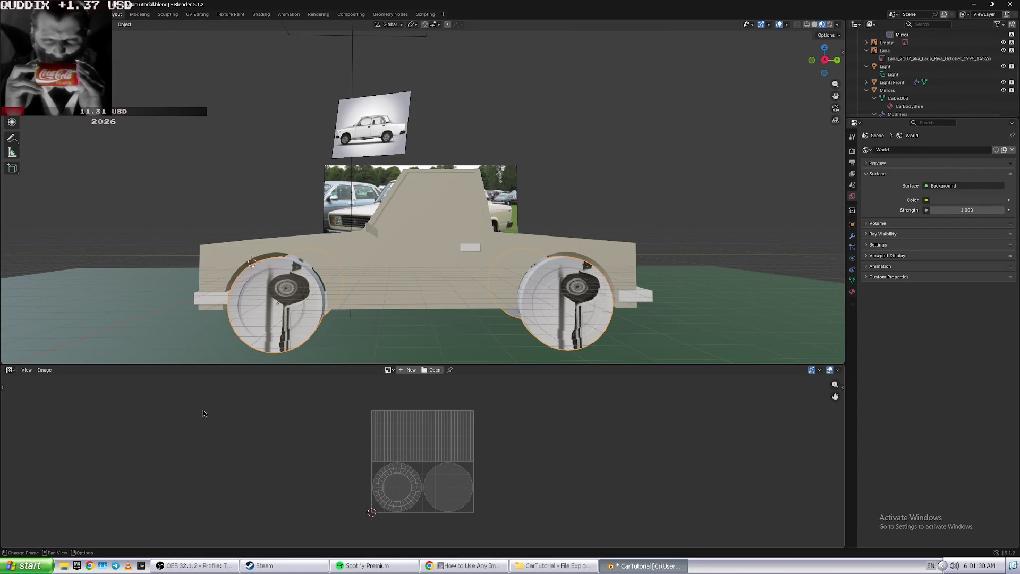
# - Zoom the UV Editor over the Lada side photo and select the left wheel's inner face
pyautogui.hotkey('alt', 'Tab')
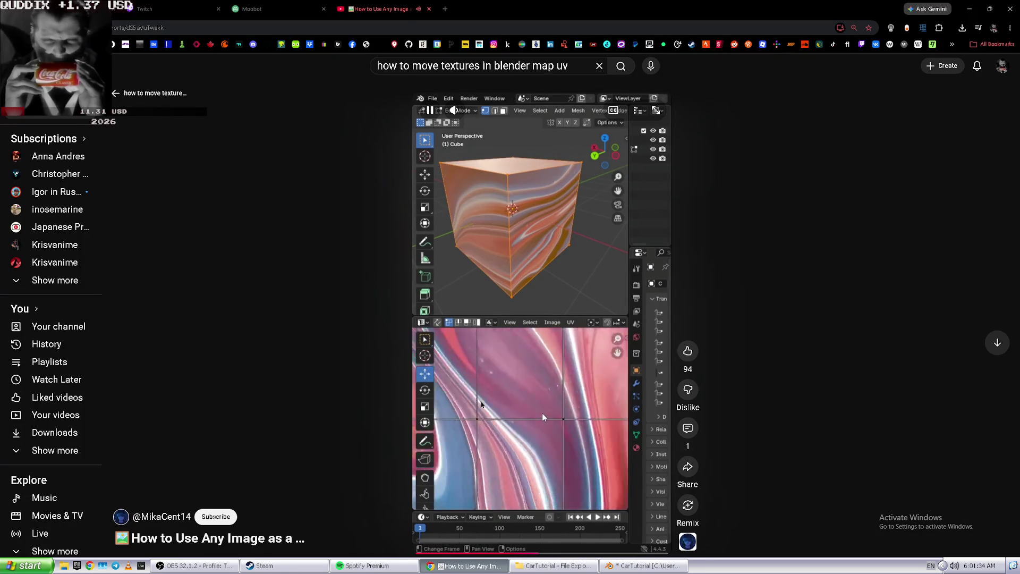
pyautogui.hotkey('alt', 'Tab')
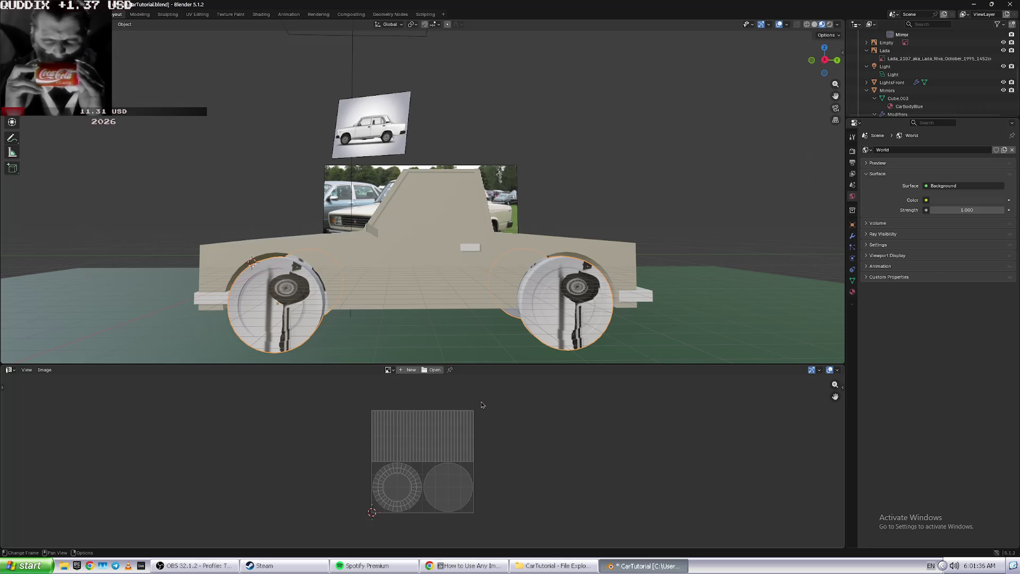
pyautogui.scroll(1, 424, 475)
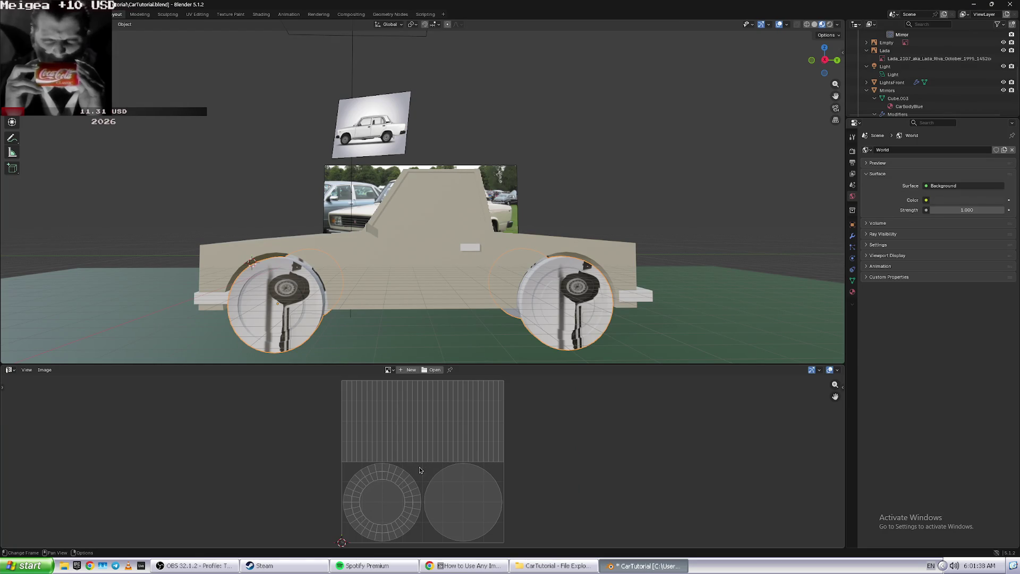
pyautogui.hotkey('alt', 'Tab')
pyautogui.hotkey('alt', 'Tab')
pyautogui.scroll(-2, 462, 460)
pyautogui.scroll(-1, 462, 460)
pyautogui.click(370, 502)
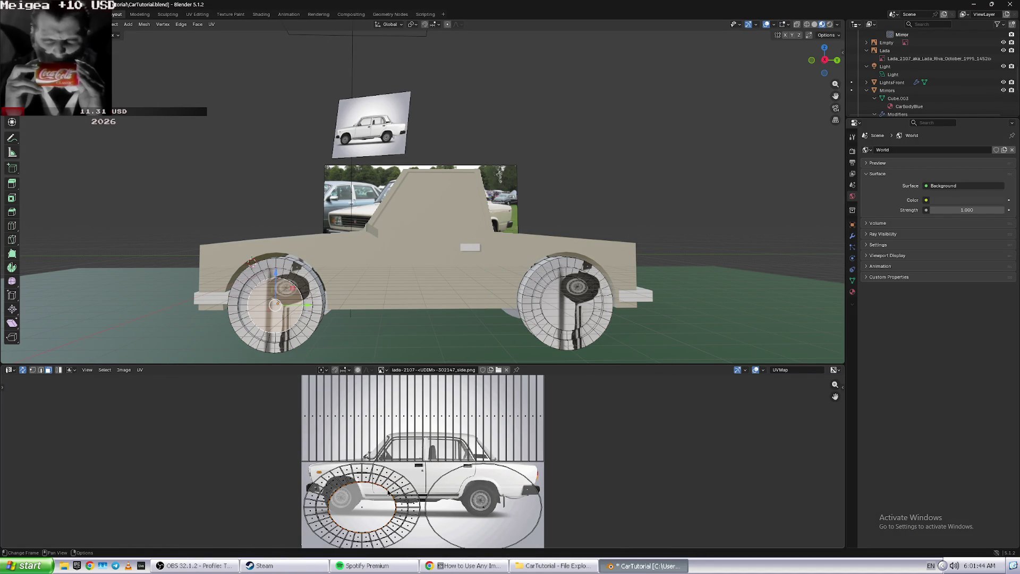
# - Show the UV toolbar, choose the Select tool and reselect the wheel's inner face
pyautogui.click(389, 492)
pyautogui.click(2, 387)
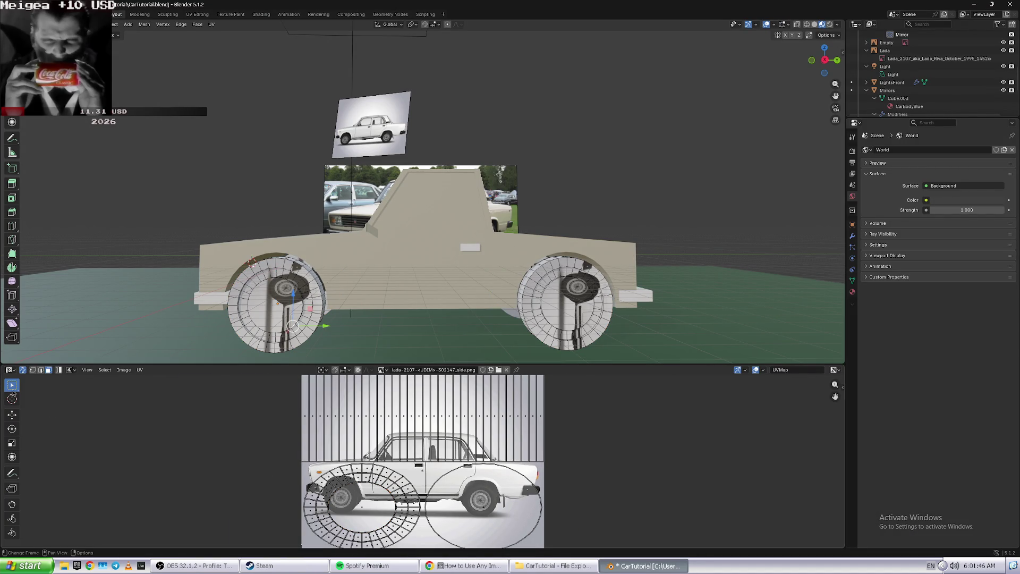
pyautogui.click(12, 385)
pyautogui.click(371, 502)
pyautogui.scroll(-2, 372, 505)
pyautogui.scroll(2, 369, 507)
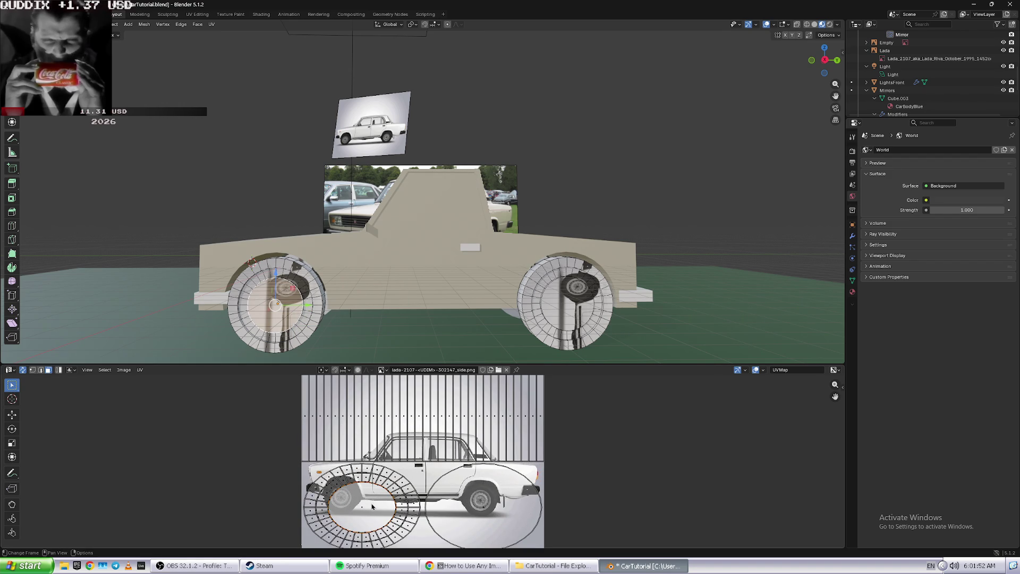
# - Try the Move and 2D Cursor tools, then choose Scale and select the inner wheel-disc island
pyautogui.click(18, 417)
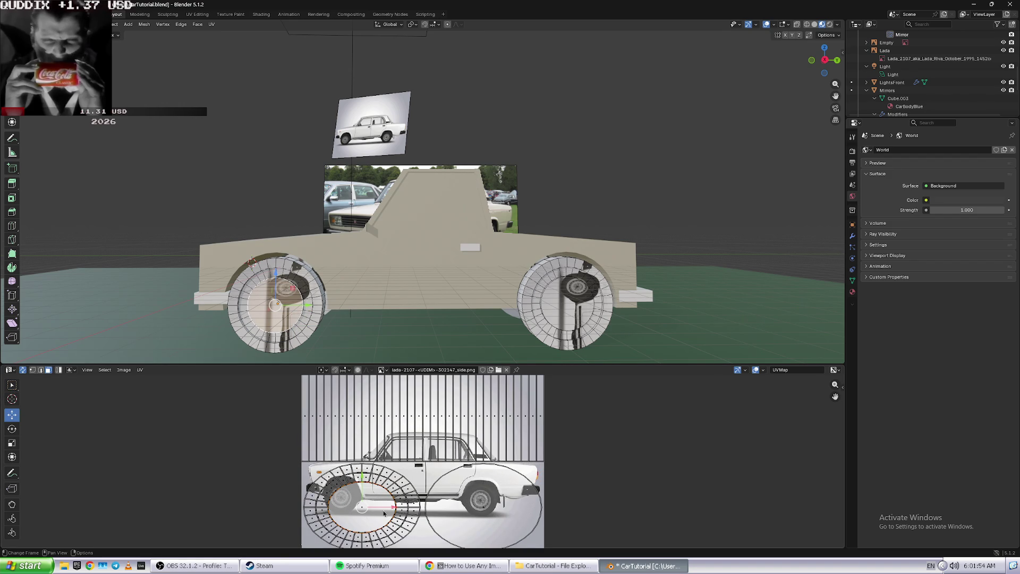
pyautogui.moveTo(394, 508); pyautogui.dragTo(392, 508)
pyautogui.click(12, 399)
pyautogui.moveTo(378, 505); pyautogui.dragTo(363, 507)
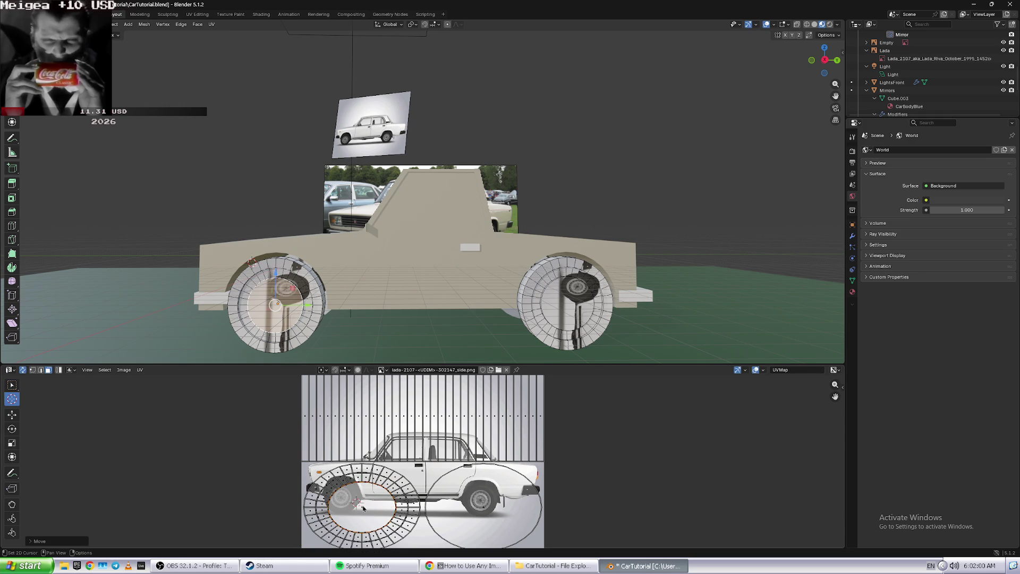
pyautogui.click(12, 385)
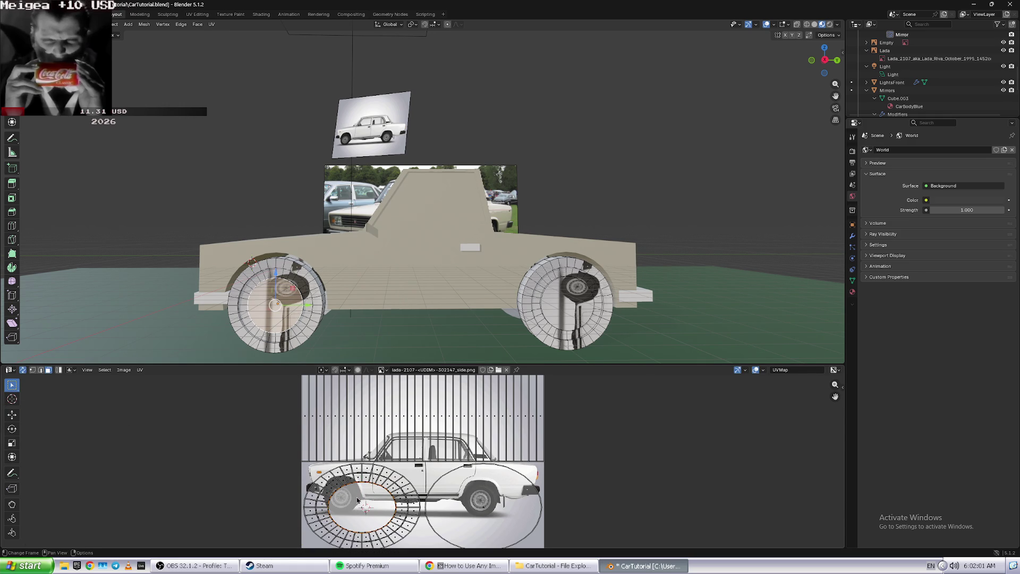
pyautogui.click(356, 493)
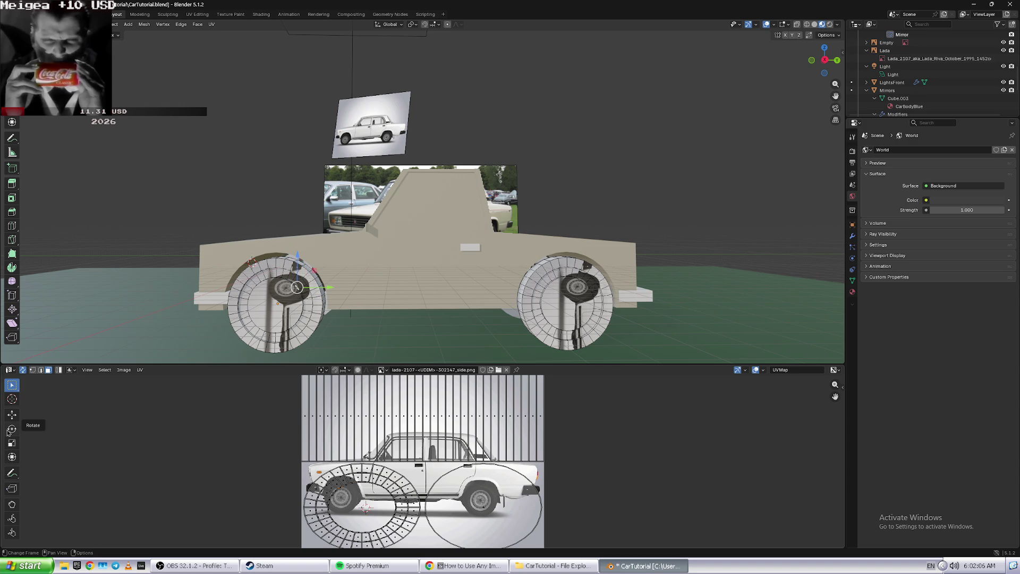
pyautogui.click(9, 444)
pyautogui.click(379, 513)
pyautogui.click(361, 505)
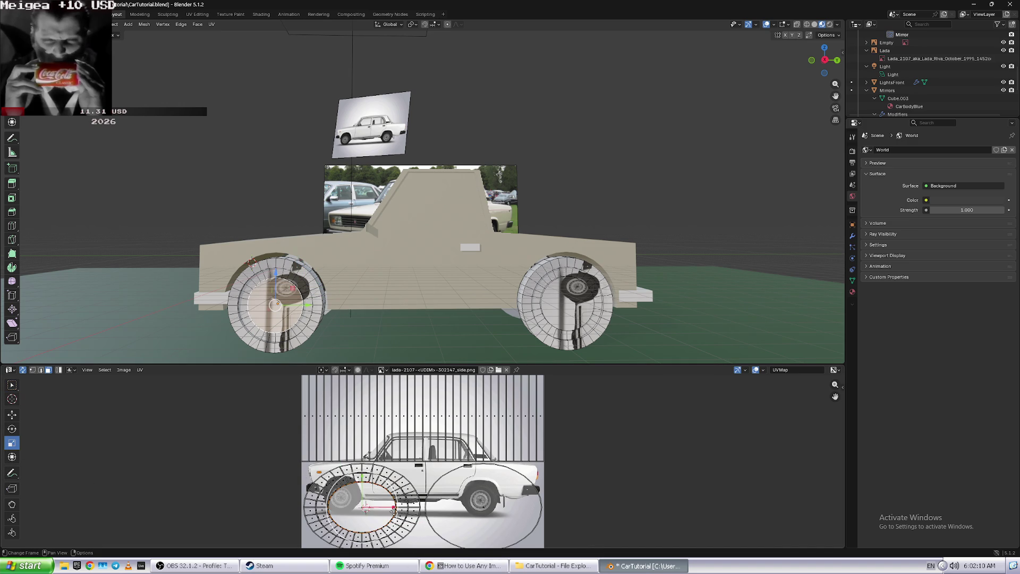
# - Select both wheel UV islands, squash them vertically and raise them slightly on the photo
pyautogui.moveTo(273, 460); pyautogui.dragTo(410, 533)
pyautogui.press('a')
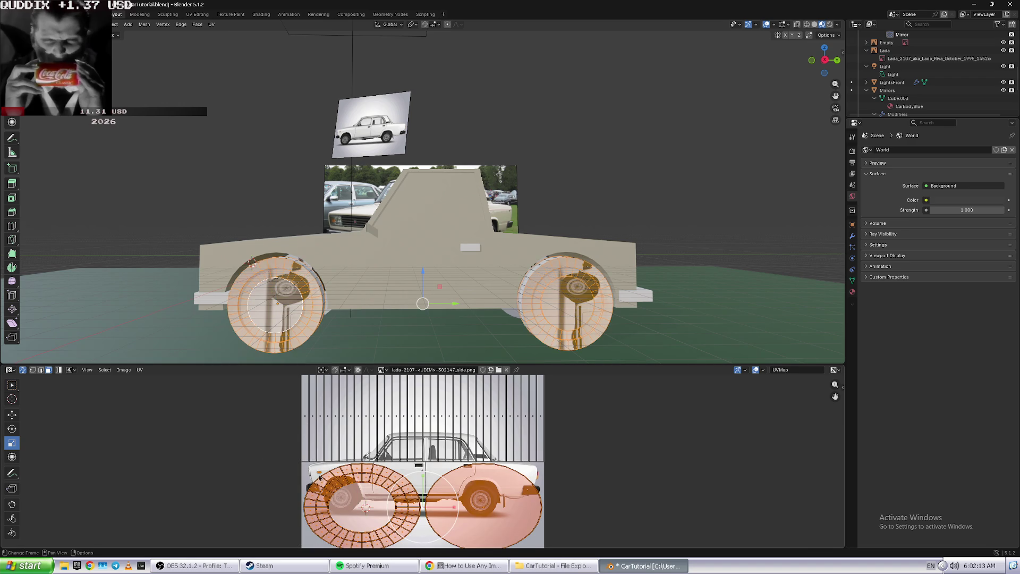
pyautogui.moveTo(424, 479)
pyautogui.mouseDown()
pyautogui.moveTo(437, 510)
pyautogui.moveTo(389, 505)
pyautogui.mouseUp()
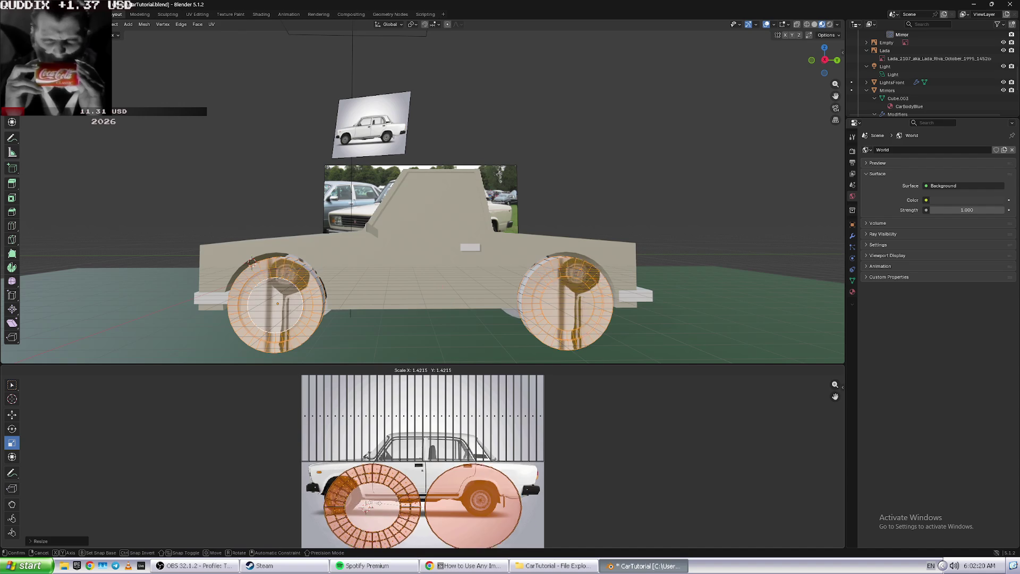
pyautogui.click(13, 385)
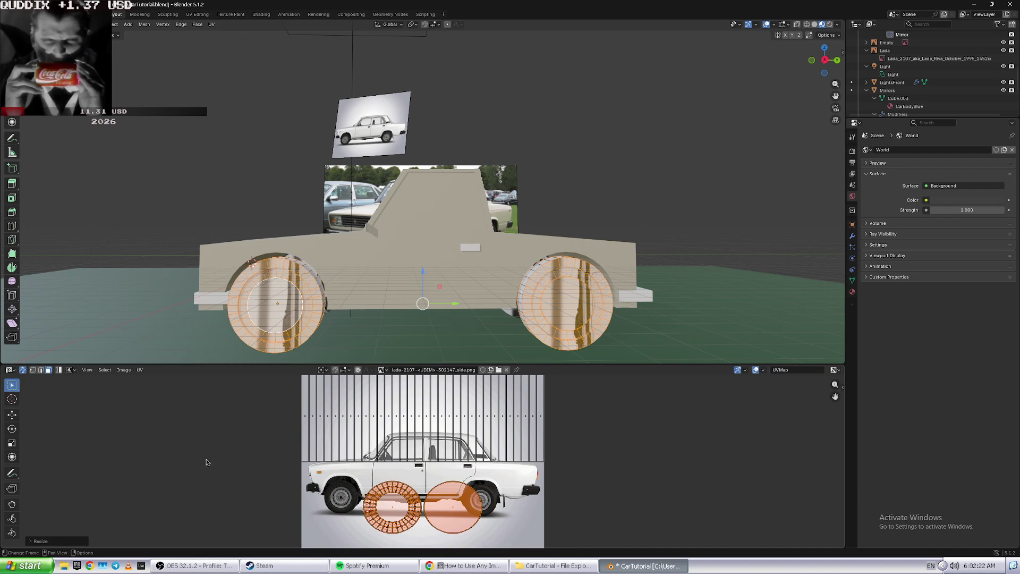
pyautogui.click(386, 505)
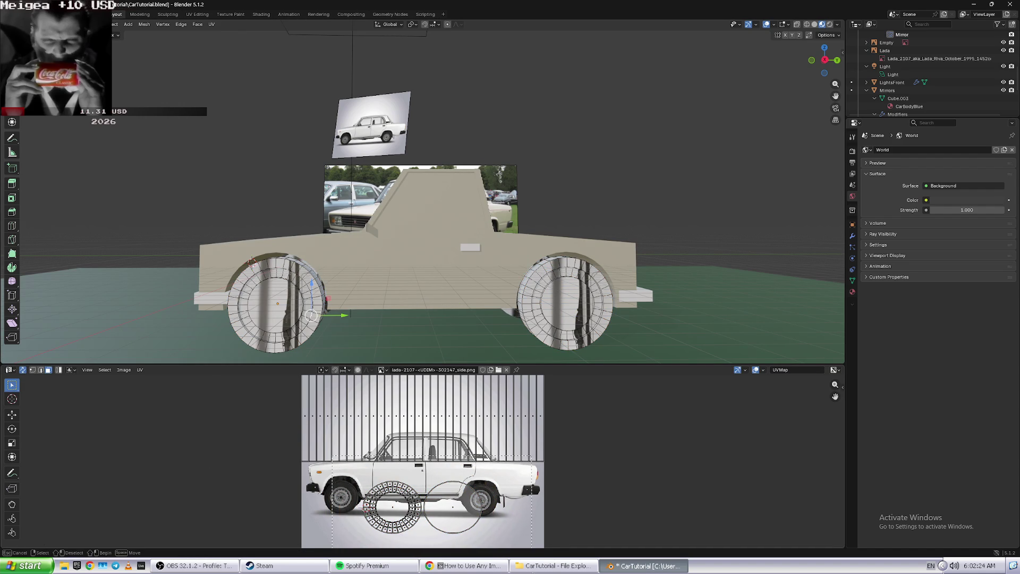
pyautogui.moveTo(529, 456); pyautogui.dragTo(332, 547)
pyautogui.click(13, 415)
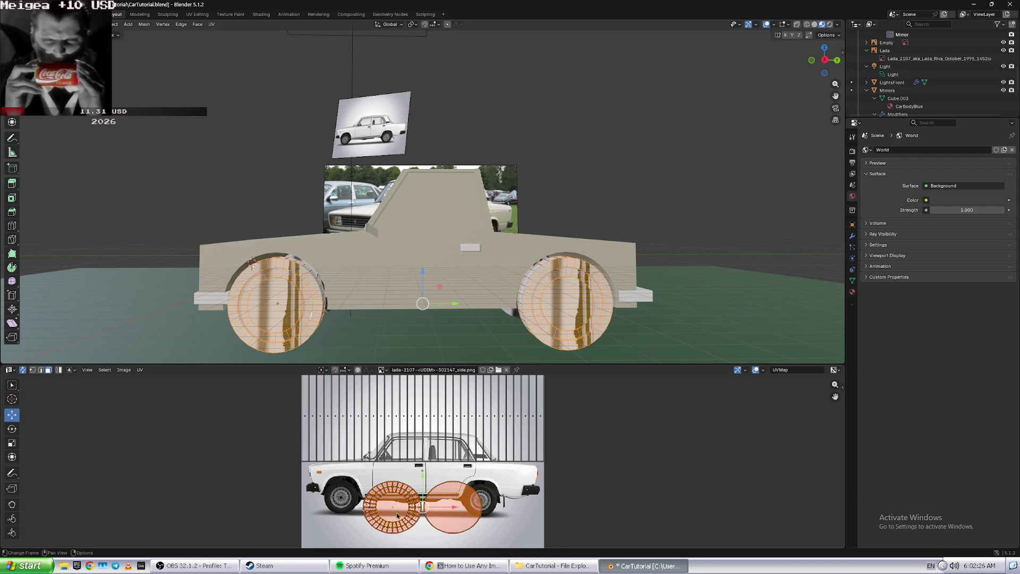
pyautogui.click(322, 477)
pyautogui.moveTo(323, 478)
pyautogui.mouseDown()
pyautogui.moveTo(484, 519)
pyautogui.moveTo(399, 509)
pyautogui.mouseUp()
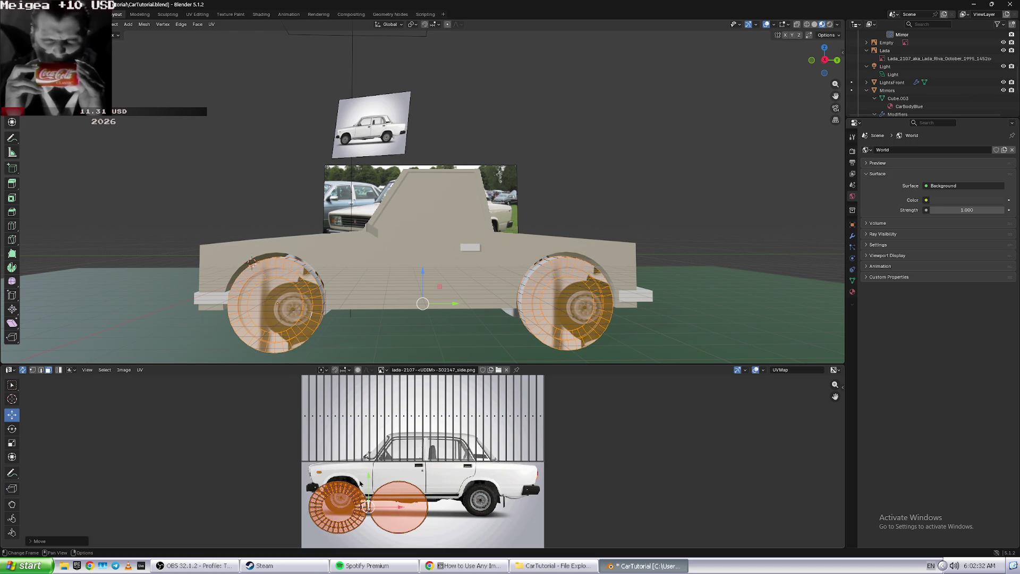
pyautogui.moveTo(362, 479); pyautogui.dragTo(400, 497)
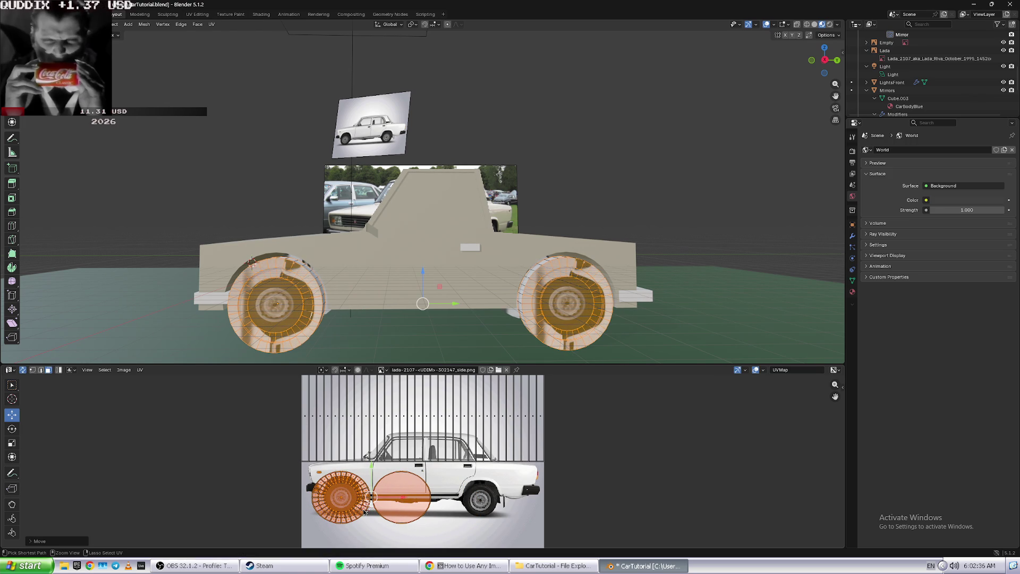
# - Shrink the wheel islands to about half size and move them onto the photo's wheel
pyautogui.click(10, 443)
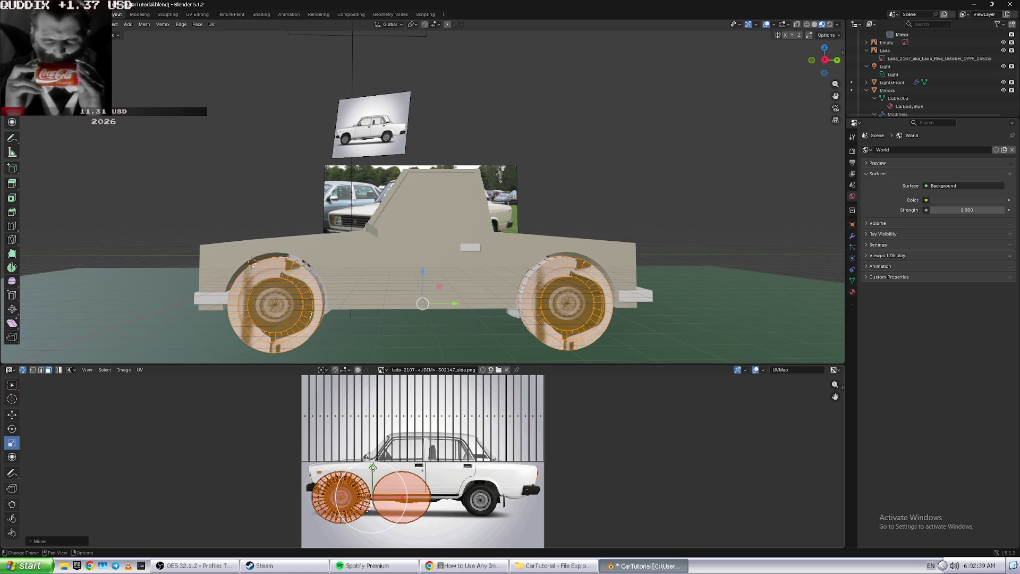
pyautogui.moveTo(374, 467); pyautogui.dragTo(387, 496)
pyautogui.click(12, 416)
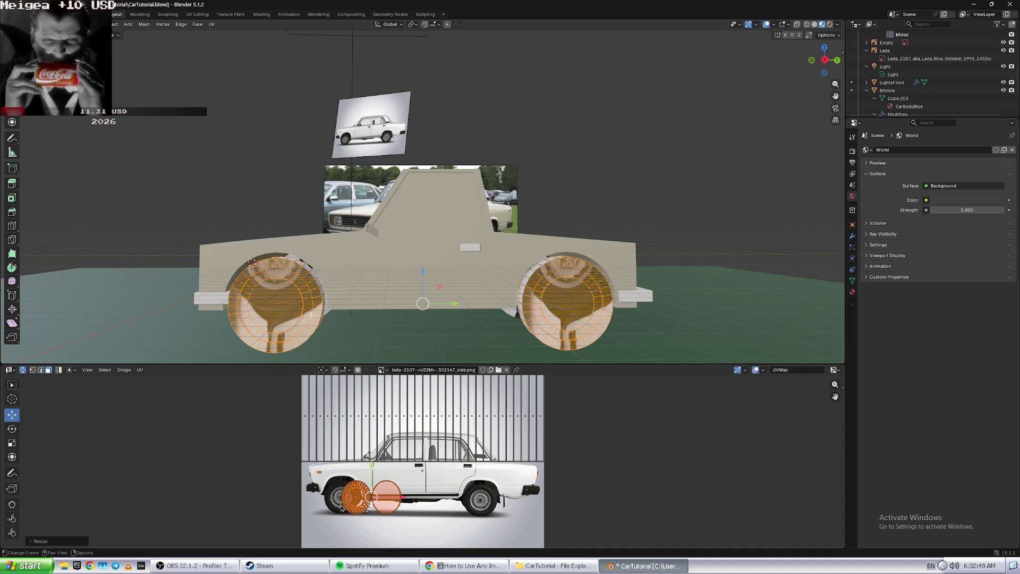
pyautogui.moveTo(402, 498); pyautogui.dragTo(356, 465)
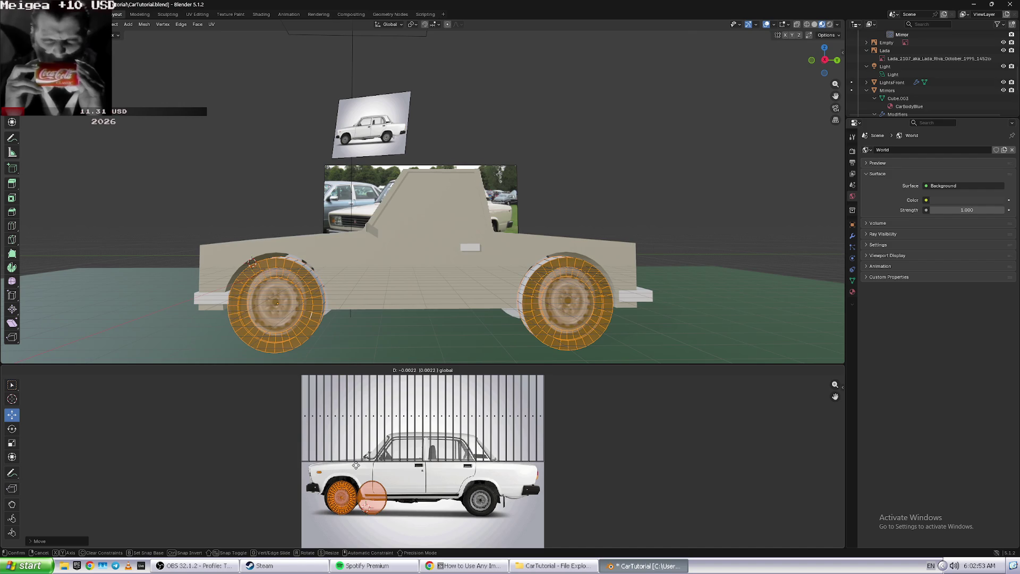
pyautogui.moveTo(356, 466); pyautogui.dragTo(356, 465)
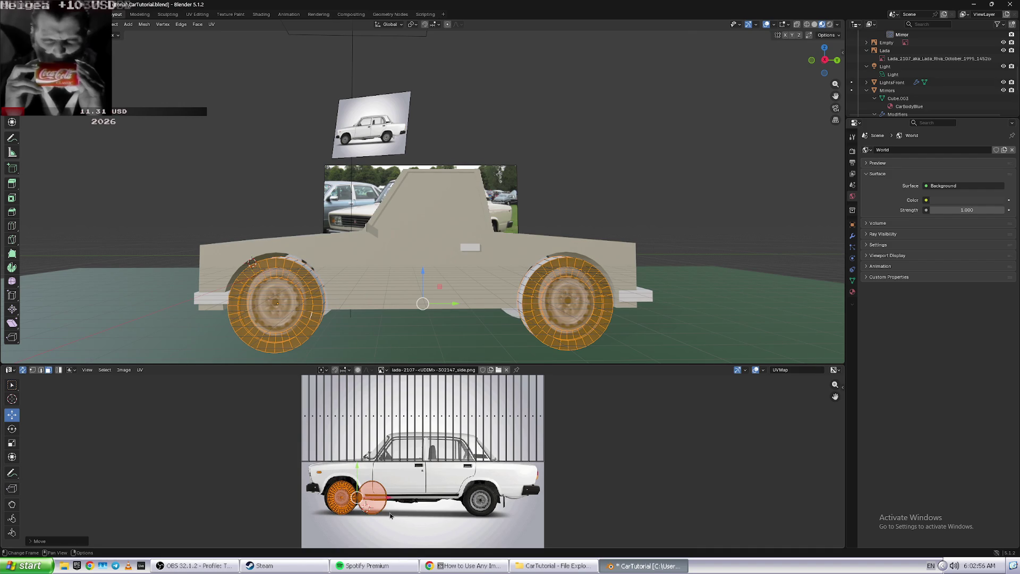
pyautogui.moveTo(389, 496); pyautogui.dragTo(386, 495)
pyautogui.click(330, 318)
pyautogui.moveTo(330, 319)
pyautogui.mouseDown(button='middle')
pyautogui.moveTo(385, 316)
pyautogui.moveTo(394, 334)
pyautogui.mouseUp(button='middle')
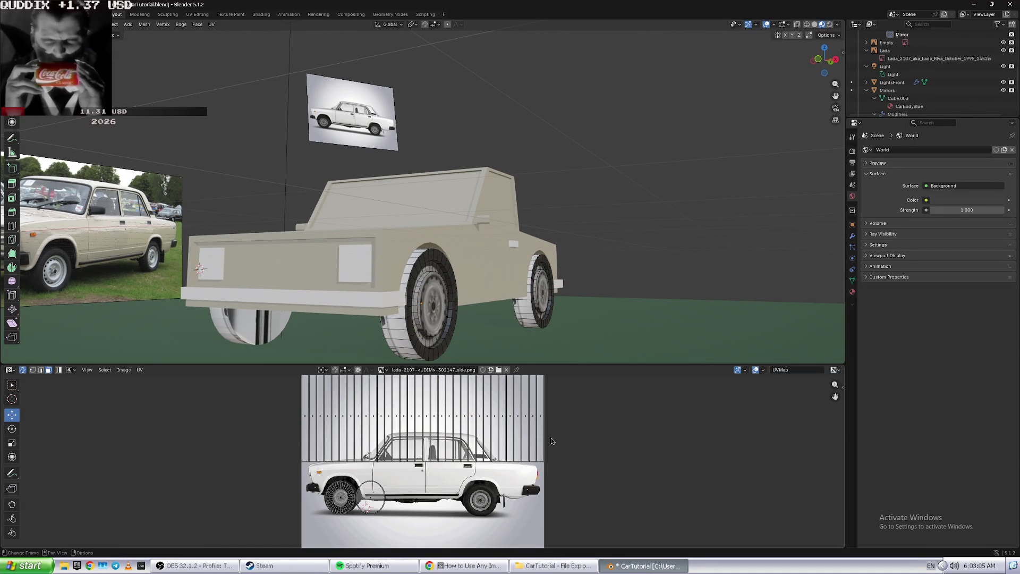
# - Select all UVs and scale the tread strip down to a small patch
pyautogui.press('a')
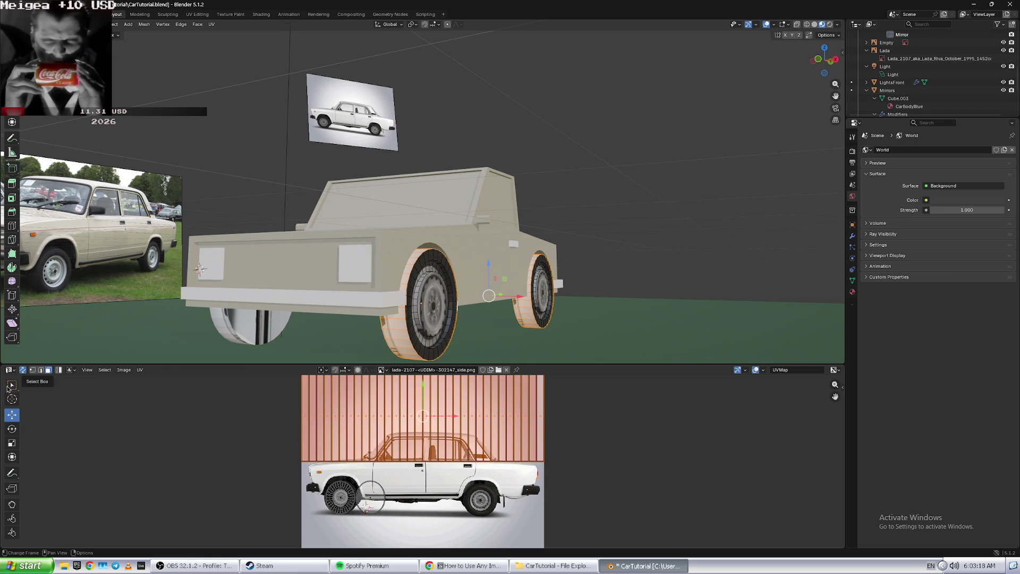
pyautogui.click(12, 429)
pyautogui.click(12, 444)
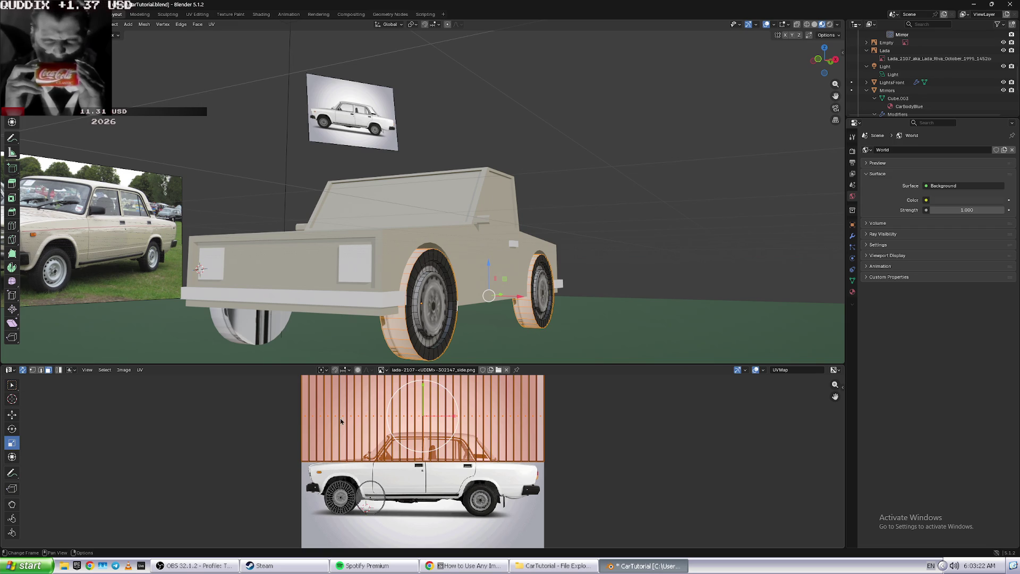
pyautogui.moveTo(459, 420)
pyautogui.mouseDown()
pyautogui.moveTo(424, 414)
pyautogui.moveTo(480, 487)
pyautogui.mouseUp()
pyautogui.click(13, 415)
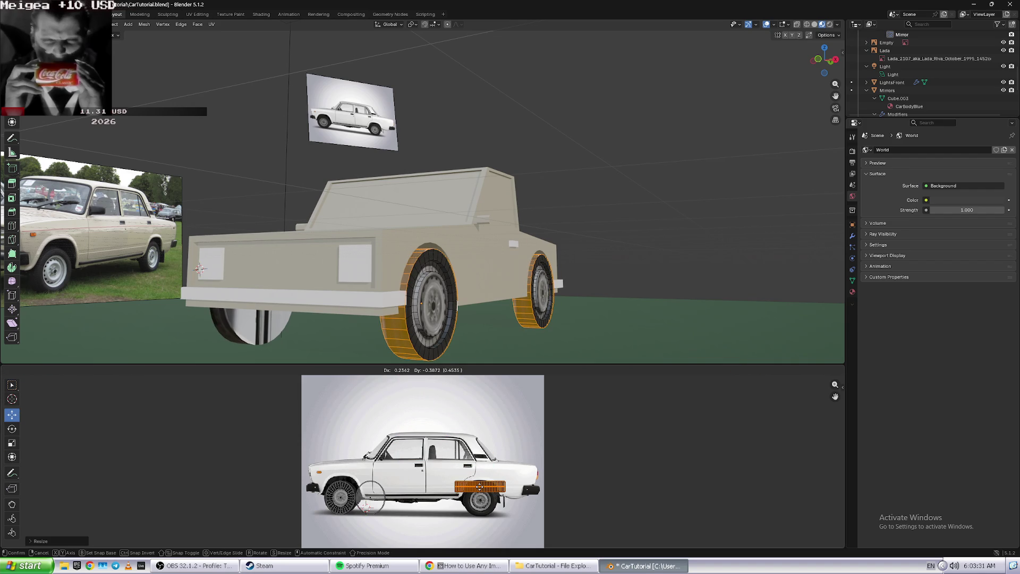
pyautogui.moveTo(480, 486); pyautogui.dragTo(512, 489)
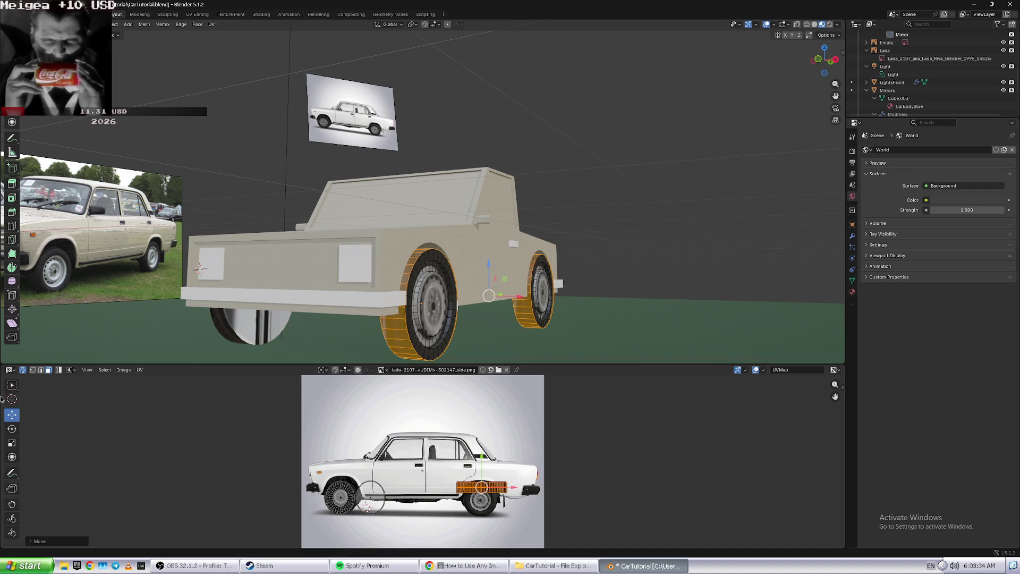
pyautogui.click(15, 430)
pyautogui.click(12, 442)
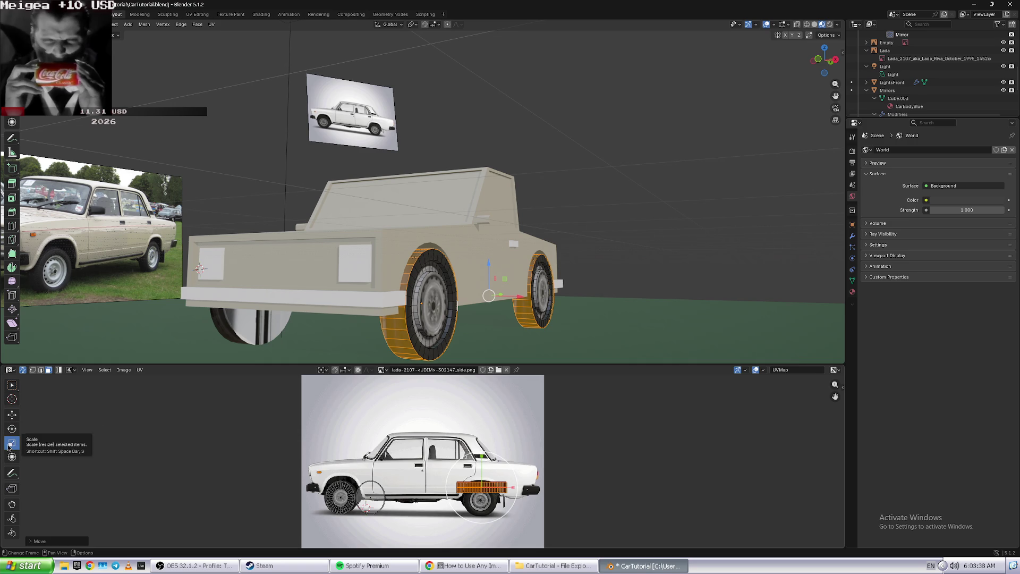
pyautogui.moveTo(508, 487)
pyautogui.mouseDown()
pyautogui.moveTo(485, 488)
pyautogui.moveTo(484, 472)
pyautogui.mouseUp()
pyautogui.click(12, 385)
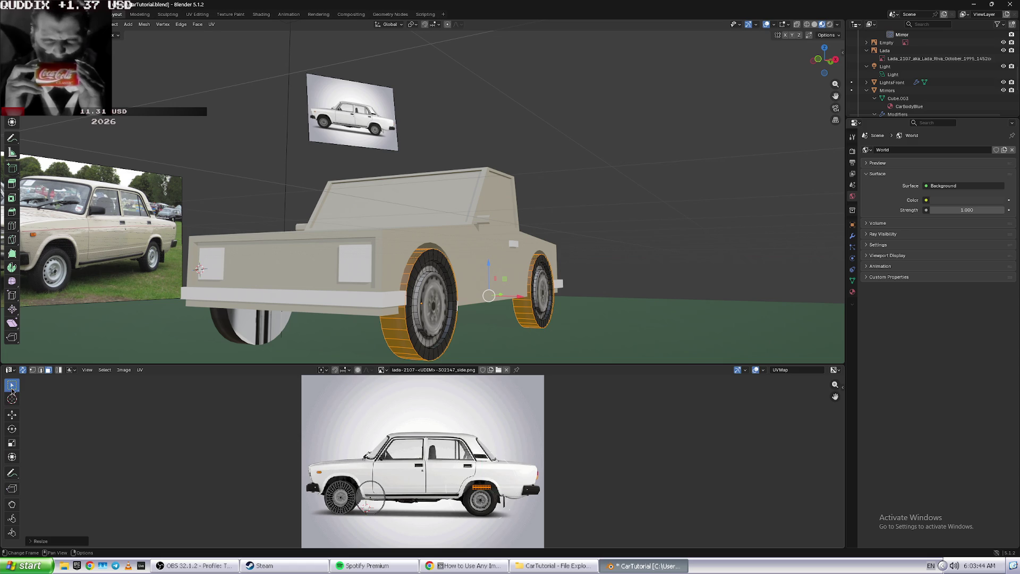
pyautogui.click(483, 487)
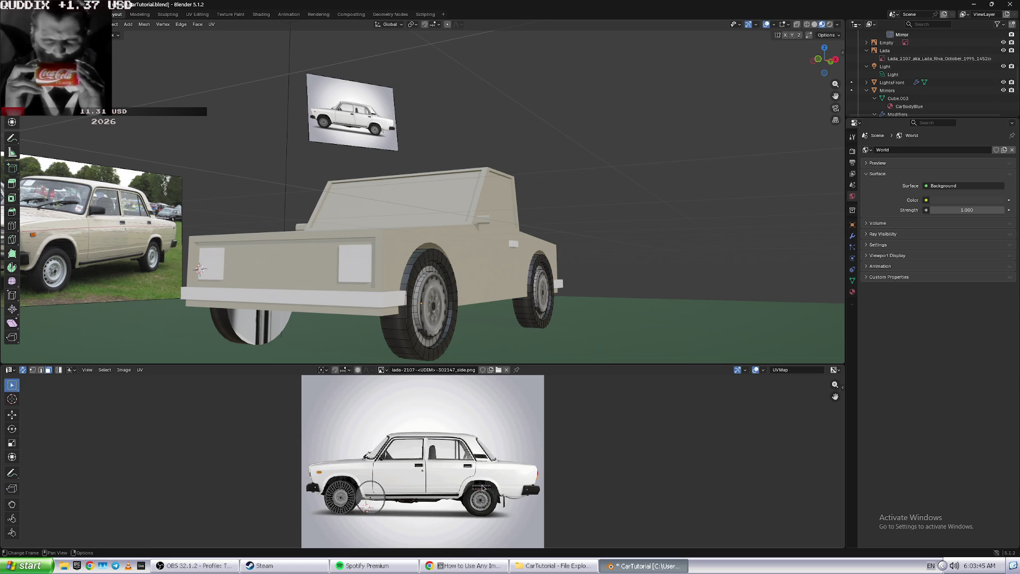
# - Select the whole tread UV island and move it onto the photo's dark tyre
pyautogui.scroll(1, 497, 497)
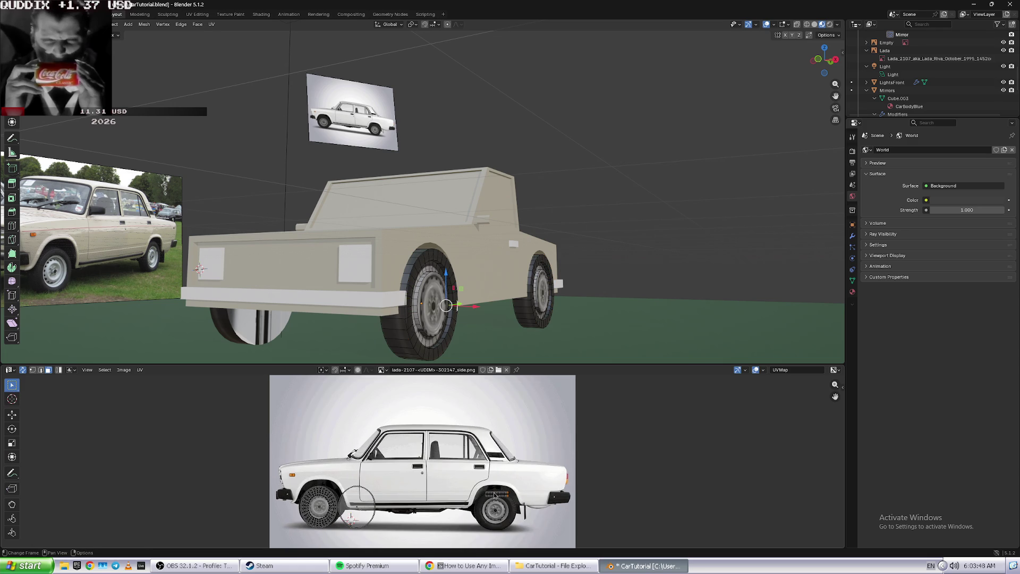
pyautogui.scroll(3, 587, 482)
pyautogui.scroll(1, 587, 483)
pyautogui.scroll(2, 606, 457)
pyautogui.scroll(1, 633, 416)
pyautogui.scroll(1, 625, 433)
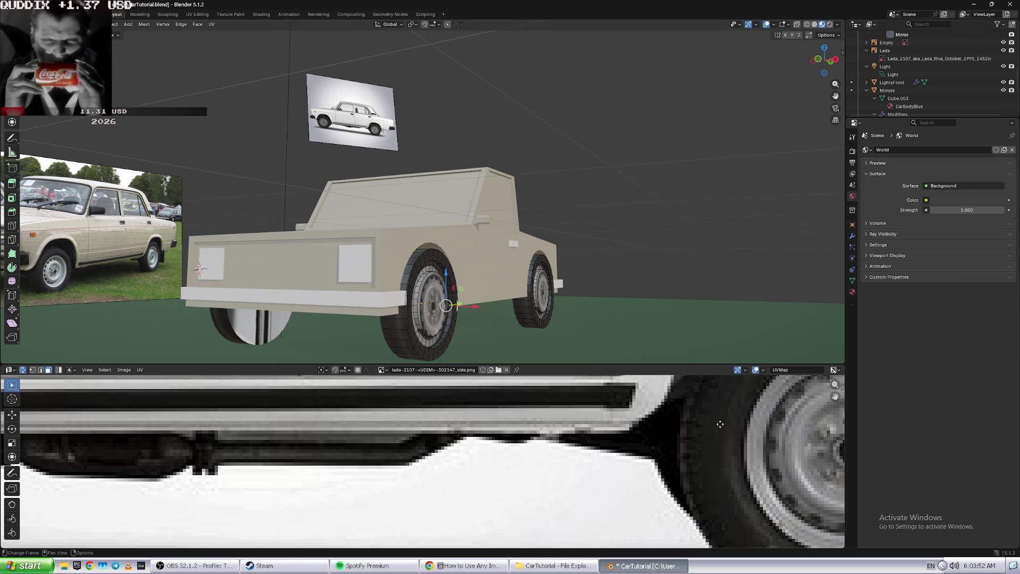
pyautogui.scroll(2, 616, 450)
pyautogui.scroll(1, 609, 467)
pyautogui.scroll(1, 600, 484)
pyautogui.moveTo(600, 483); pyautogui.dragTo(563, 490, button='middle')
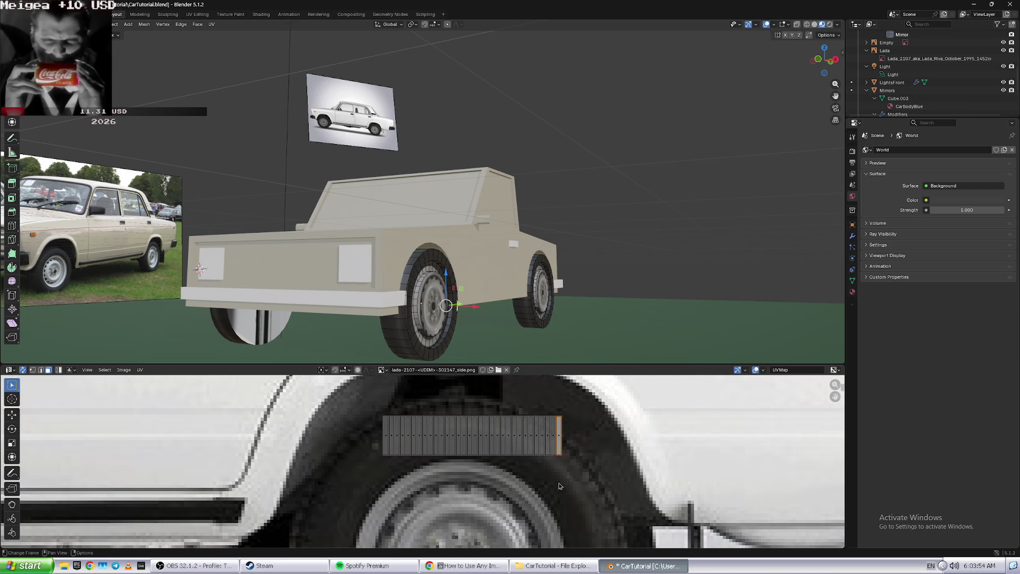
pyautogui.press('l')
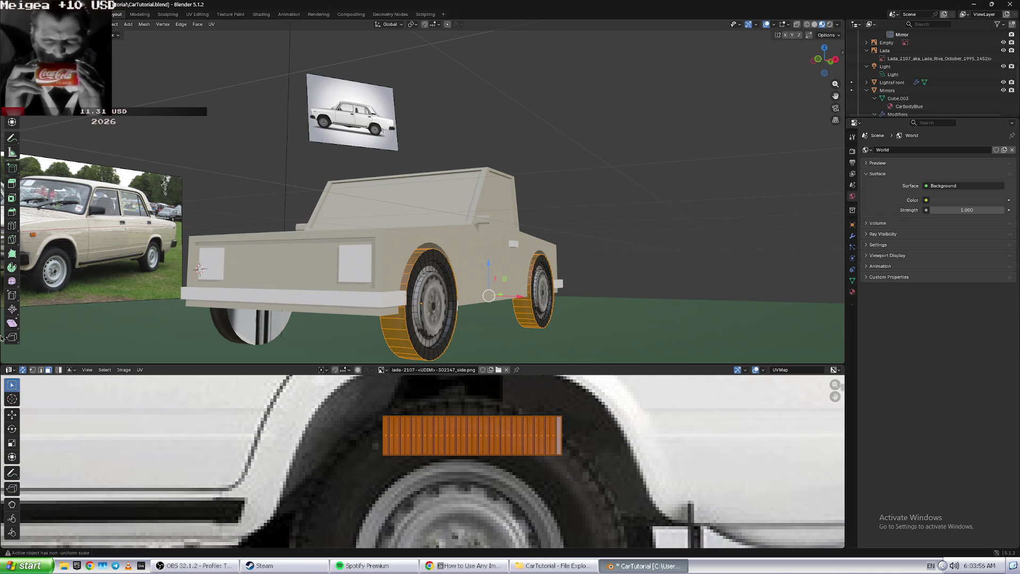
pyautogui.click(17, 418)
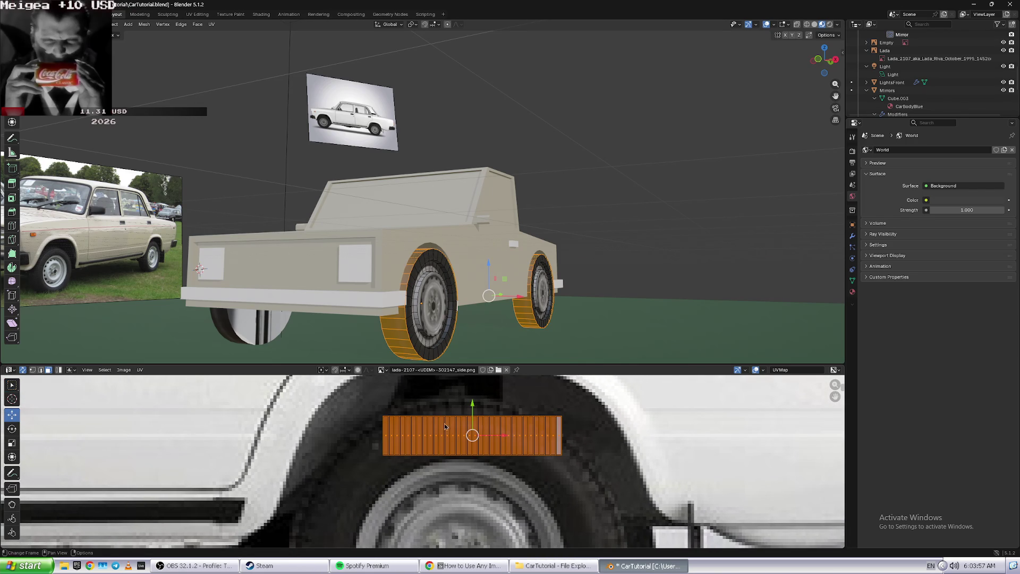
pyautogui.moveTo(481, 401); pyautogui.dragTo(473, 410)
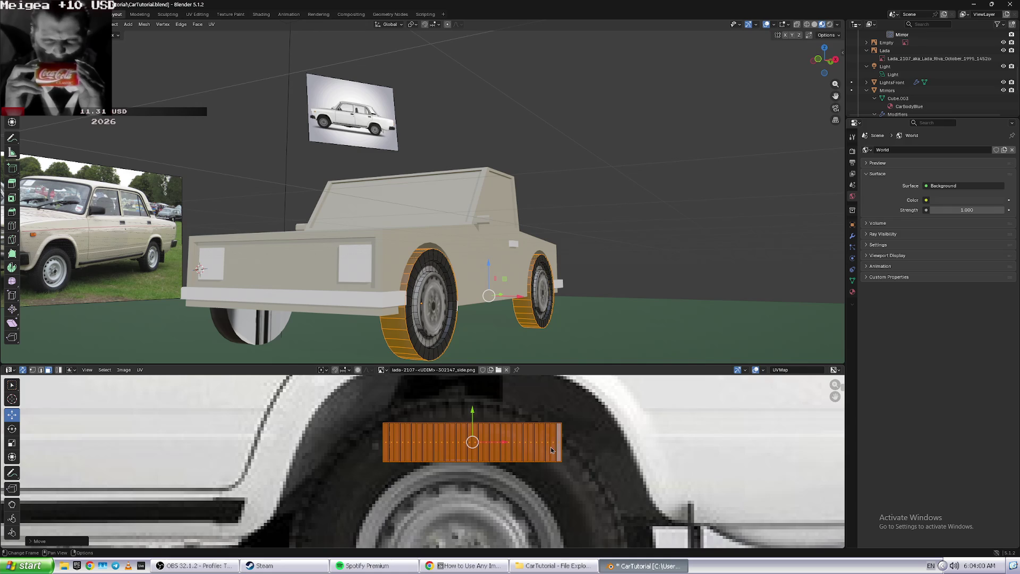
pyautogui.moveTo(501, 443); pyautogui.dragTo(488, 426)
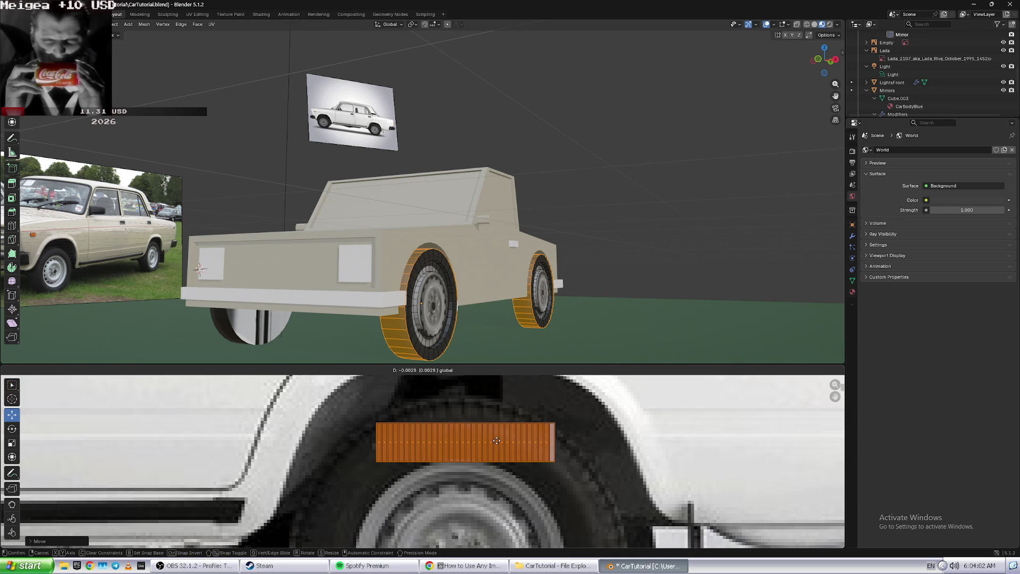
pyautogui.click(603, 420)
pyautogui.moveTo(468, 276)
pyautogui.mouseDown(button='middle')
pyautogui.moveTo(515, 291)
pyautogui.moveTo(488, 278)
pyautogui.mouseUp(button='middle')
pyautogui.scroll(-3, 488, 278)
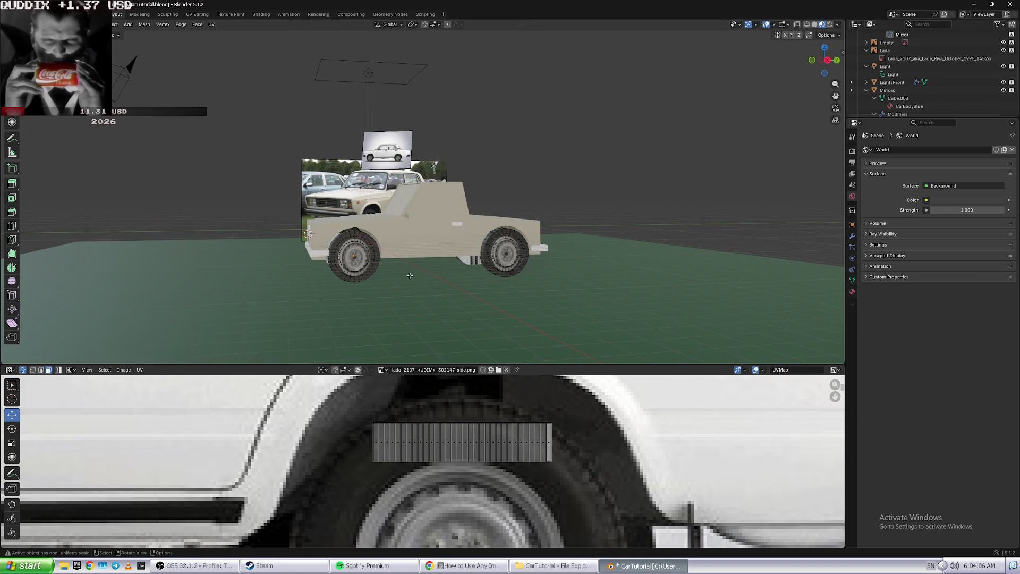
# - Move the wheel-face UV circle onto the rear wheel of the side photo
pyautogui.moveTo(410, 276); pyautogui.dragTo(393, 265, button='middle')
pyautogui.scroll(2, 390, 262)
pyautogui.scroll(-5, 274, 453)
pyautogui.scroll(-2, 274, 452)
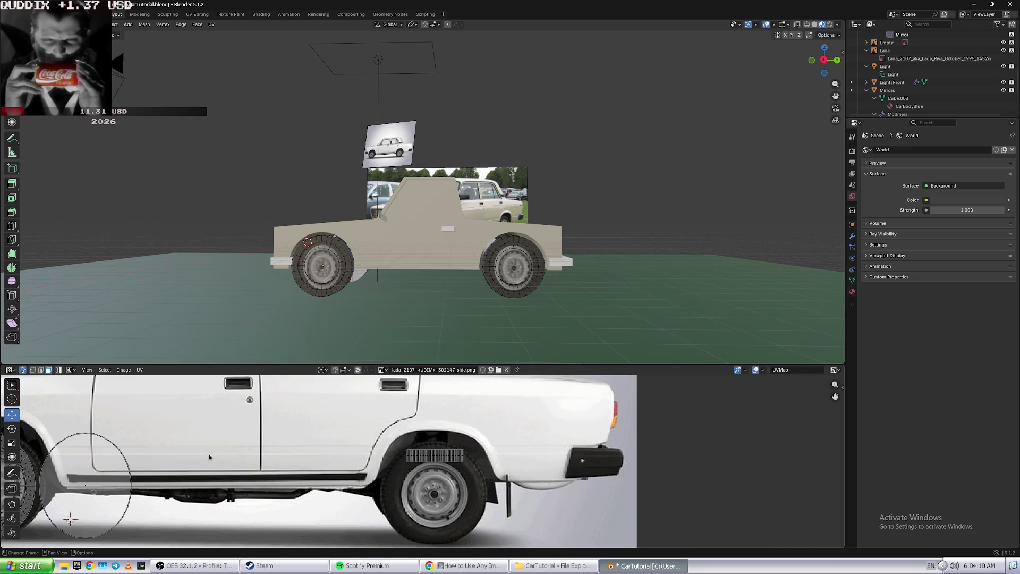
pyautogui.moveTo(209, 456); pyautogui.dragTo(336, 450, button='middle')
pyautogui.click(336, 450)
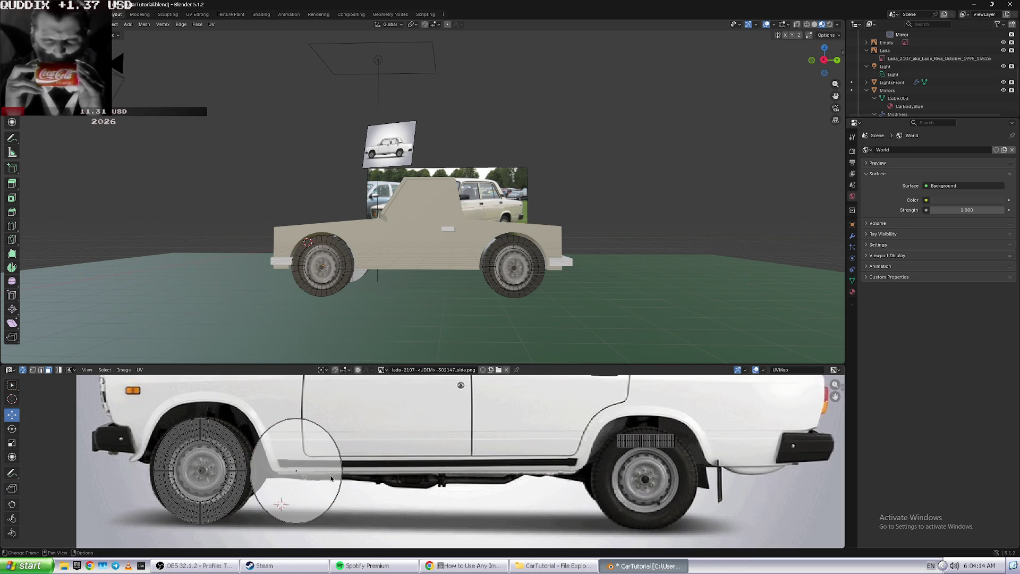
pyautogui.moveTo(329, 471); pyautogui.dragTo(679, 489)
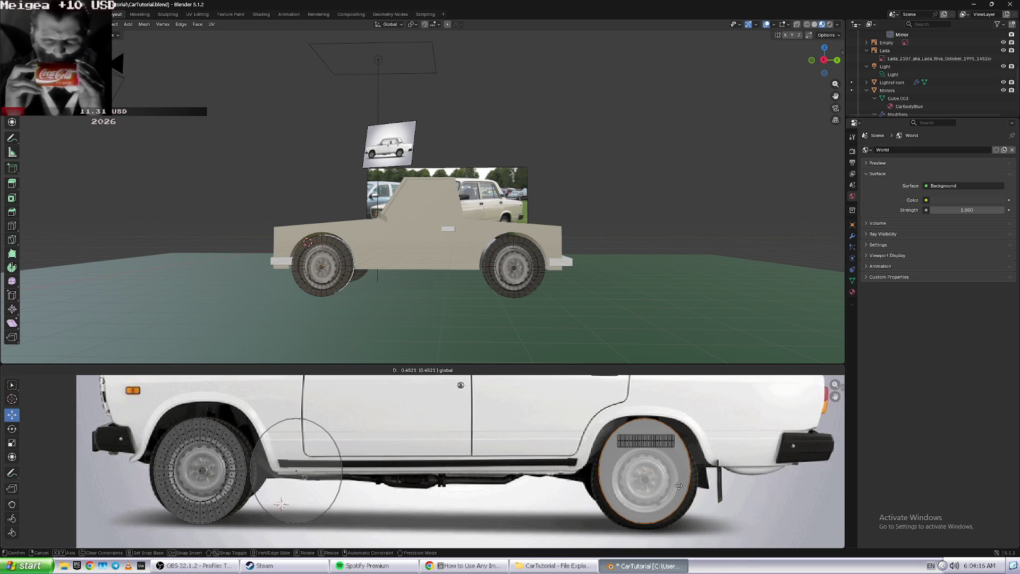
pyautogui.moveTo(648, 445); pyautogui.dragTo(682, 481)
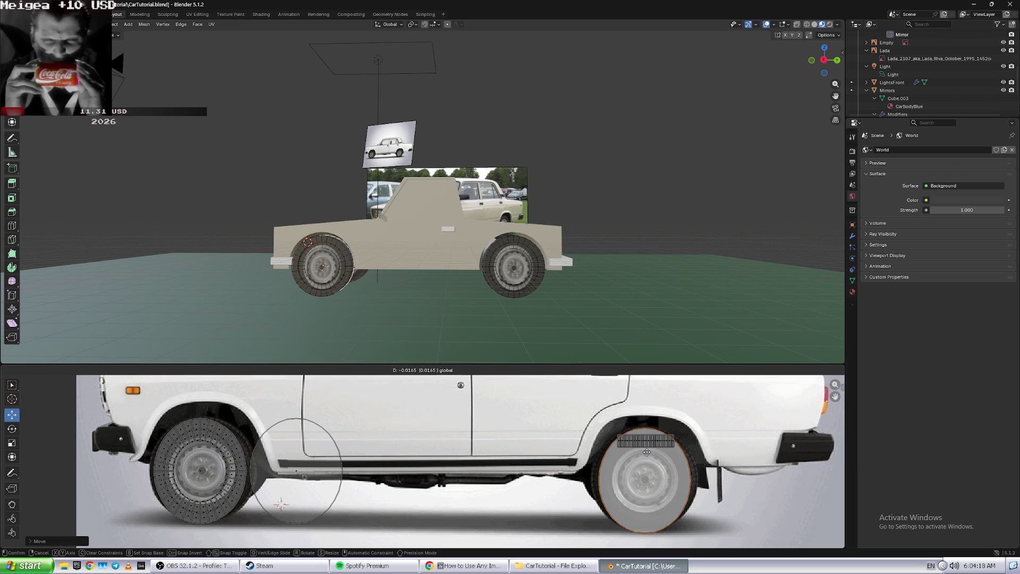
pyautogui.press('Escape')
pyautogui.hotkey('ctrl', 'z')
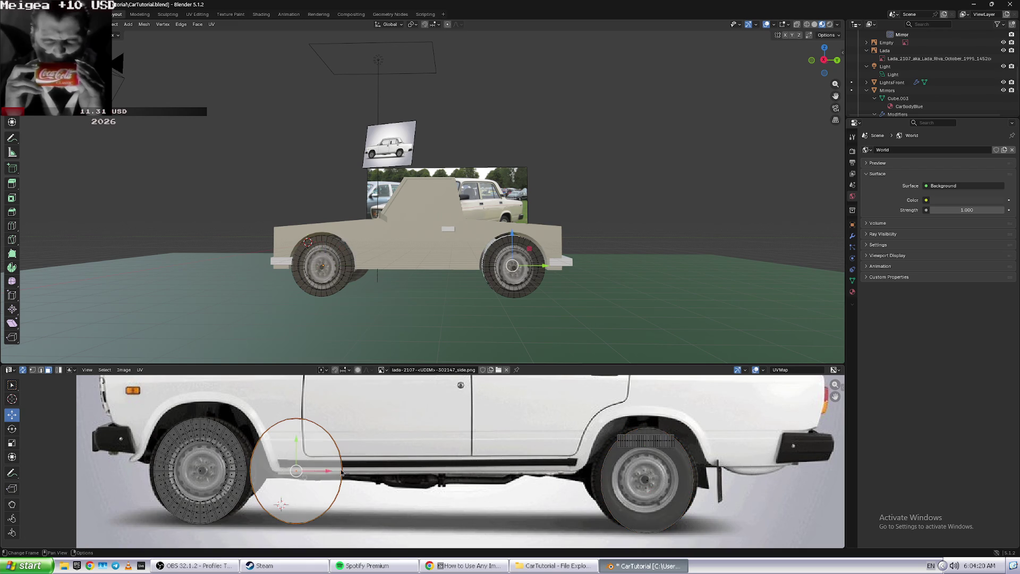
pyautogui.moveTo(336, 469); pyautogui.dragTo(682, 482)
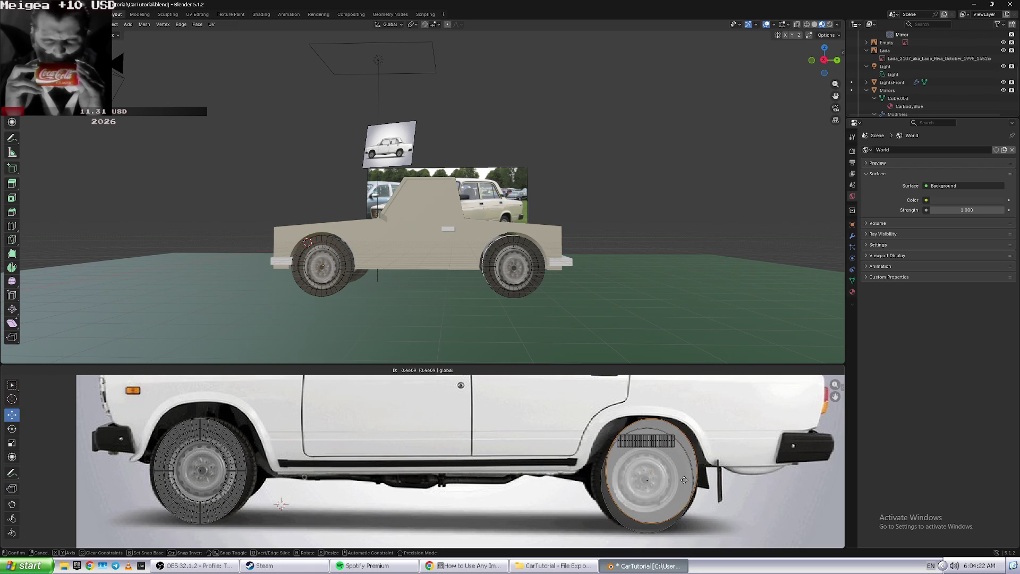
pyautogui.moveTo(649, 439); pyautogui.dragTo(651, 453)
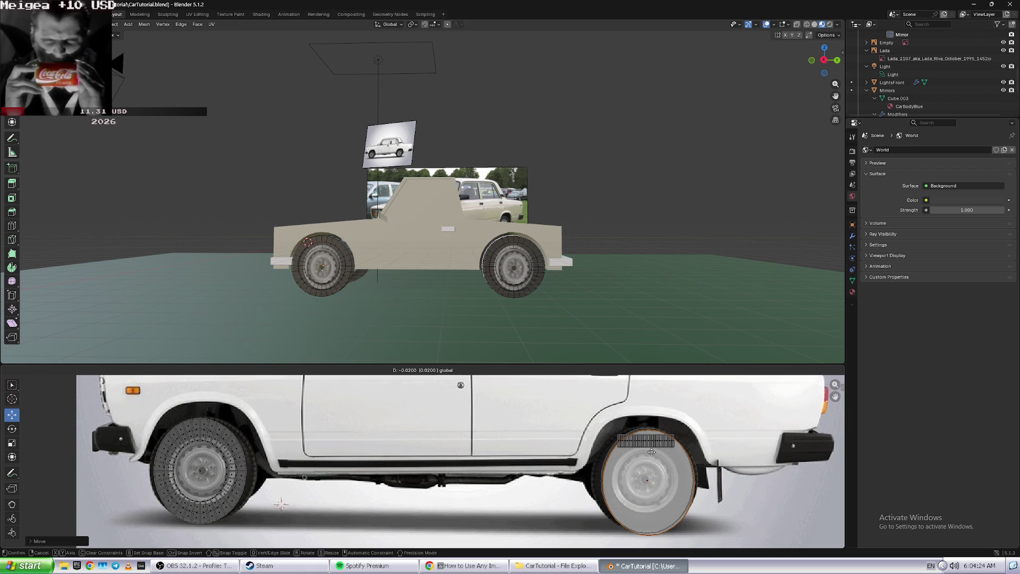
# - Box-select the rear-wheel UVs and scale them to match the photo's rim and tyre
pyautogui.moveTo(651, 452); pyautogui.dragTo(650, 451)
pyautogui.moveTo(579, 430); pyautogui.dragTo(715, 518)
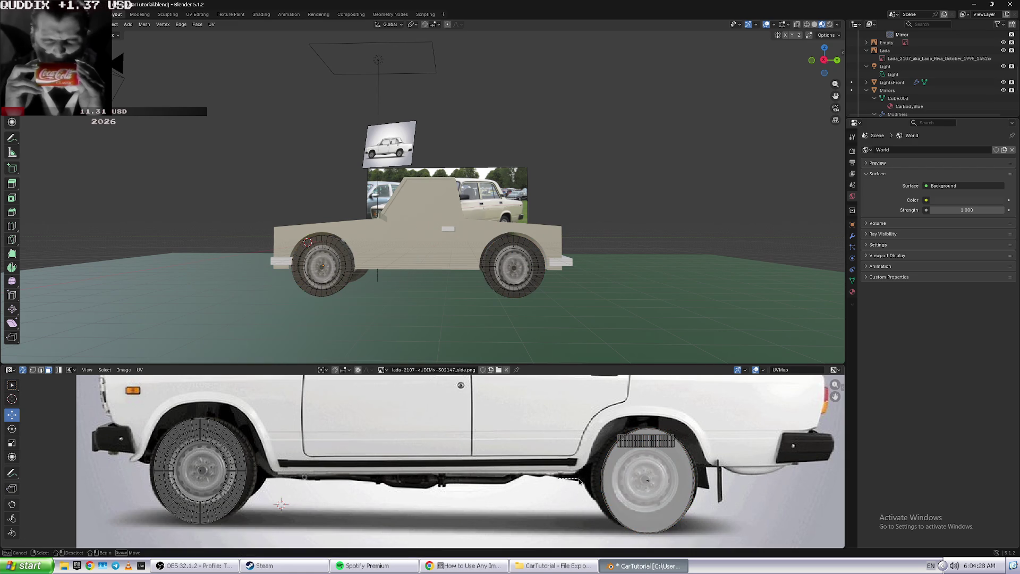
pyautogui.click(12, 443)
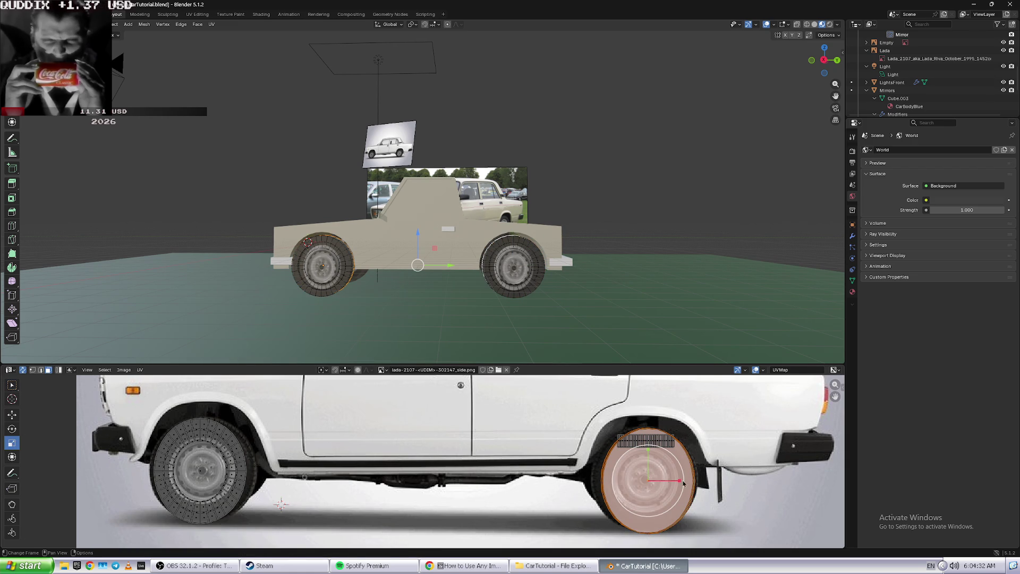
pyautogui.moveTo(685, 483); pyautogui.dragTo(674, 483)
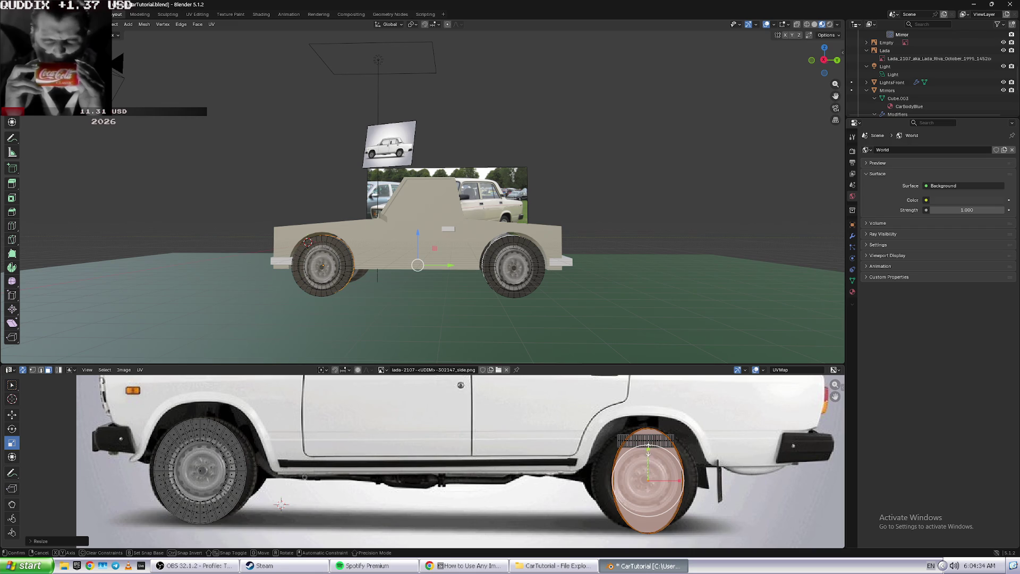
pyautogui.moveTo(646, 451); pyautogui.dragTo(660, 465)
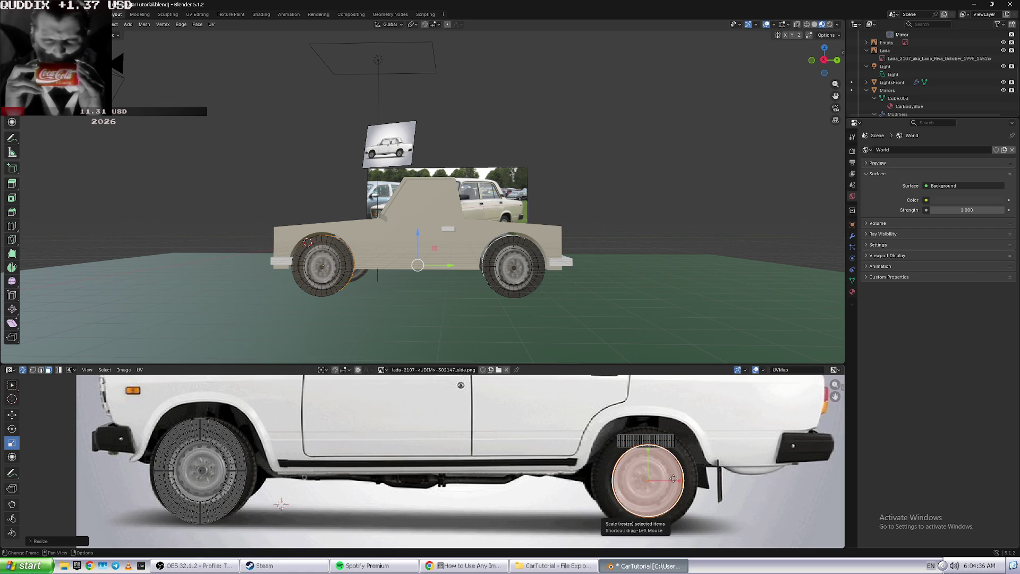
pyautogui.moveTo(680, 480); pyautogui.dragTo(694, 485)
pyautogui.hotkey('alt', 'a')
pyautogui.scroll(1, 520, 522)
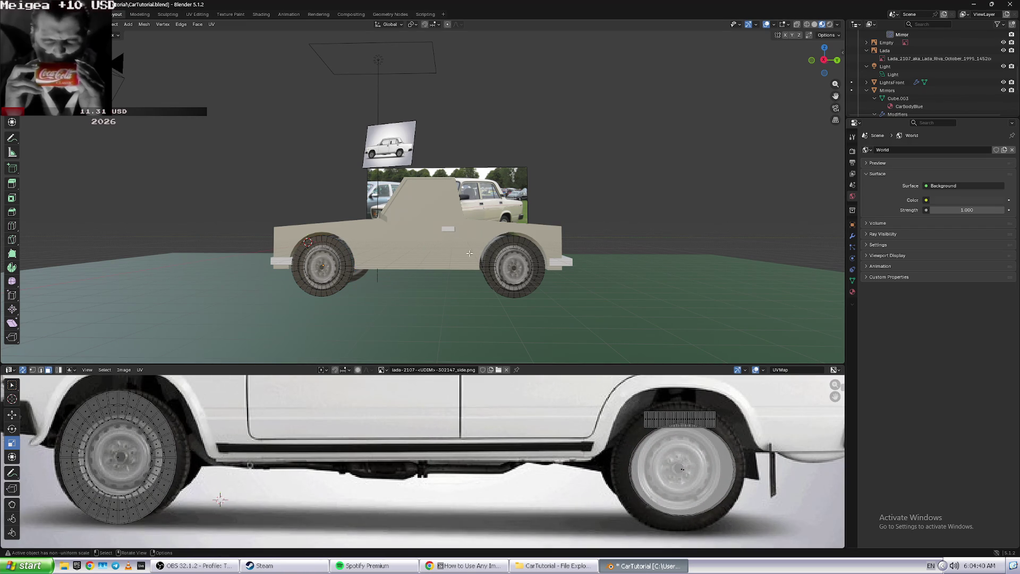
# - Select the front-wheel UV island with L, shrink it and reposition it over the wheel
pyautogui.moveTo(470, 253); pyautogui.dragTo(356, 305, button='middle')
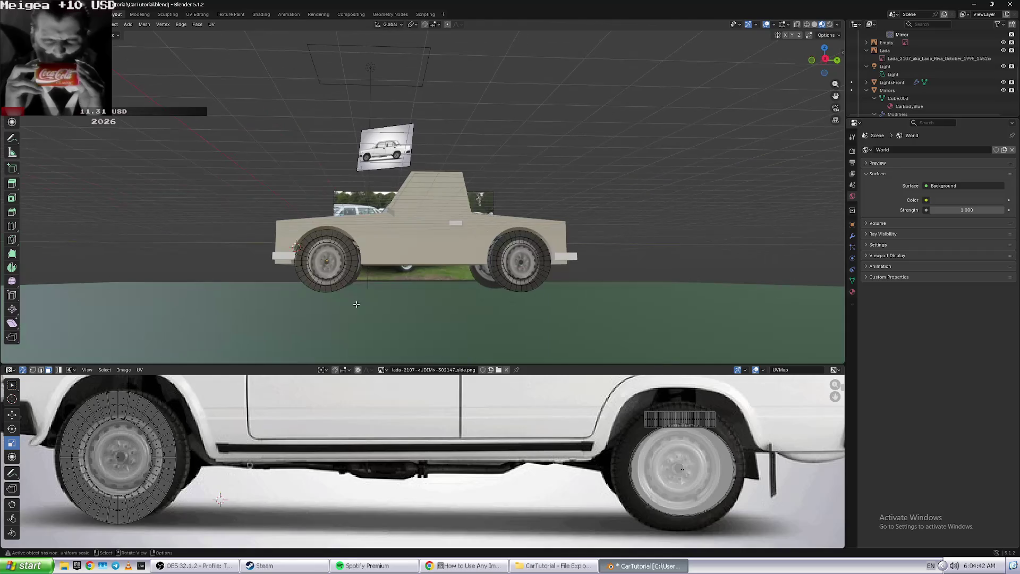
pyautogui.click(11, 418)
pyautogui.click(118, 456)
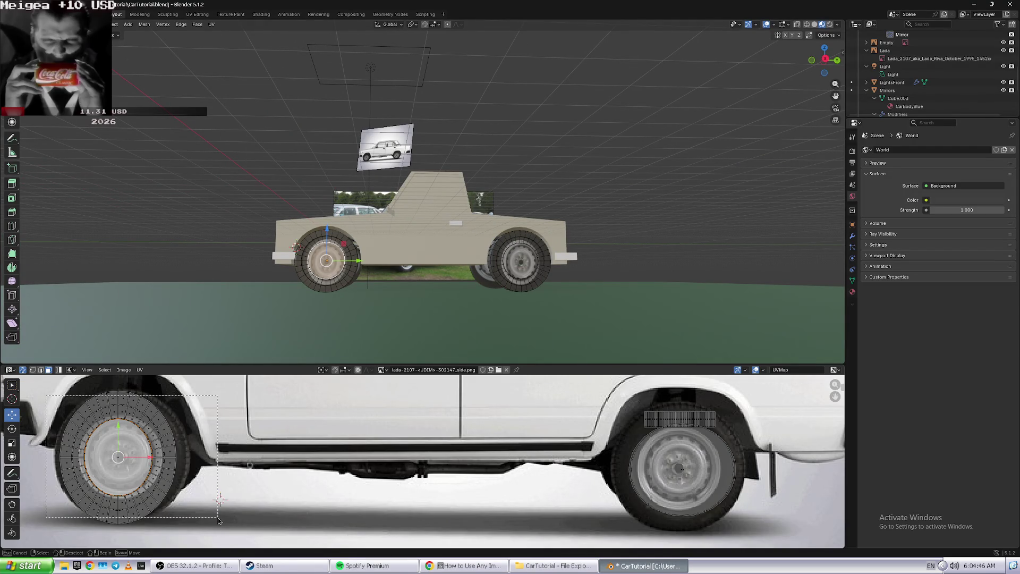
pyautogui.press('l')
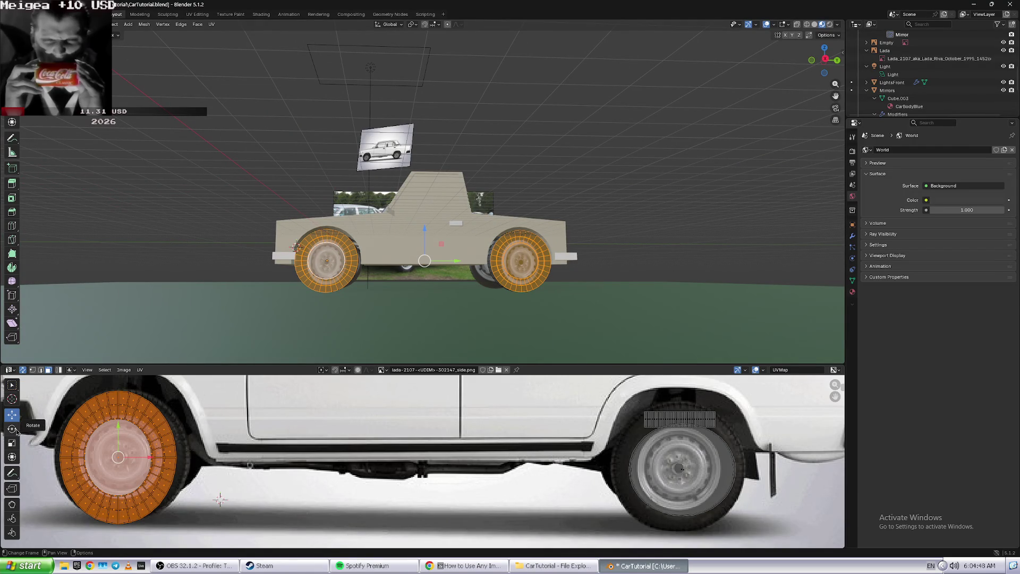
pyautogui.click(11, 443)
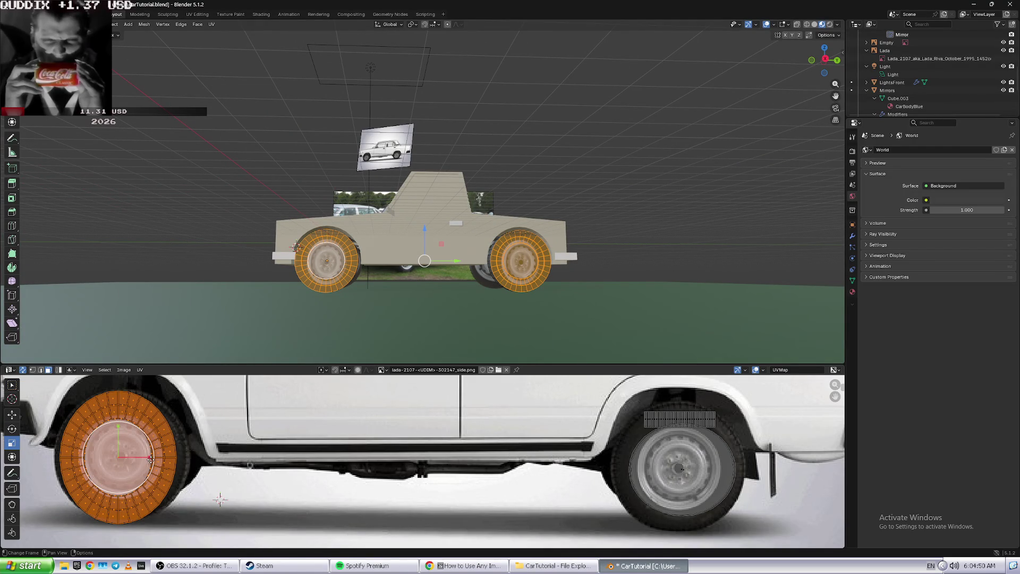
pyautogui.moveTo(151, 459); pyautogui.dragTo(144, 459)
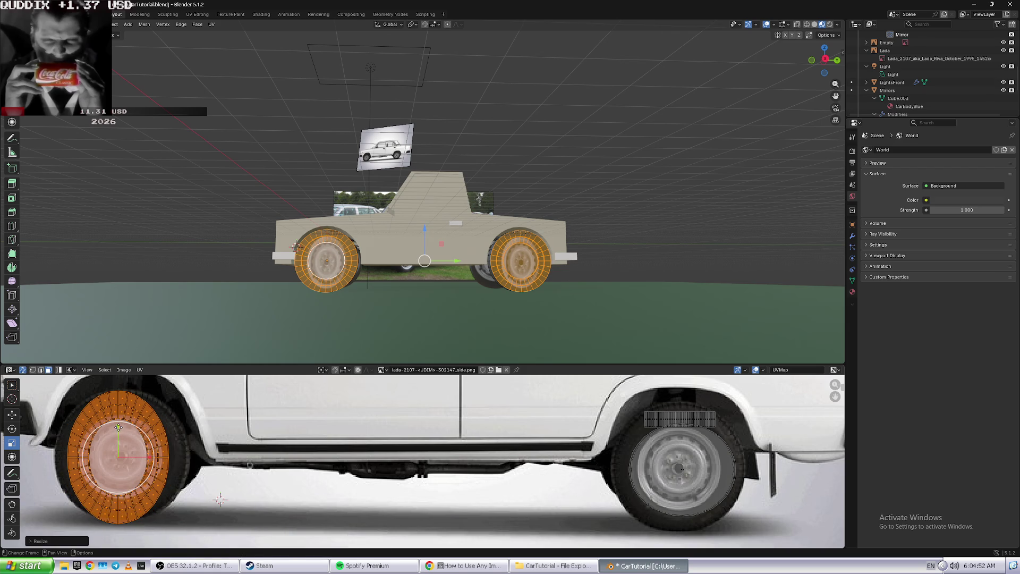
pyautogui.press('s')
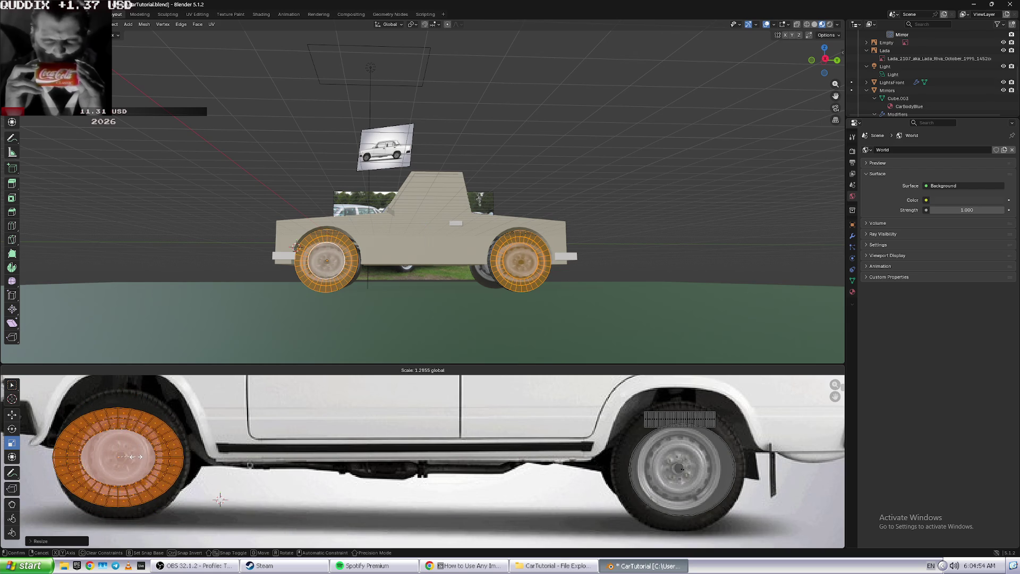
pyautogui.click(132, 460)
pyautogui.click(11, 415)
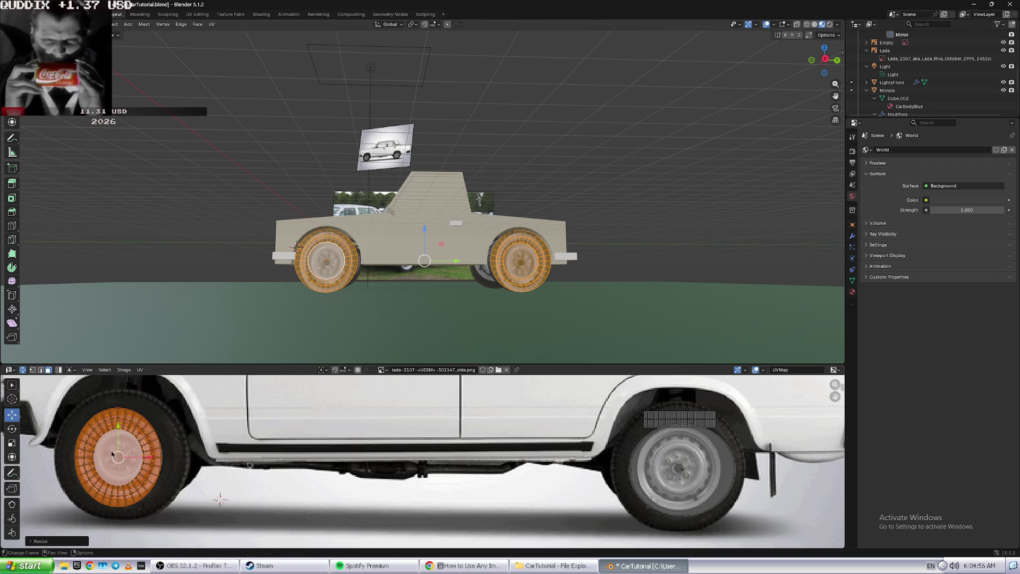
pyautogui.moveTo(122, 455); pyautogui.dragTo(125, 453)
pyautogui.click(125, 455)
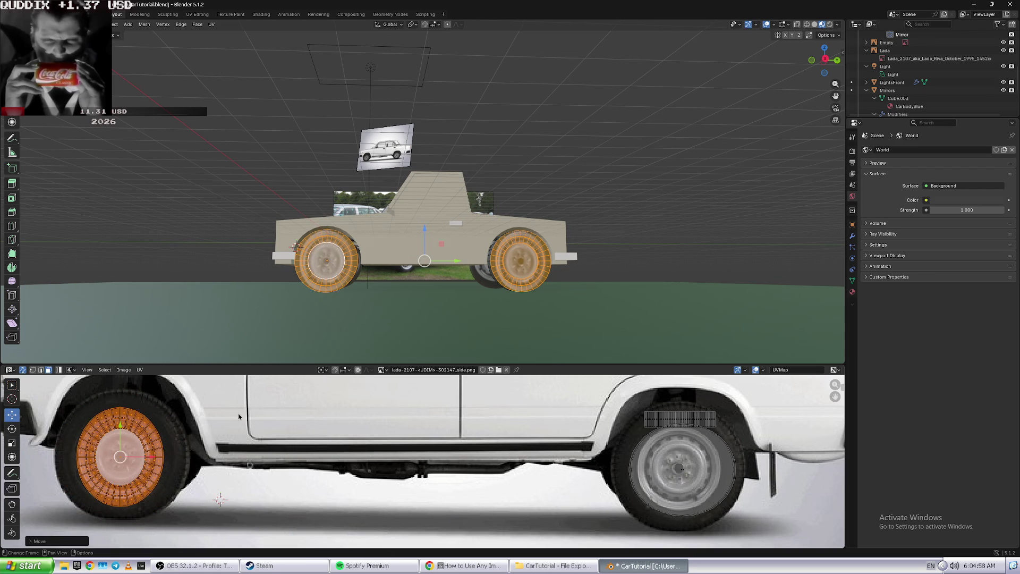
pyautogui.click(276, 272)
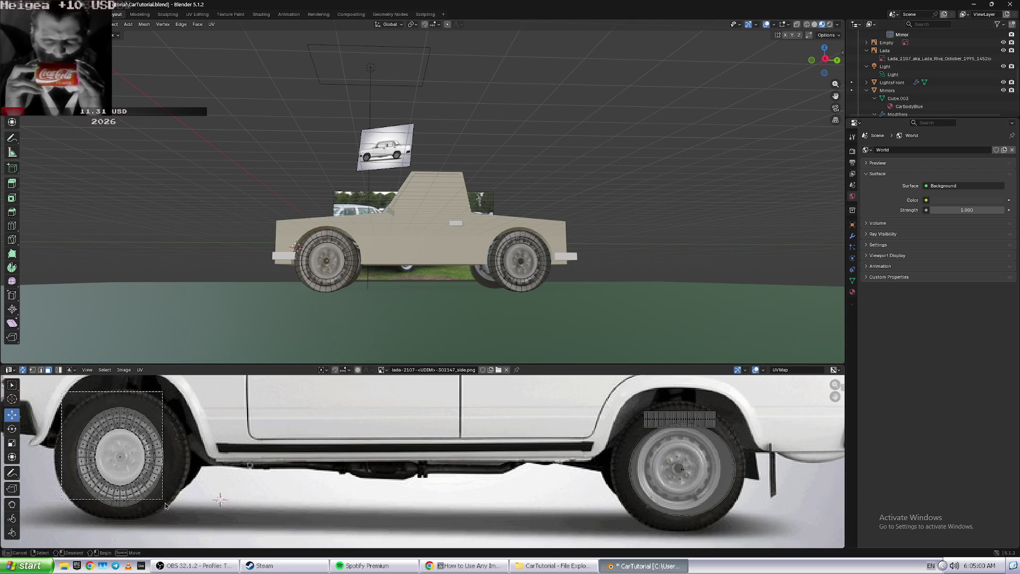
# - Stretch the wheel UVs, minus the centre disc, wider and taller to span the photo's tyre
pyautogui.press('a')
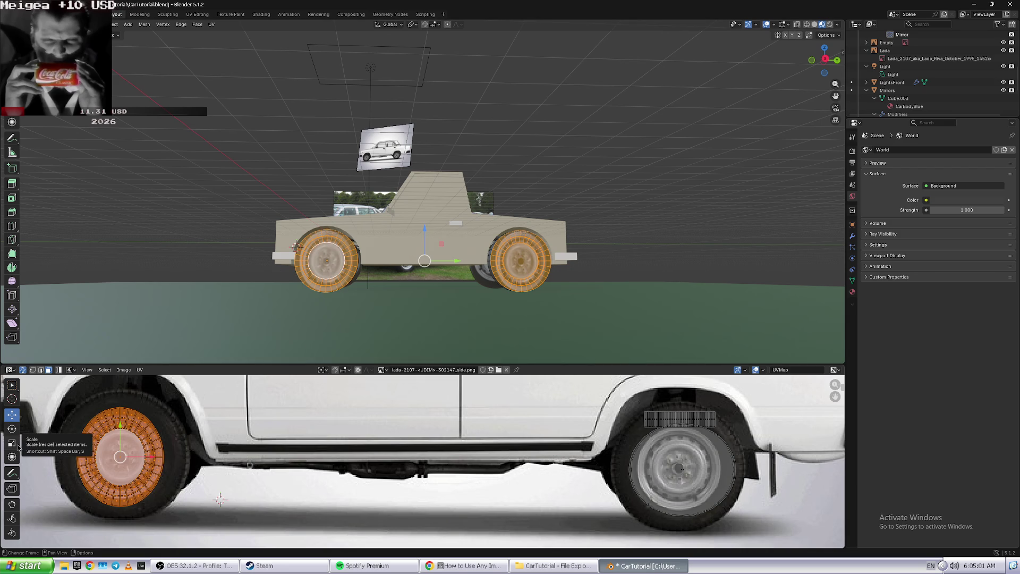
pyautogui.click(18, 447)
pyautogui.click(168, 464)
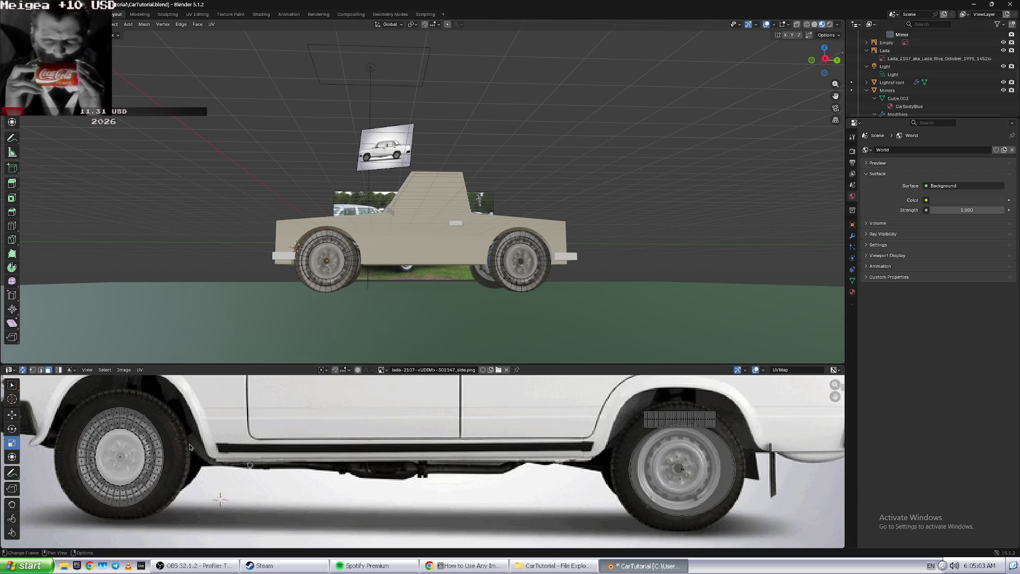
pyautogui.click(154, 451)
pyautogui.keyDown('shift'); pyautogui.click(148, 446); pyautogui.keyUp('shift')
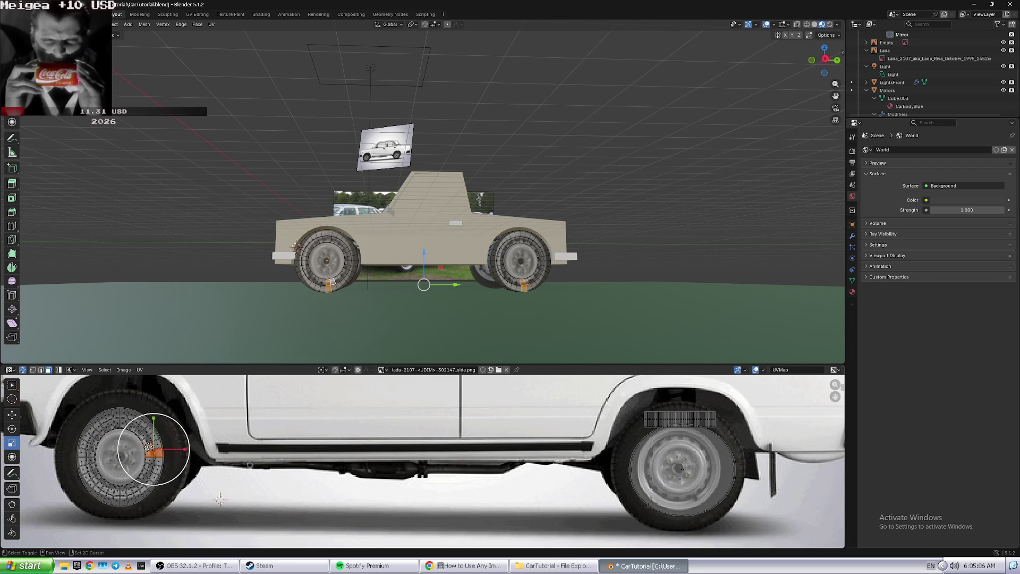
pyautogui.press('a')
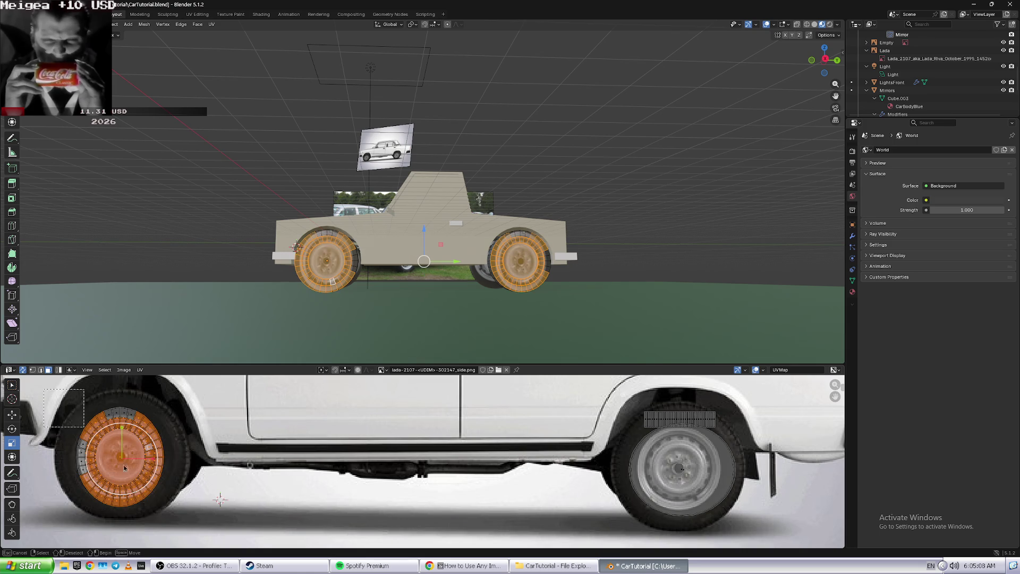
pyautogui.keyDown('shift'); pyautogui.click(112, 458); pyautogui.keyUp('shift')
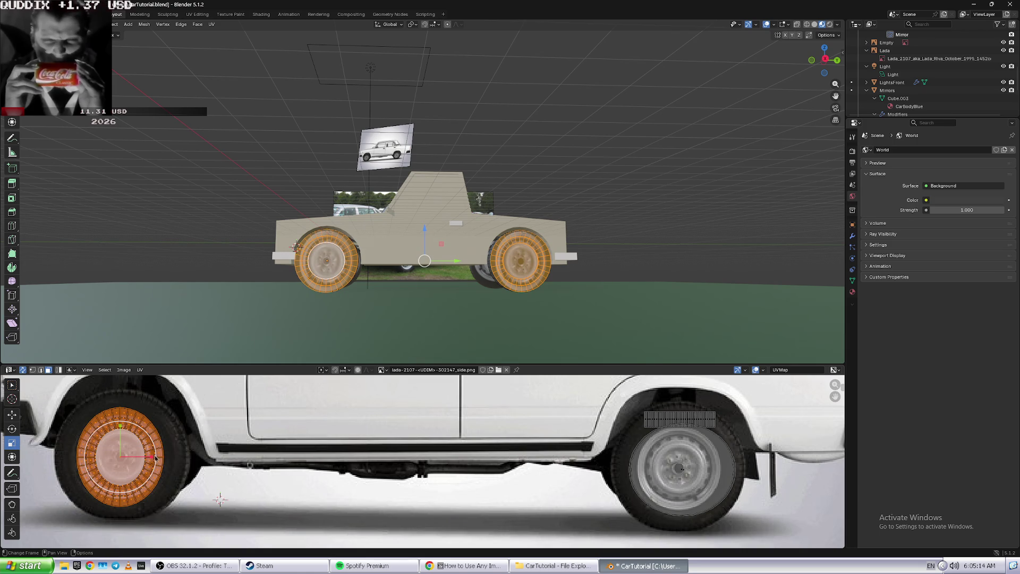
pyautogui.moveTo(154, 459); pyautogui.dragTo(172, 461)
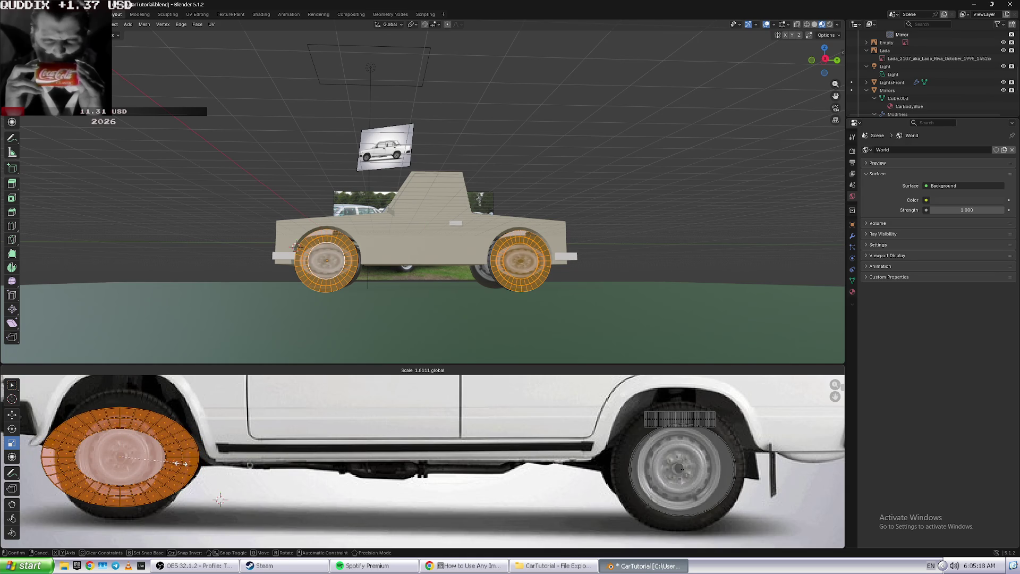
pyautogui.moveTo(172, 462); pyautogui.dragTo(180, 463)
pyautogui.moveTo(122, 426); pyautogui.dragTo(126, 407)
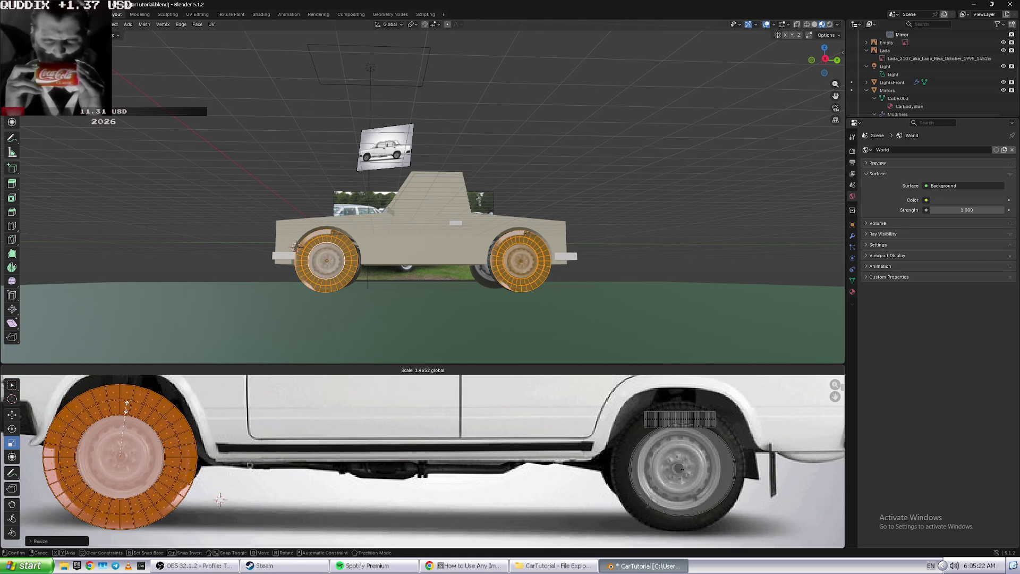
pyautogui.moveTo(126, 407); pyautogui.dragTo(127, 488)
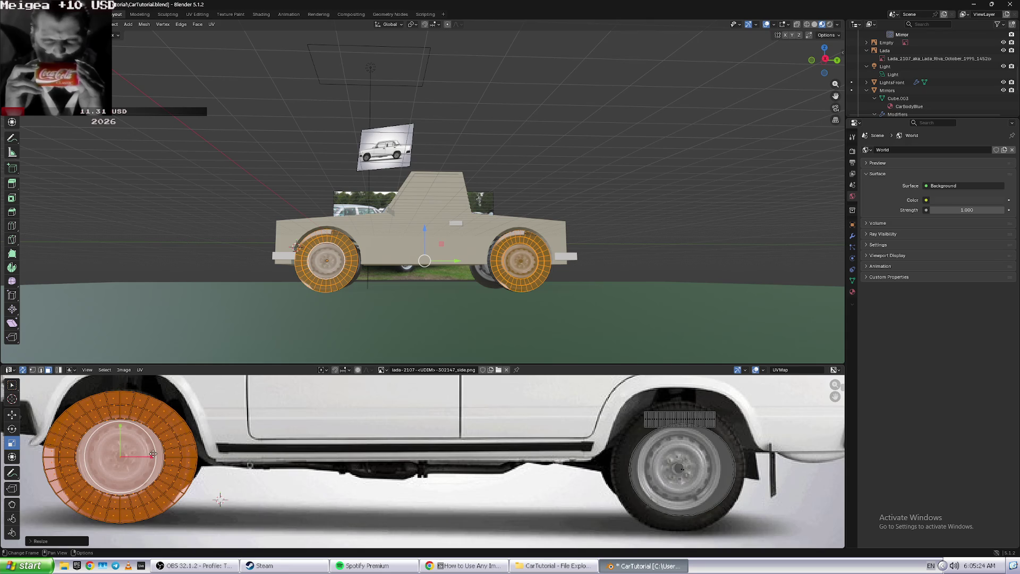
pyautogui.moveTo(153, 455); pyautogui.dragTo(144, 457)
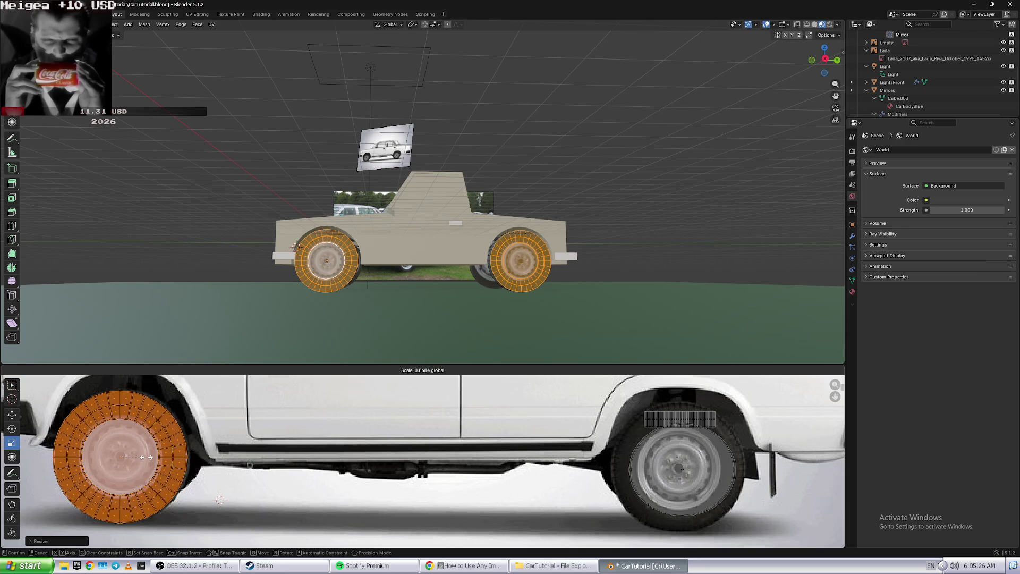
pyautogui.click(144, 457)
pyautogui.click(229, 492)
pyautogui.moveTo(229, 490); pyautogui.dragTo(265, 500, button='middle')
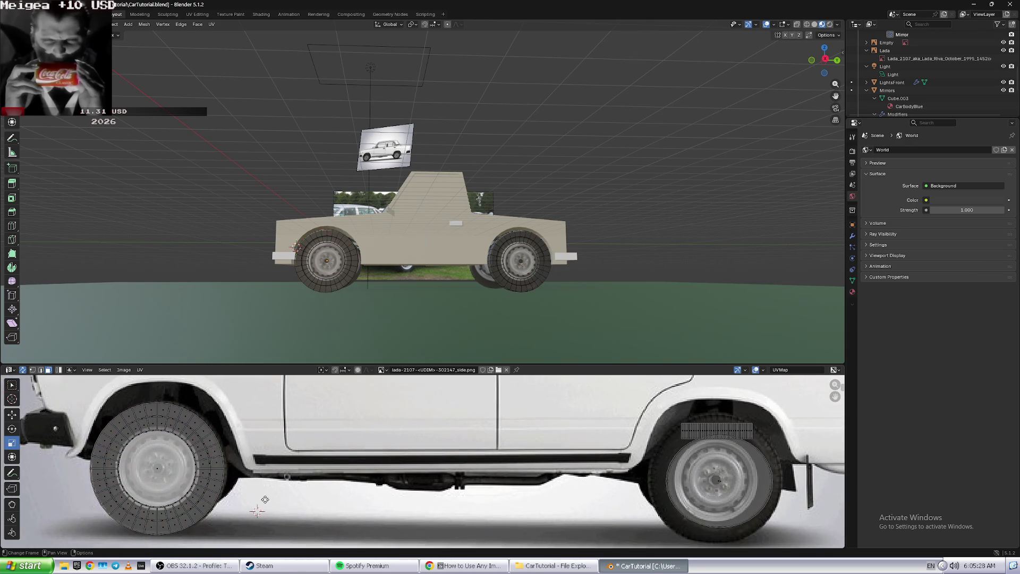
pyautogui.moveTo(371, 316)
pyautogui.mouseDown(button='middle')
pyautogui.moveTo(442, 324)
pyautogui.moveTo(635, 154)
pyautogui.mouseUp(button='middle')
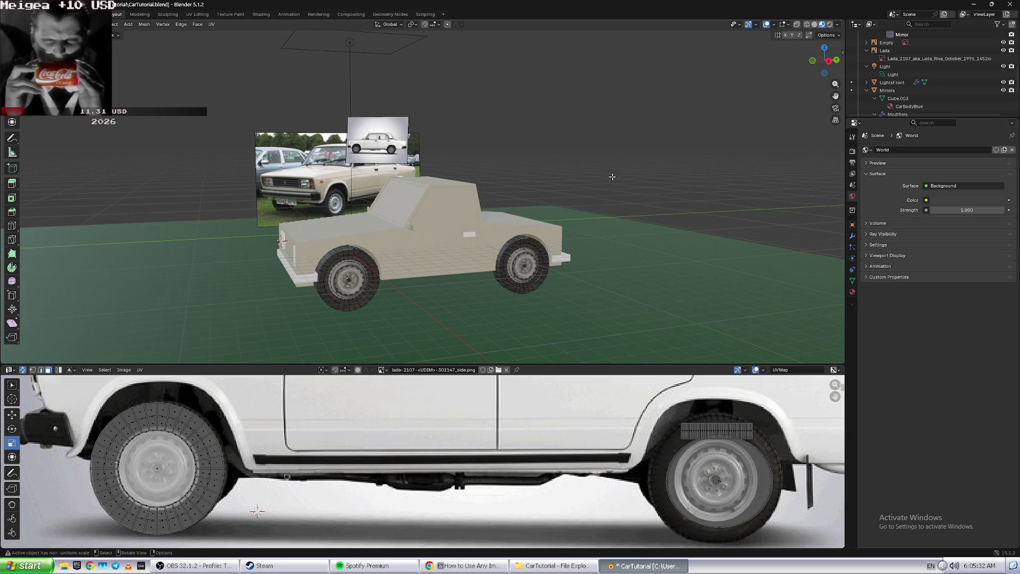
pyautogui.click(831, 25)
pyautogui.moveTo(497, 292); pyautogui.dragTo(436, 264, button='middle')
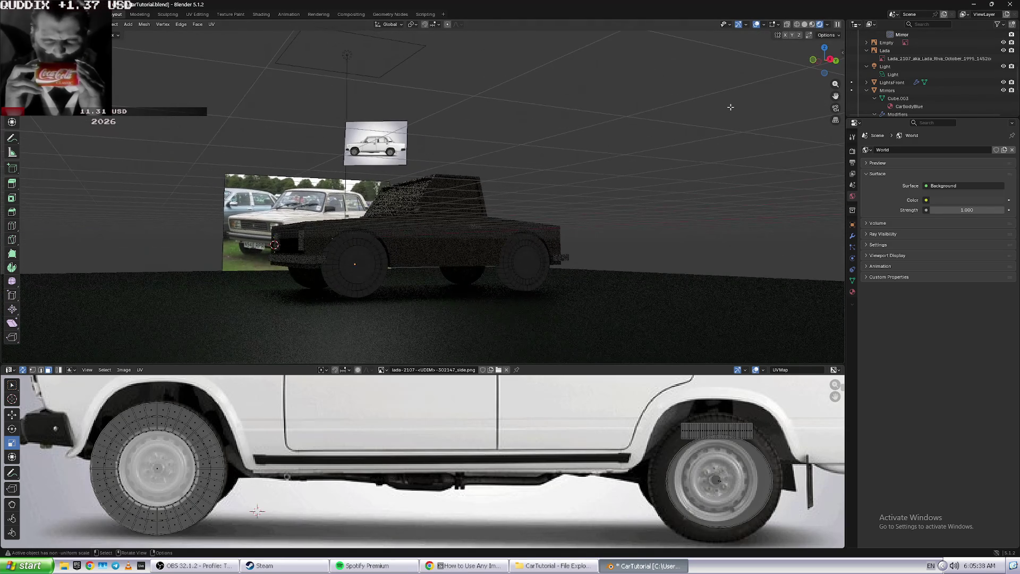
pyautogui.click(808, 26)
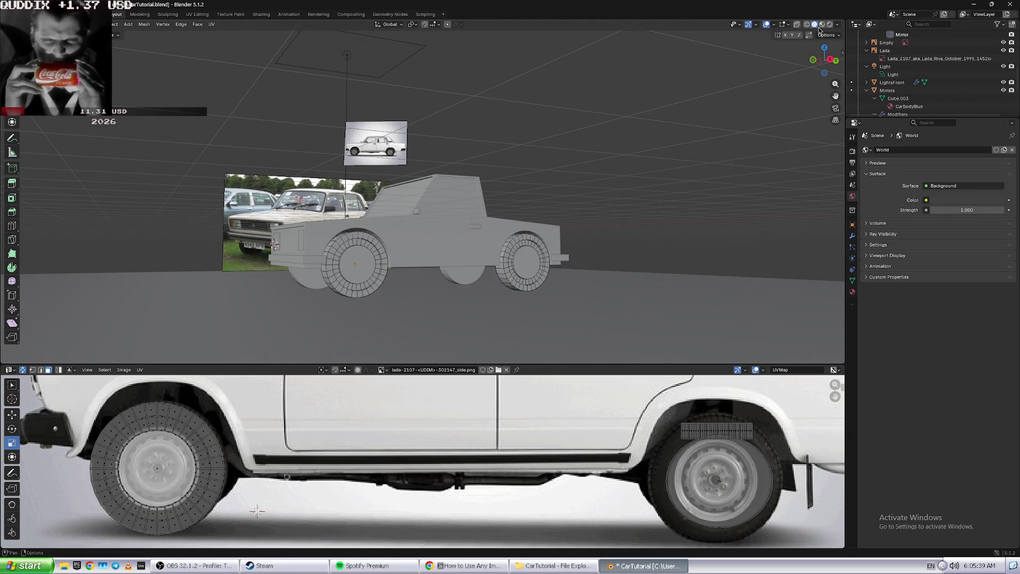
pyautogui.click(823, 24)
pyautogui.moveTo(635, 143); pyautogui.dragTo(336, 40, button='middle')
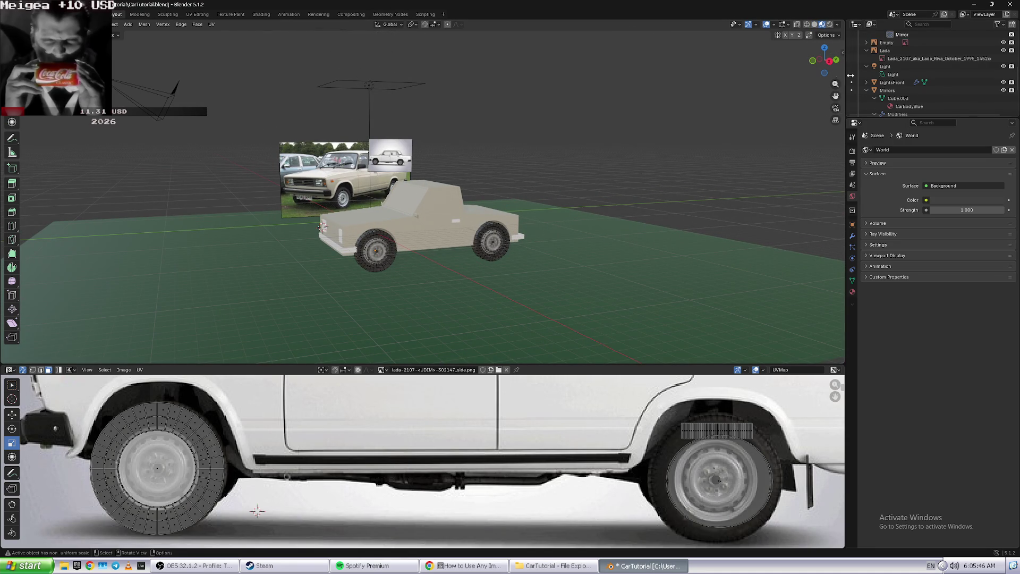
pyautogui.click(372, 86)
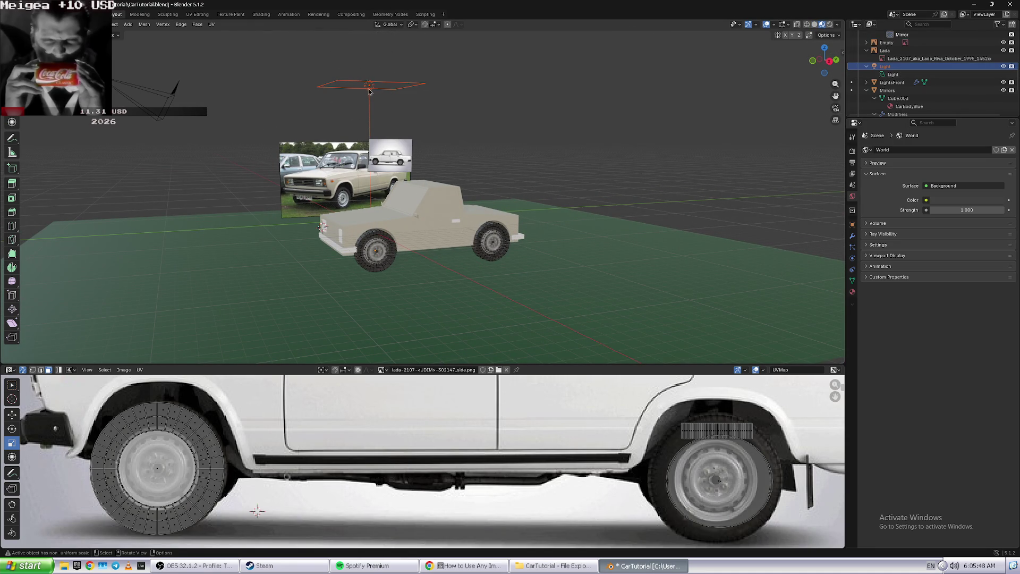
pyautogui.click(893, 75)
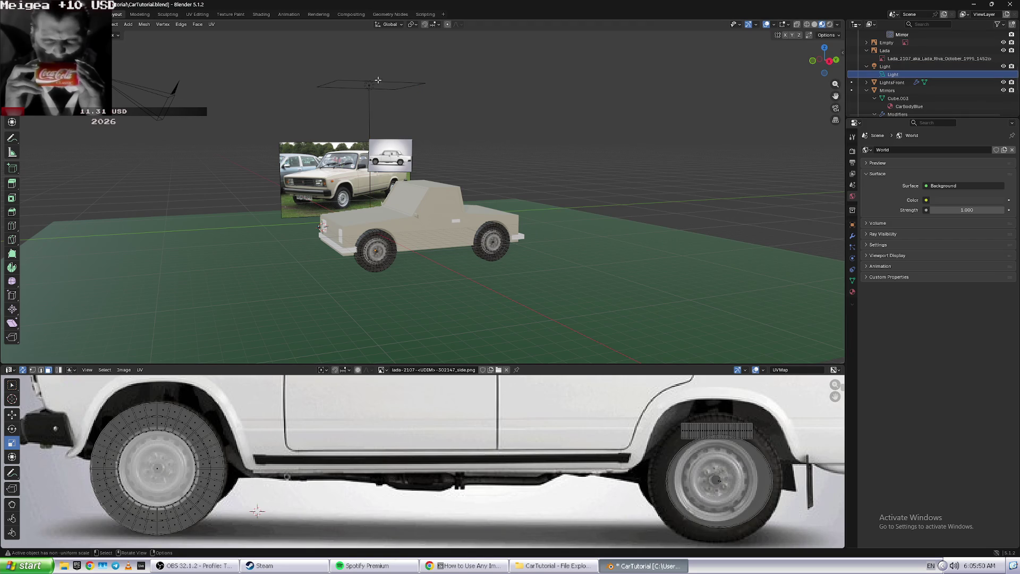
pyautogui.click(898, 67)
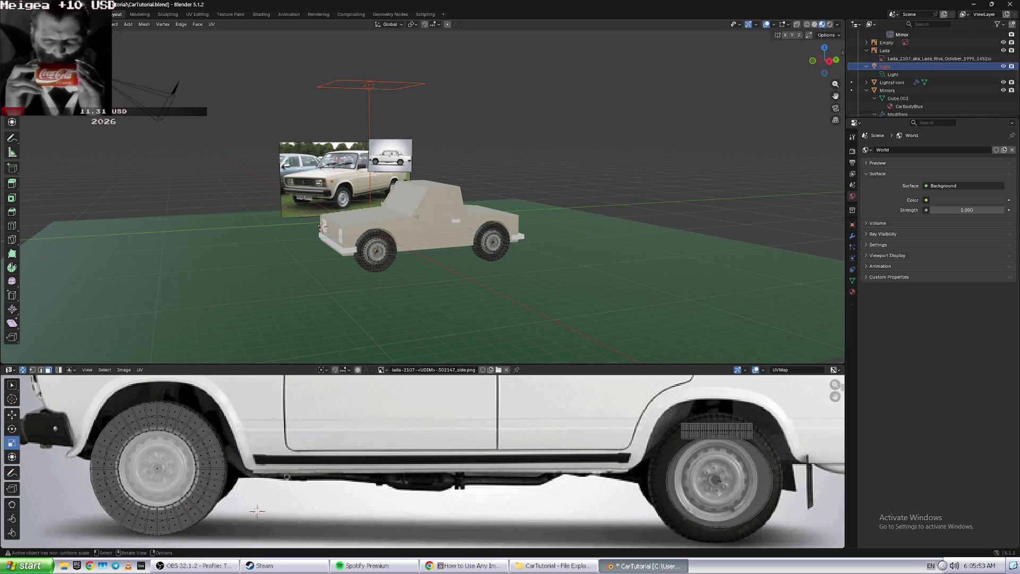
# - Select the rear wheel's UV island and scale it down in two passes
pyautogui.moveTo(333, 66); pyautogui.dragTo(383, 147, button='middle')
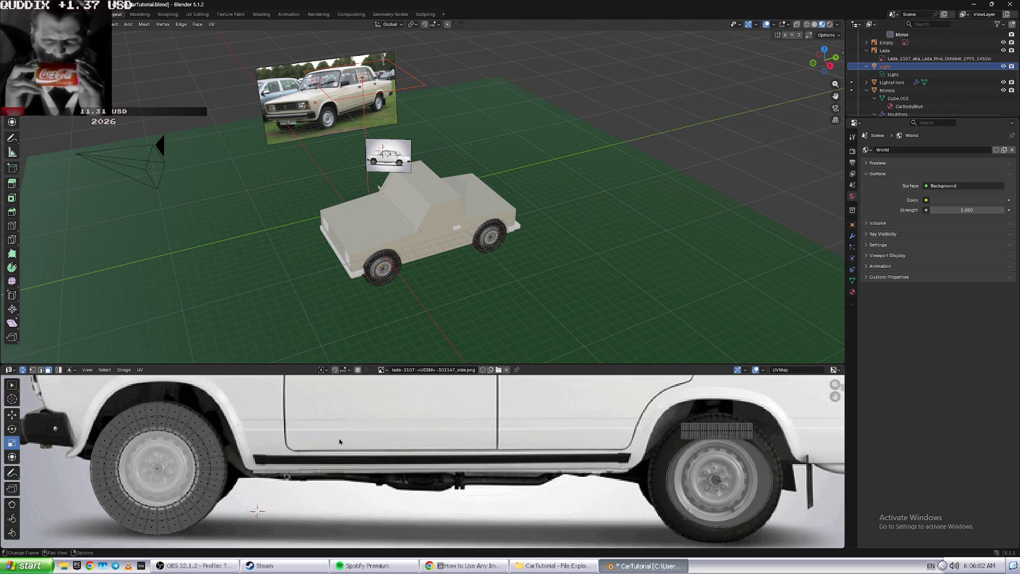
pyautogui.click(699, 478)
pyautogui.press('s')
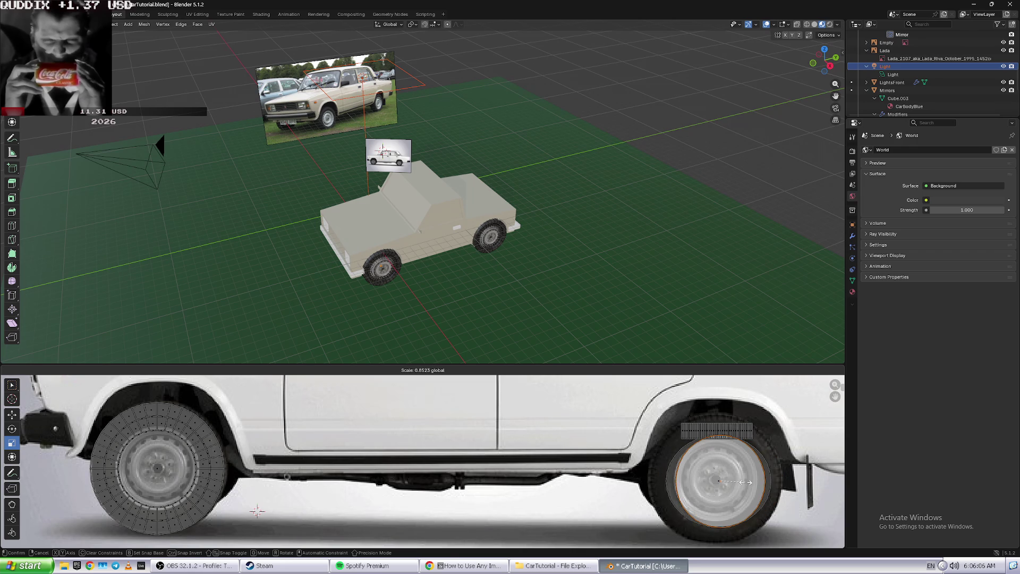
pyautogui.click(751, 482)
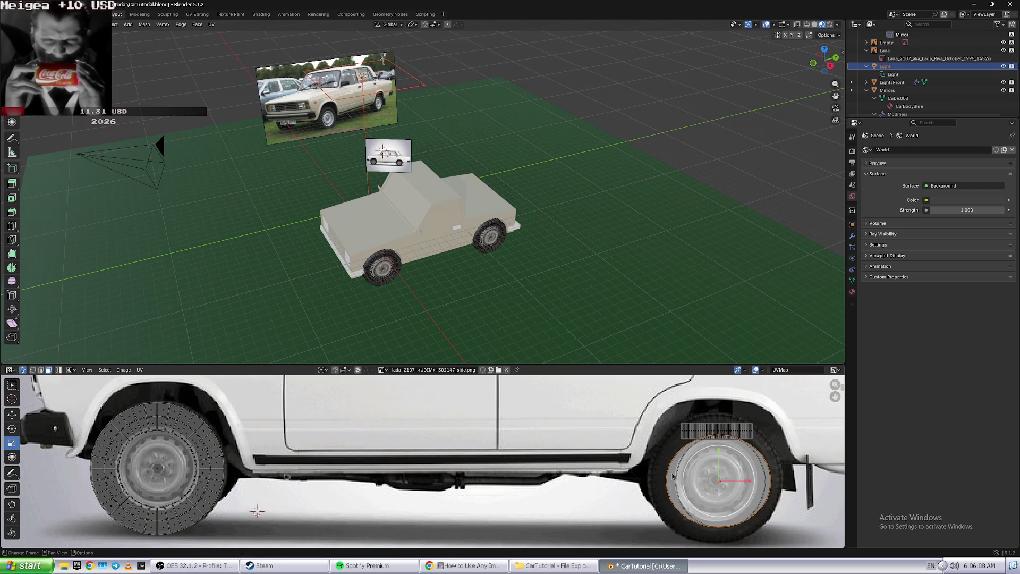
pyautogui.press('s')
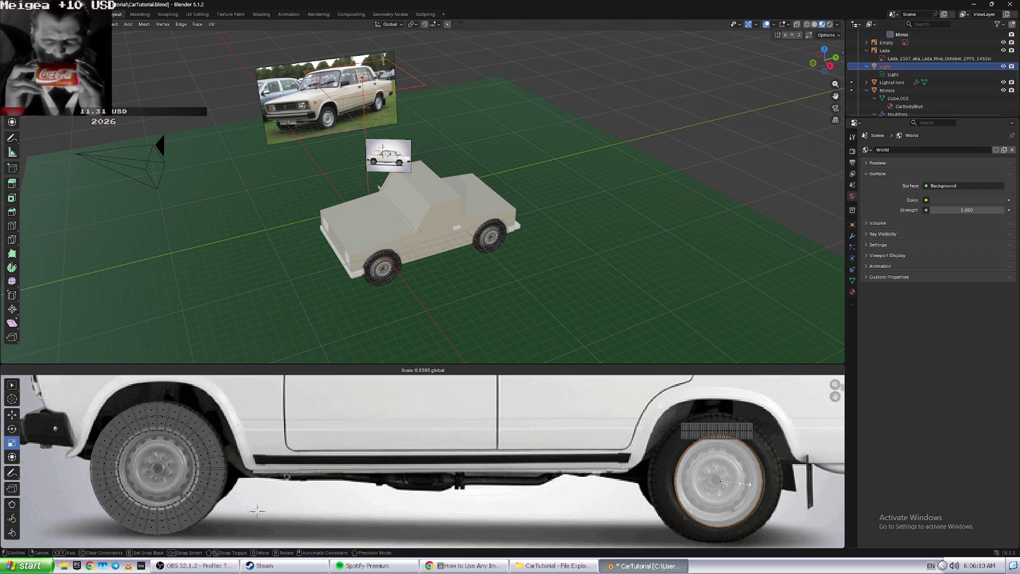
pyautogui.click(749, 485)
# - Shift the rear wheel UV island slightly left along X to match the photo's rear wheel
pyautogui.hotkey('shift', 'space')
pyautogui.press('g')
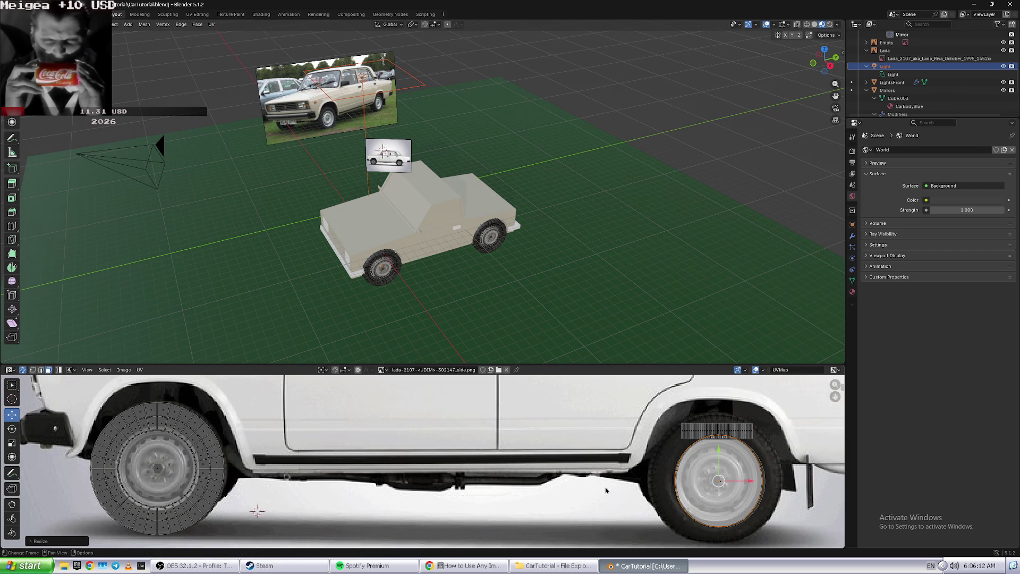
pyautogui.click(749, 497)
pyautogui.press('b')
pyautogui.click(655, 492)
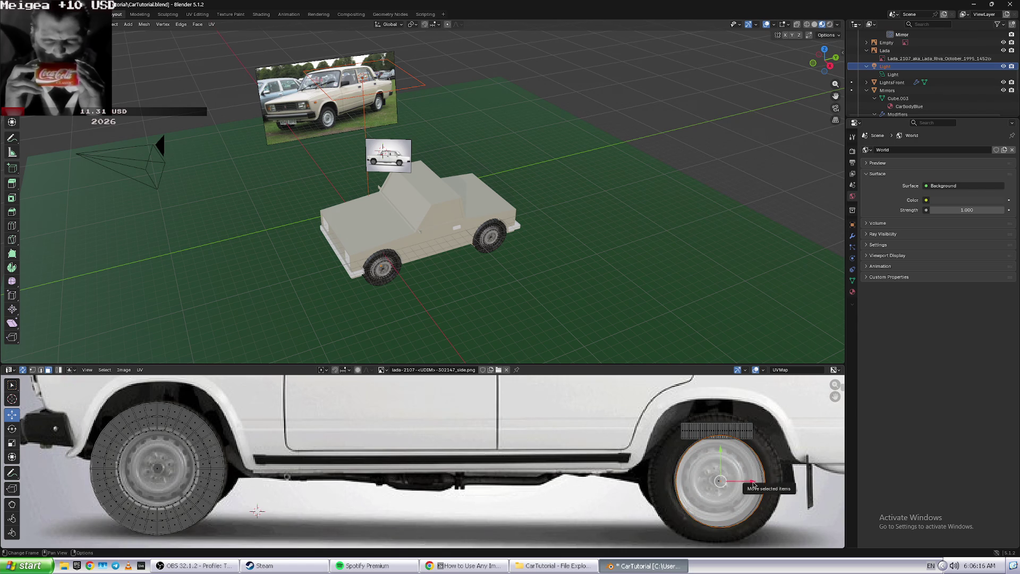
pyautogui.moveTo(749, 480); pyautogui.dragTo(746, 481)
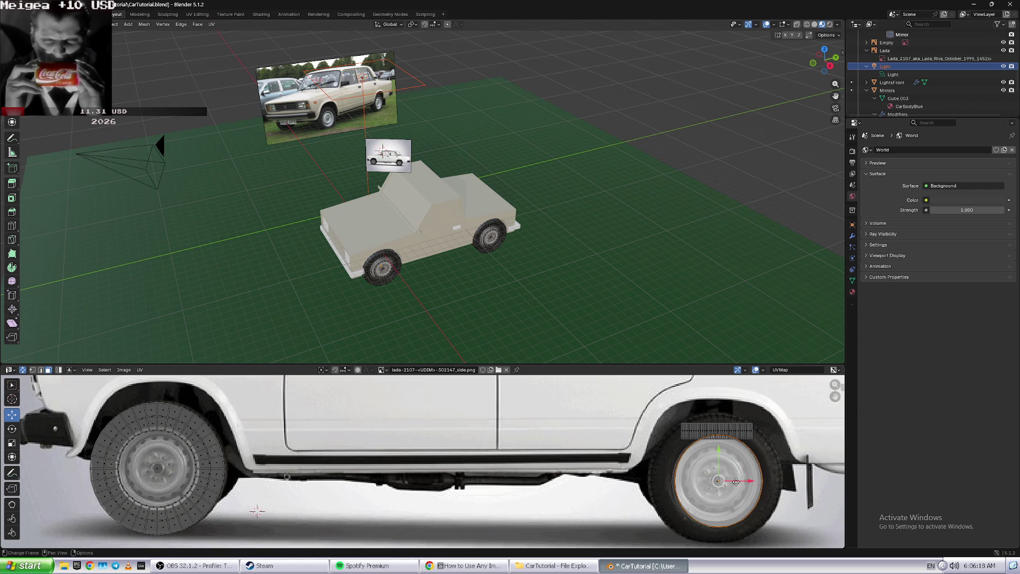
pyautogui.moveTo(751, 482); pyautogui.dragTo(747, 482)
pyautogui.moveTo(718, 449); pyautogui.dragTo(719, 448)
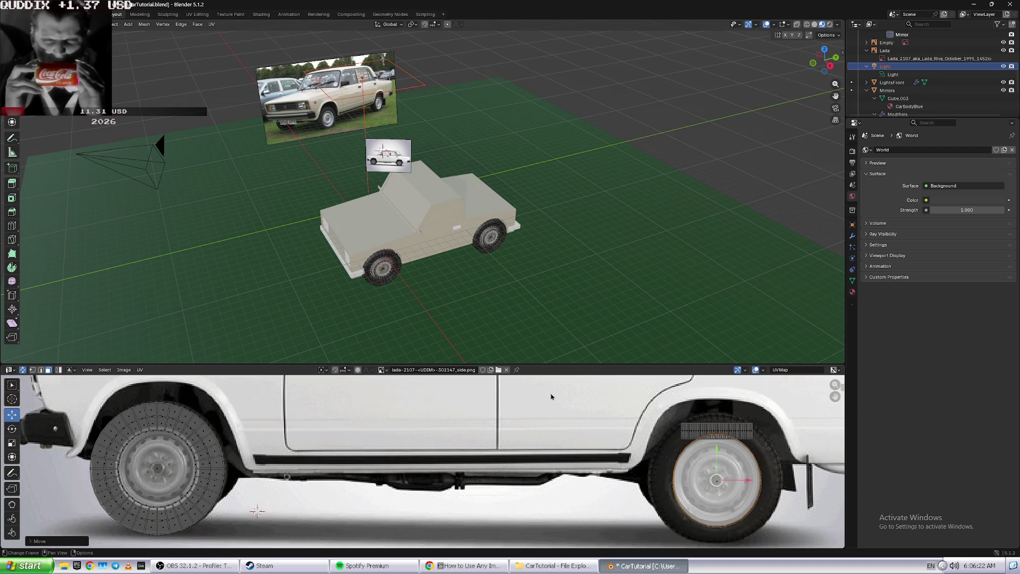
# - Deselect the UVs, inspect the wheels, and return to Object Mode
pyautogui.click(444, 307)
pyautogui.moveTo(583, 175); pyautogui.dragTo(449, 273, button='middle')
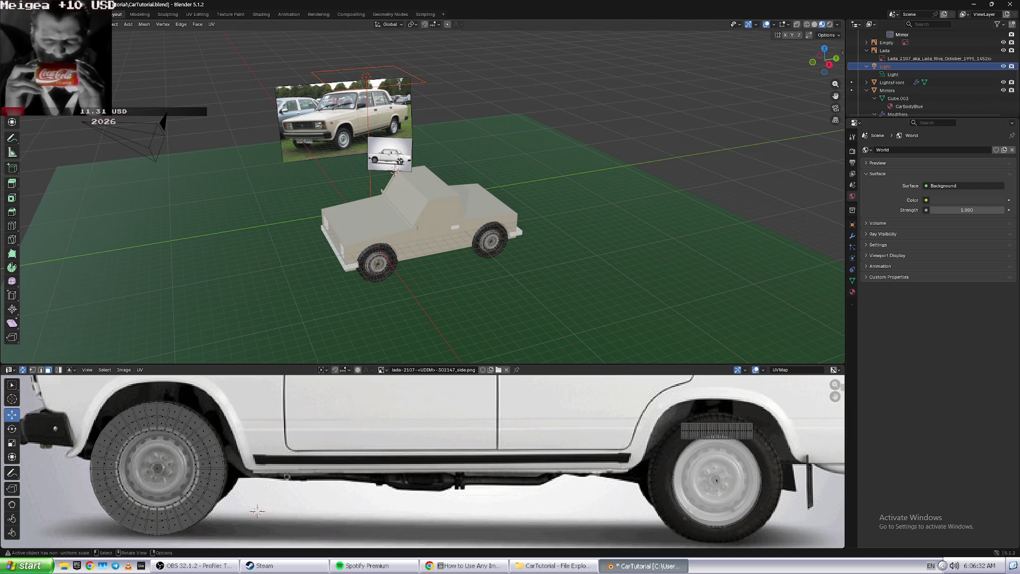
pyautogui.press('Tab')
# - Move the small white-background reference image along X beside the car
pyautogui.click(391, 154)
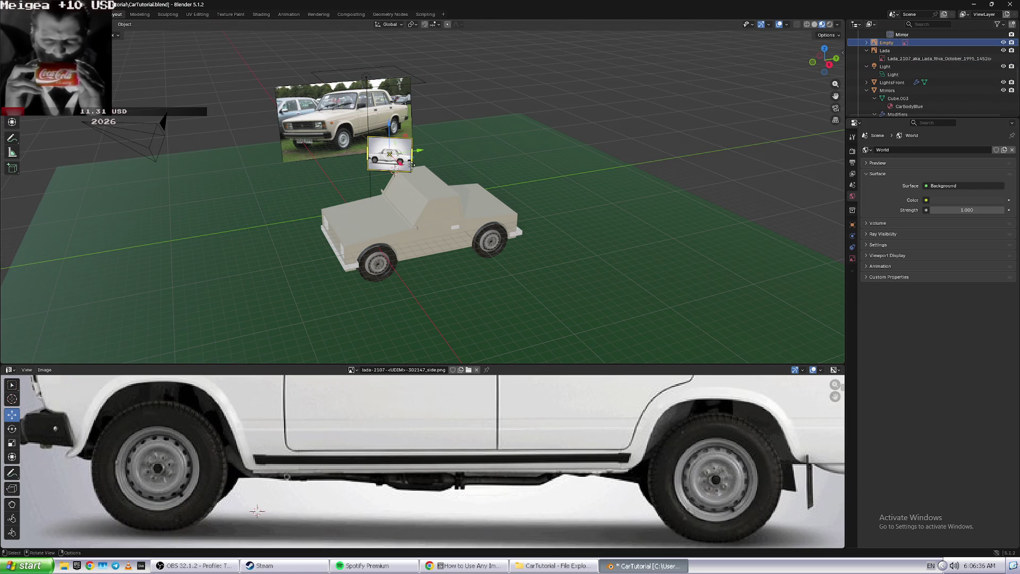
pyautogui.moveTo(405, 163)
pyautogui.mouseDown()
pyautogui.moveTo(528, 259)
pyautogui.moveTo(529, 280)
pyautogui.mouseUp()
pyautogui.moveTo(529, 280); pyautogui.dragTo(524, 263, button='middle')
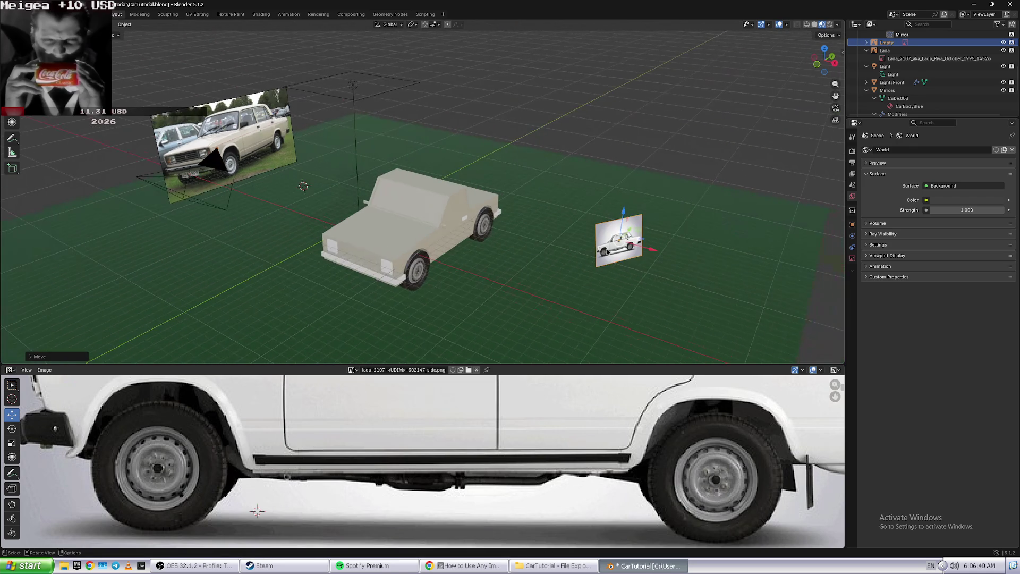
# - Rotate the reference plane with the rotate gizmo until it stands edge-on
pyautogui.click(12, 92)
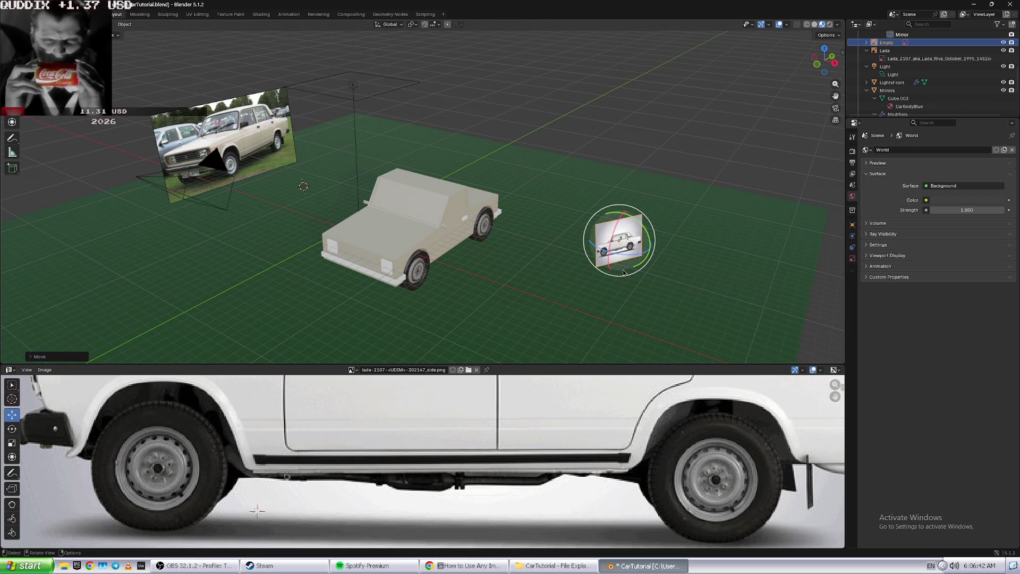
pyautogui.moveTo(639, 255); pyautogui.dragTo(663, 268)
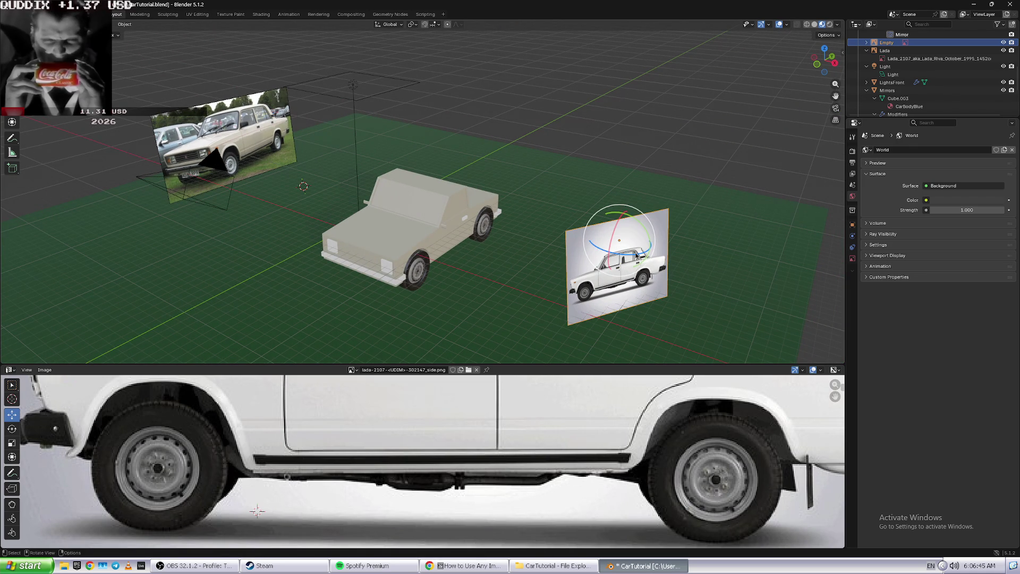
pyautogui.moveTo(638, 256); pyautogui.dragTo(700, 251)
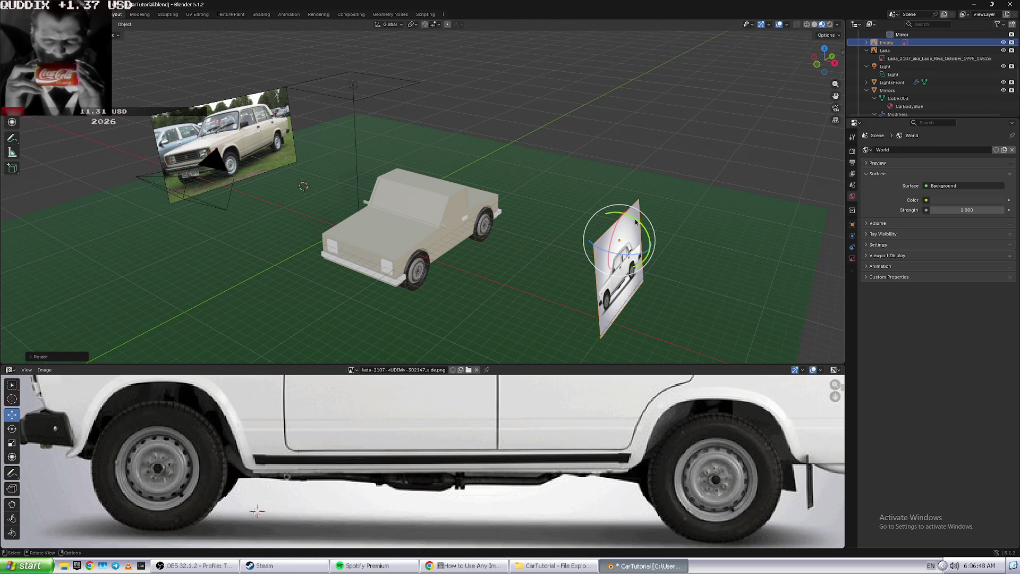
pyautogui.moveTo(636, 223); pyautogui.dragTo(645, 235)
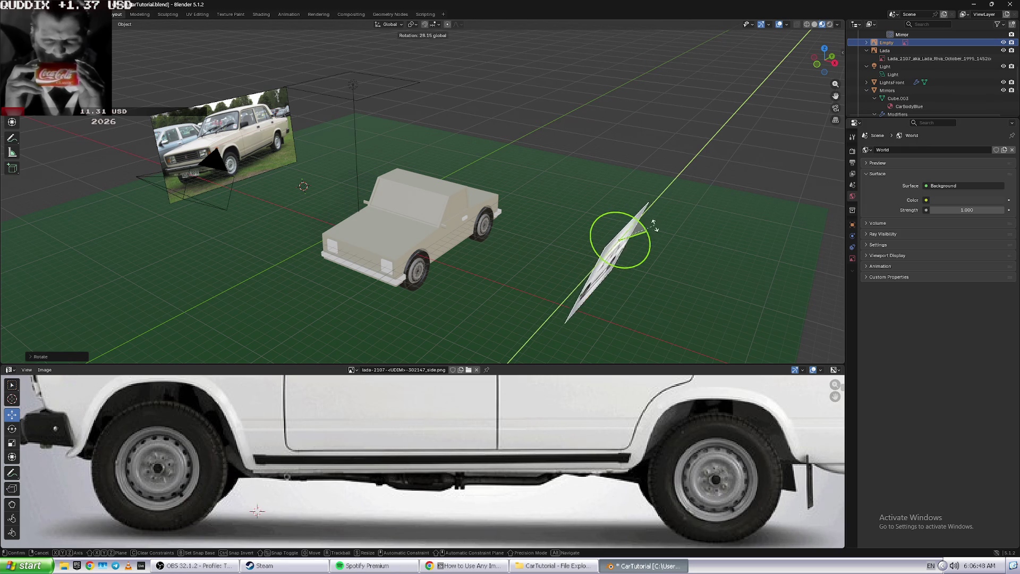
# - Straighten the plane's tilt in front orthographic view, then view the scene from the top
pyautogui.click(832, 59)
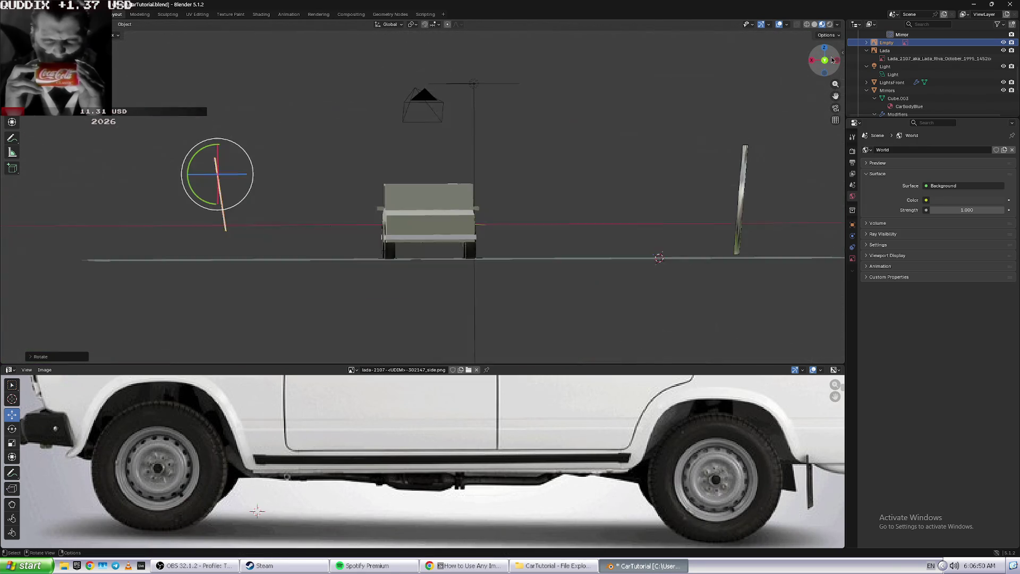
pyautogui.click(748, 187)
pyautogui.moveTo(771, 189); pyautogui.dragTo(724, 197)
pyautogui.press('KP_7')
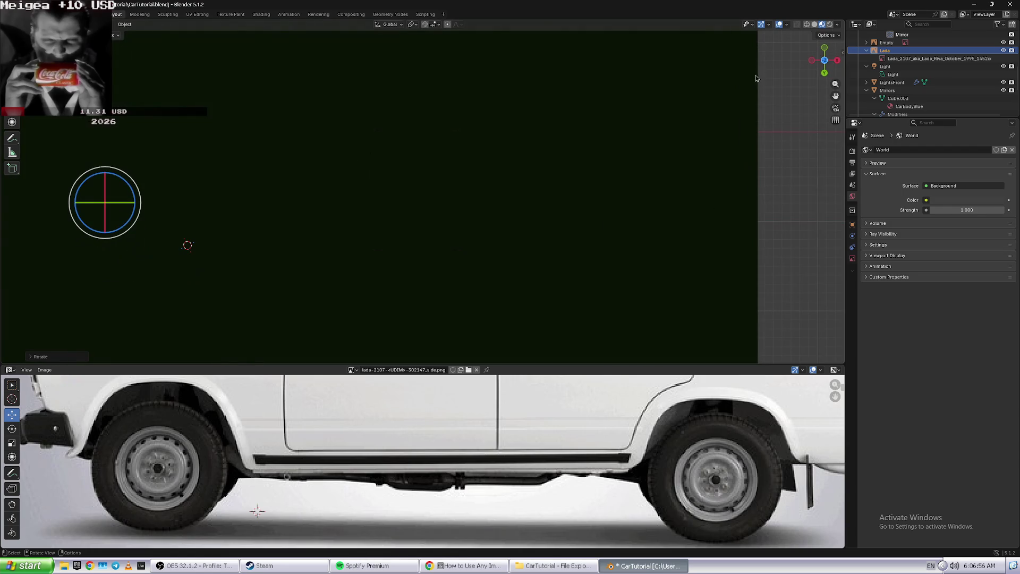
# - Rotate the left reference plane in top view to align it with the car
pyautogui.scroll(-2, 533, 214)
pyautogui.scroll(-6, 535, 195)
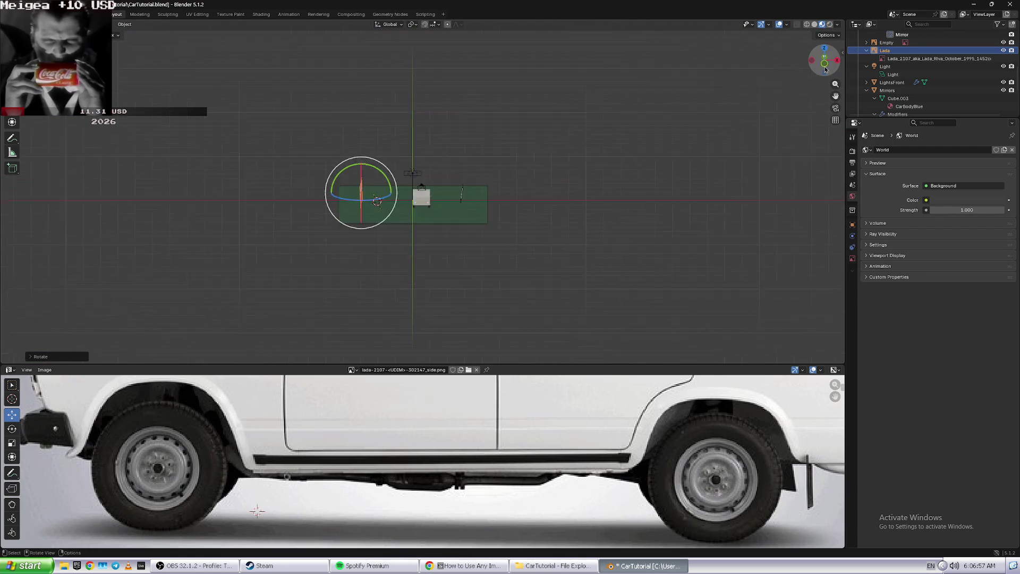
pyautogui.scroll(5, 454, 211)
pyautogui.scroll(1, 453, 211)
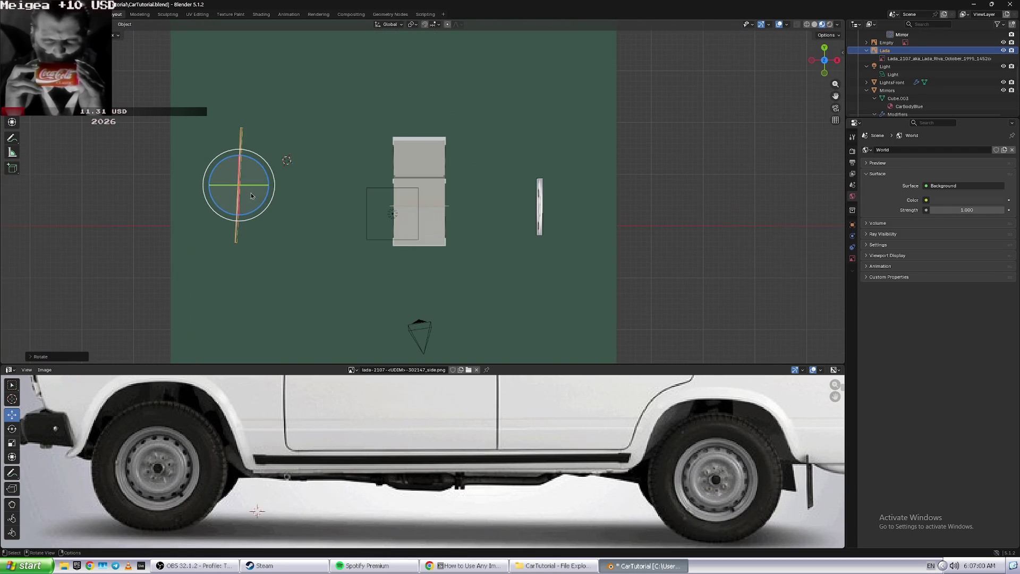
pyautogui.press('r')
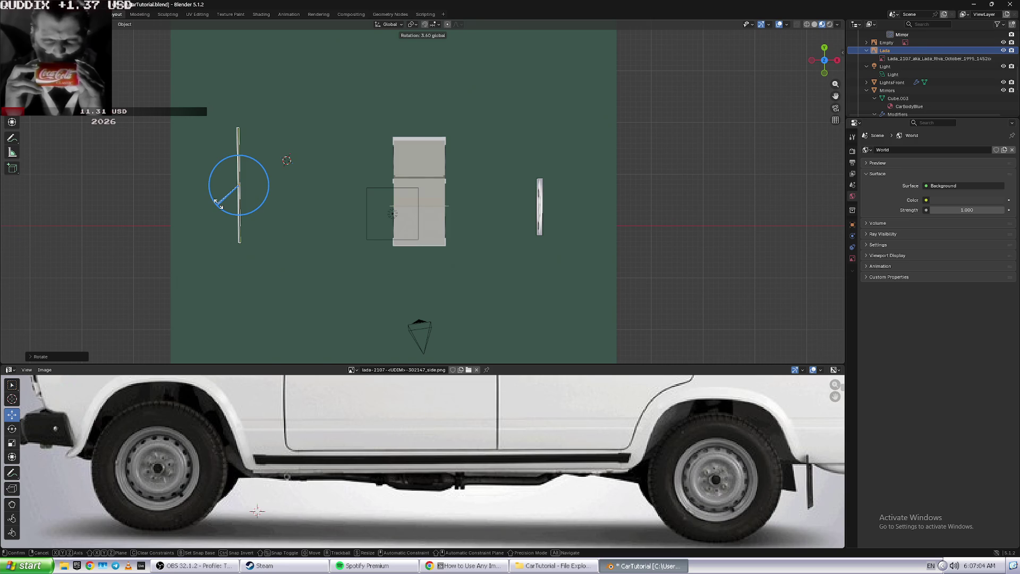
pyautogui.click(218, 202)
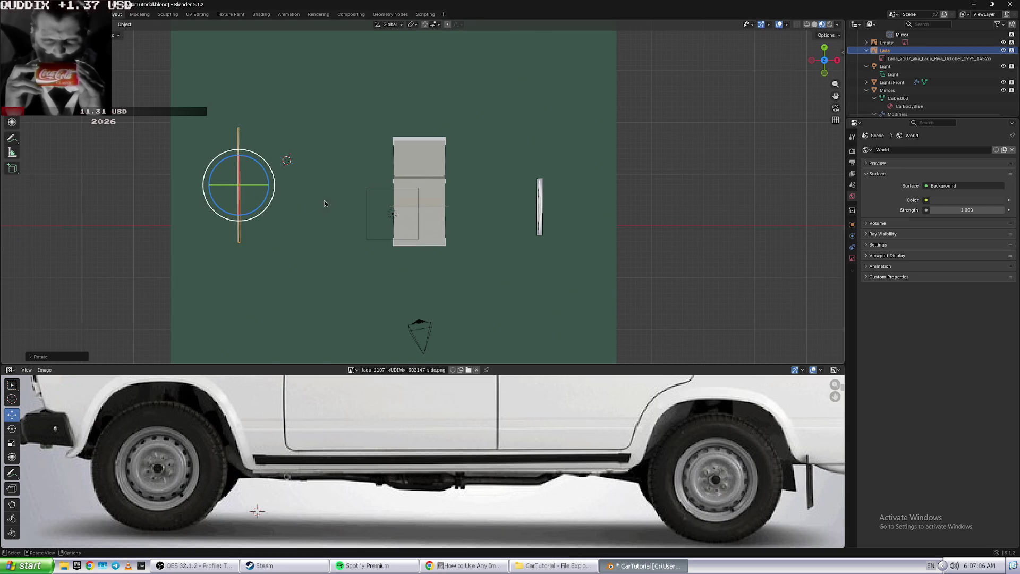
# - Select the right reference plane and try rotating it, cancelling the stray rotation
pyautogui.click(407, 202)
pyautogui.click(540, 208)
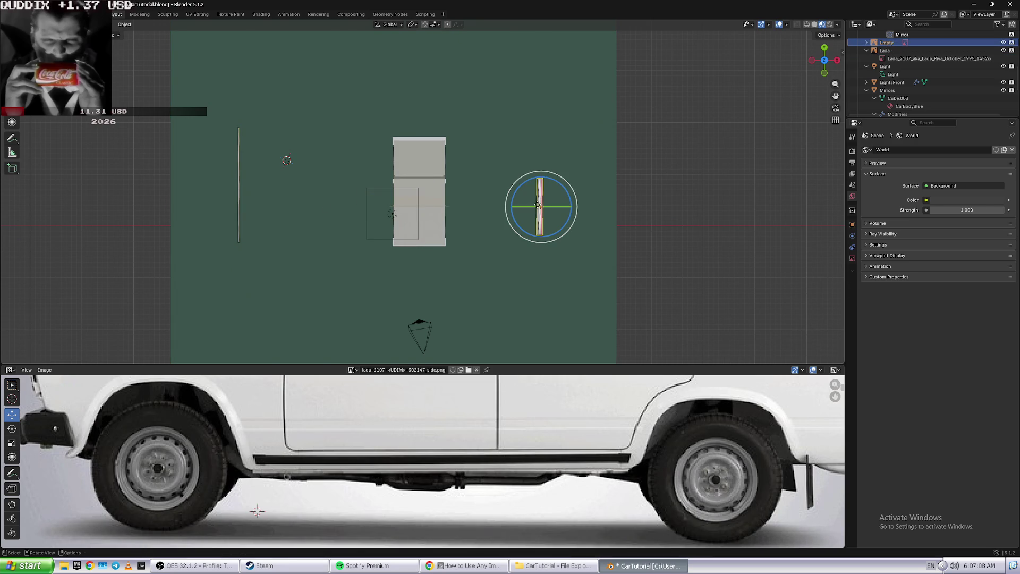
pyautogui.moveTo(568, 208); pyautogui.dragTo(568, 210)
pyautogui.moveTo(574, 205); pyautogui.dragTo(574, 189)
pyautogui.press('Escape')
# - In front orthographic view, tilt the left and right reference planes upright
pyautogui.moveTo(824, 53); pyautogui.dragTo(827, 49)
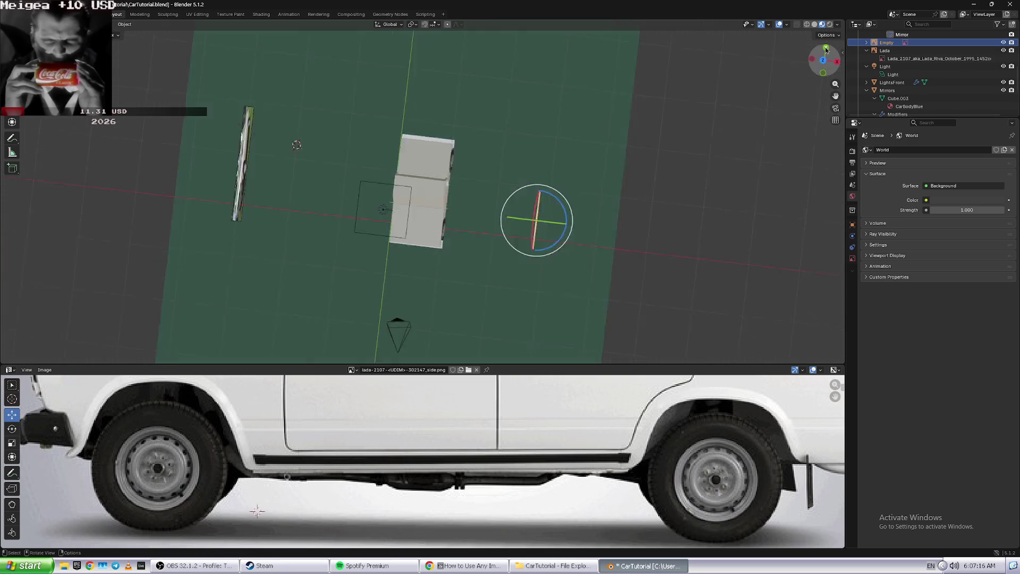
pyautogui.click(827, 50)
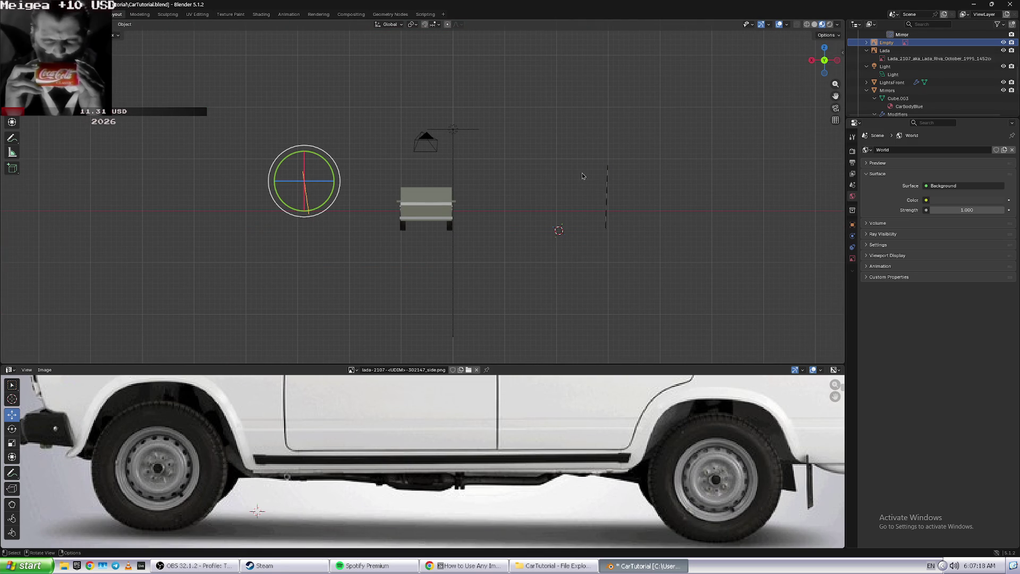
pyautogui.moveTo(291, 210); pyautogui.dragTo(304, 211)
pyautogui.click(607, 227)
pyautogui.moveTo(607, 228); pyautogui.dragTo(606, 226)
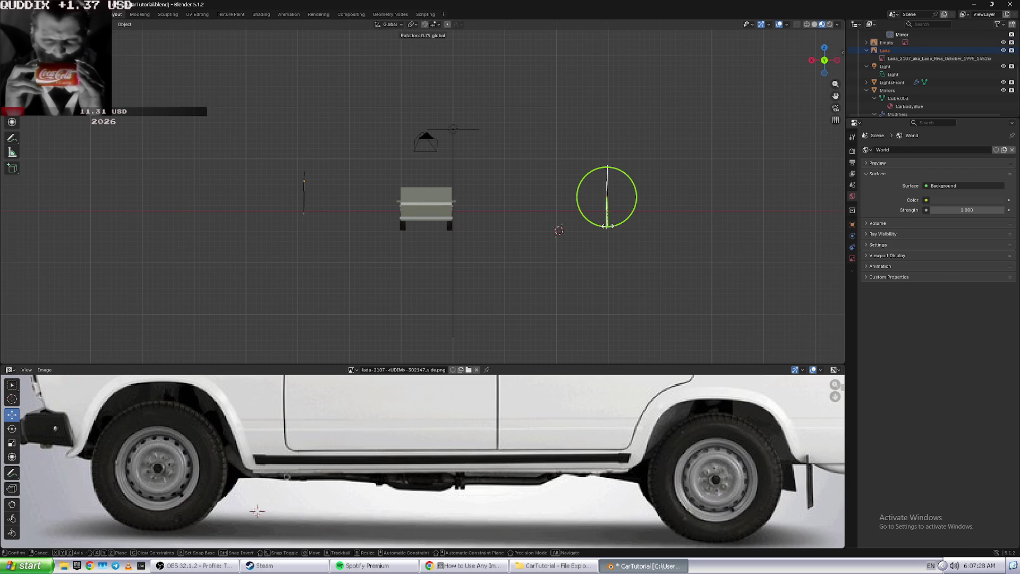
pyautogui.moveTo(607, 226); pyautogui.dragTo(607, 227)
pyautogui.scroll(2, 607, 227)
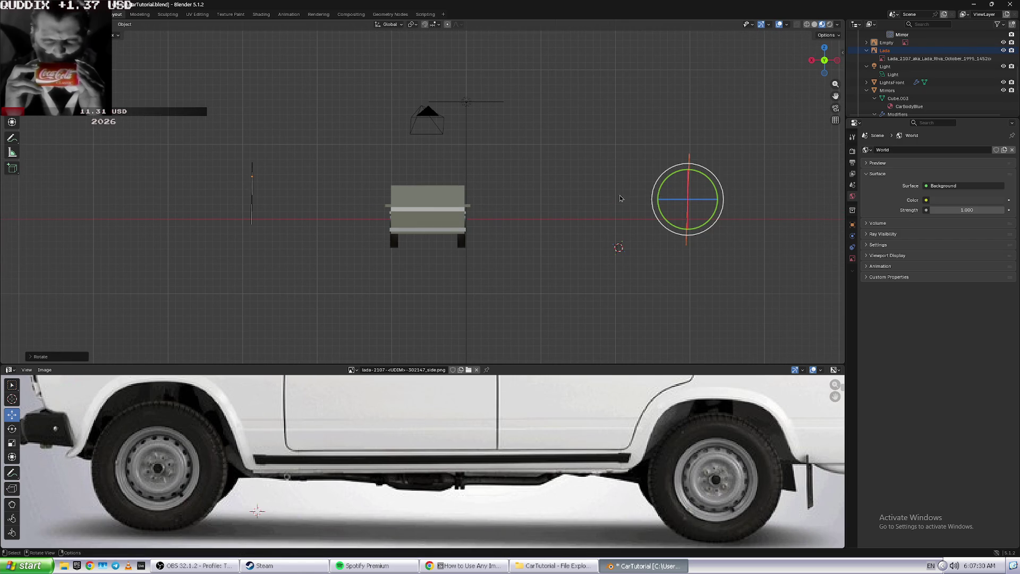
pyautogui.moveTo(689, 232); pyautogui.dragTo(689, 229)
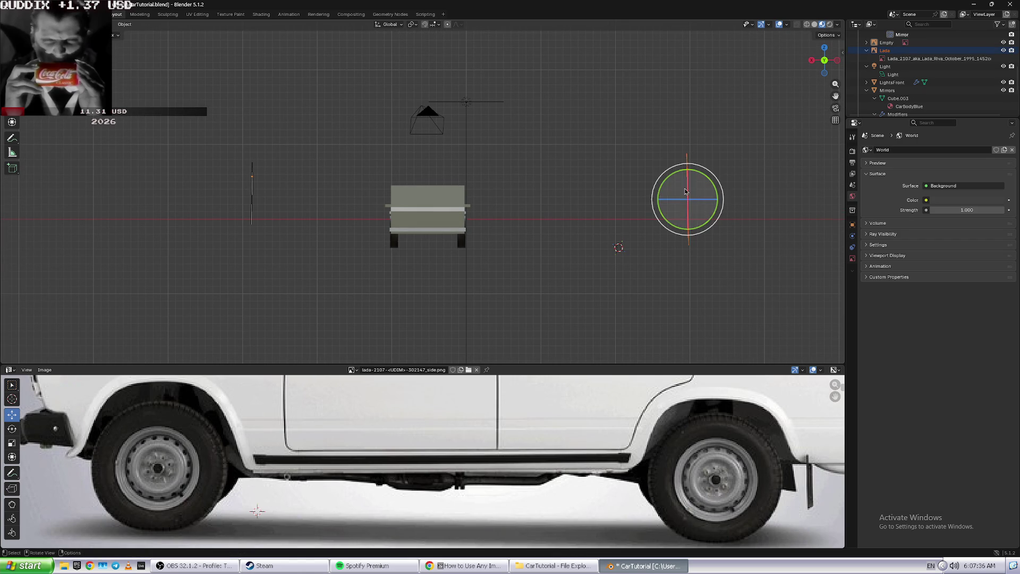
# - Move the left reference plane along X closer to the car
pyautogui.press('g')
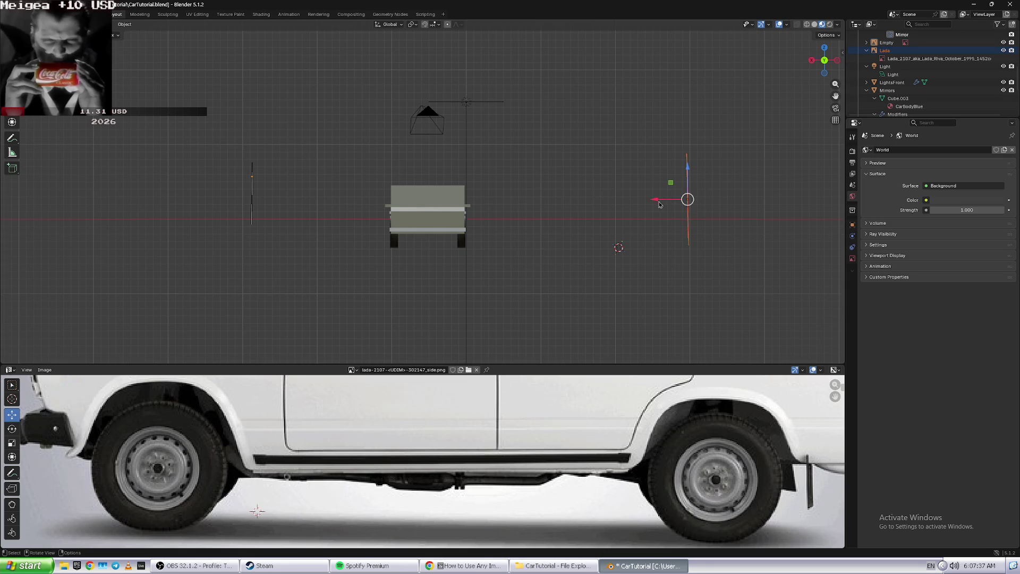
pyautogui.press('x')
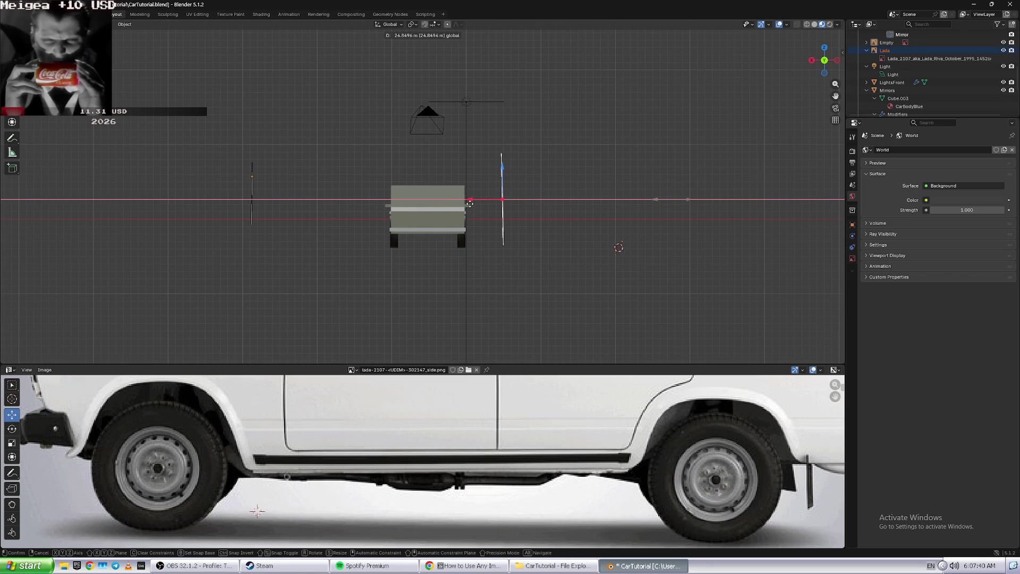
pyautogui.click(468, 204)
pyautogui.moveTo(187, 156)
pyautogui.mouseDown()
pyautogui.moveTo(234, 191)
pyautogui.moveTo(266, 196)
pyautogui.moveTo(287, 182)
pyautogui.mouseUp()
# - Box-select the right reference plane and slide it along X toward the car
pyautogui.click(396, 147)
pyautogui.moveTo(534, 155); pyautogui.dragTo(490, 235)
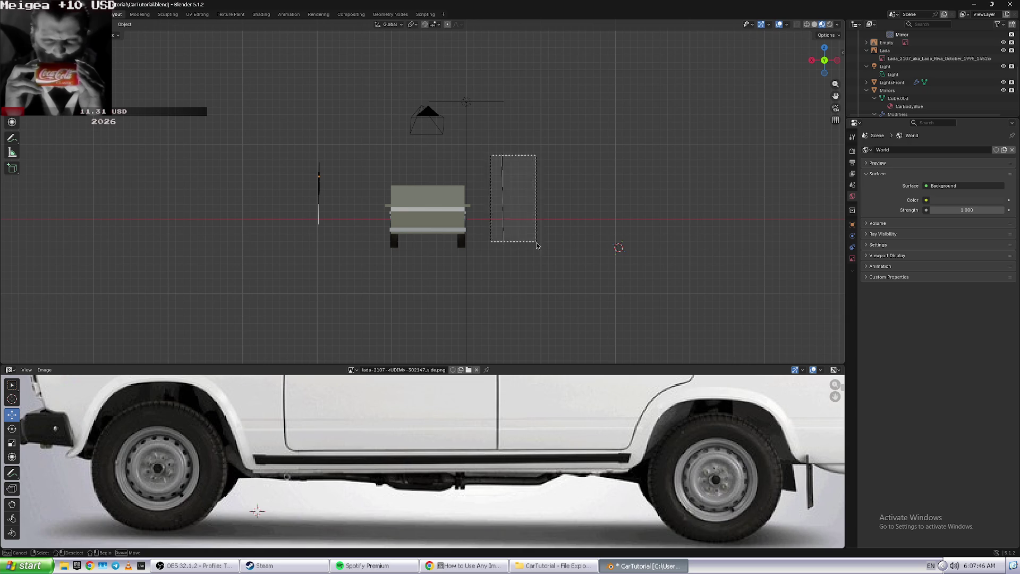
pyautogui.moveTo(469, 201); pyautogui.dragTo(507, 202)
pyautogui.moveTo(508, 202)
pyautogui.mouseDown(button='middle')
pyautogui.moveTo(618, 187)
pyautogui.moveTo(556, 224)
pyautogui.moveTo(468, 246)
pyautogui.moveTo(340, 257)
pyautogui.mouseUp(button='middle')
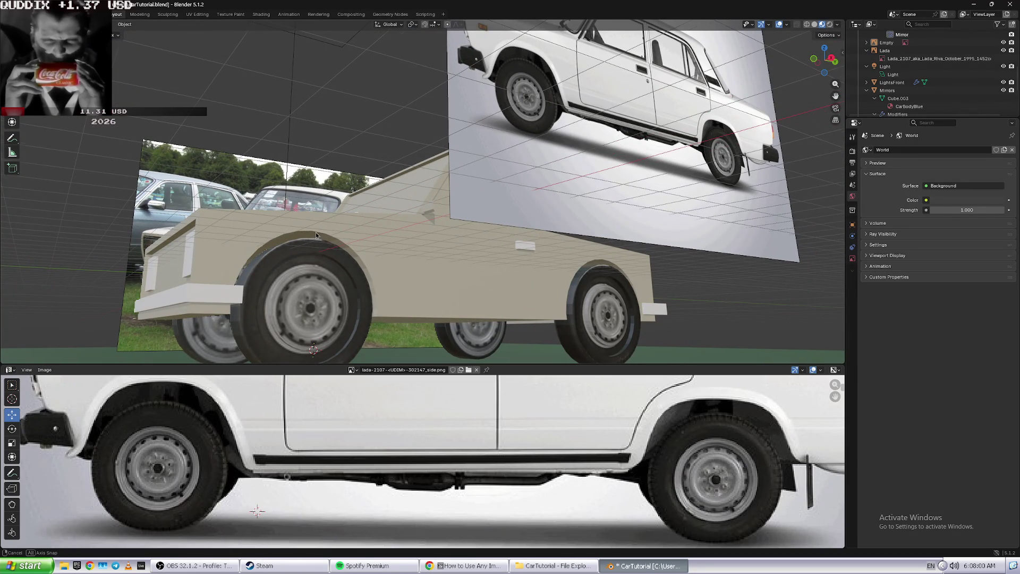
# - Push the white-background photo plane farther out along X
pyautogui.moveTo(316, 231); pyautogui.dragTo(331, 241, button='middle')
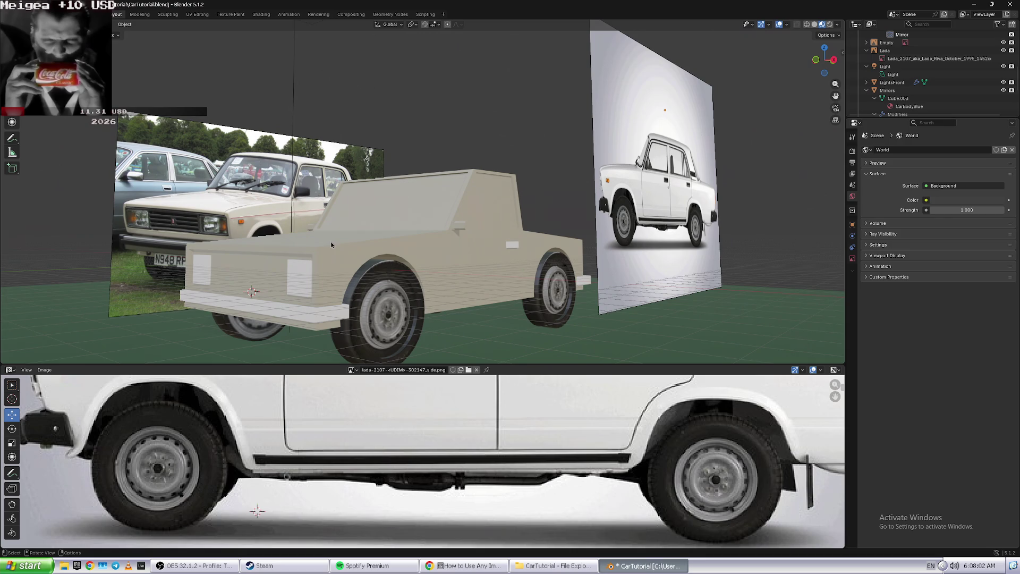
pyautogui.click(621, 222)
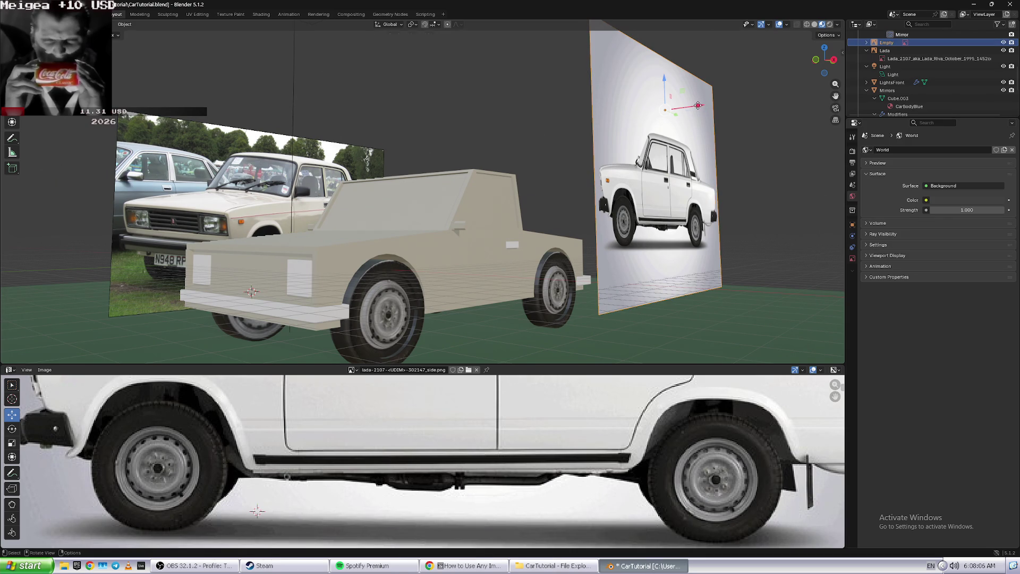
pyautogui.moveTo(698, 105); pyautogui.dragTo(840, 106)
# - Try sliding the outdoor photo plane sideways, cancelling each unwanted move
pyautogui.click(212, 200)
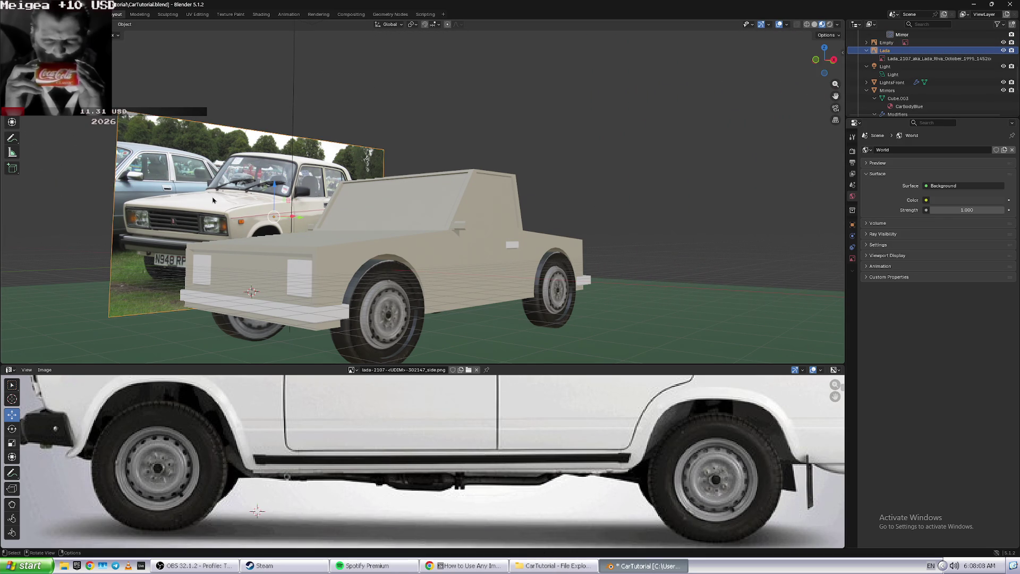
pyautogui.moveTo(293, 218); pyautogui.dragTo(226, 217)
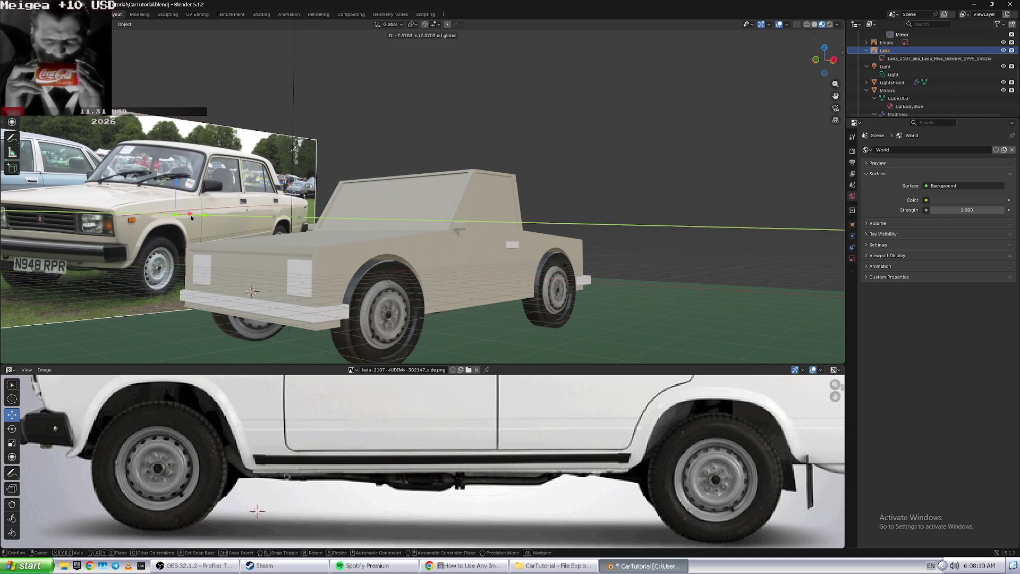
pyautogui.rightClick(225, 217)
pyautogui.moveTo(301, 221); pyautogui.dragTo(151, 218)
pyautogui.rightClick(246, 214)
pyautogui.rightClick(284, 214)
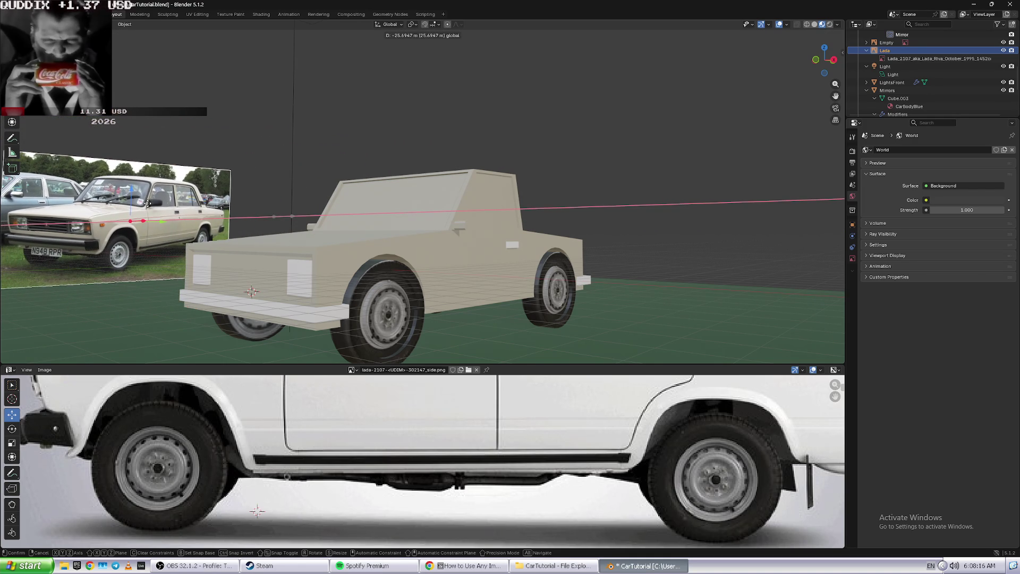
# - Move the white-background plane farther from the car and save CarTutorial.blend
pyautogui.moveTo(292, 181); pyautogui.dragTo(277, 198, button='middle')
pyautogui.scroll(-1, 294, 189)
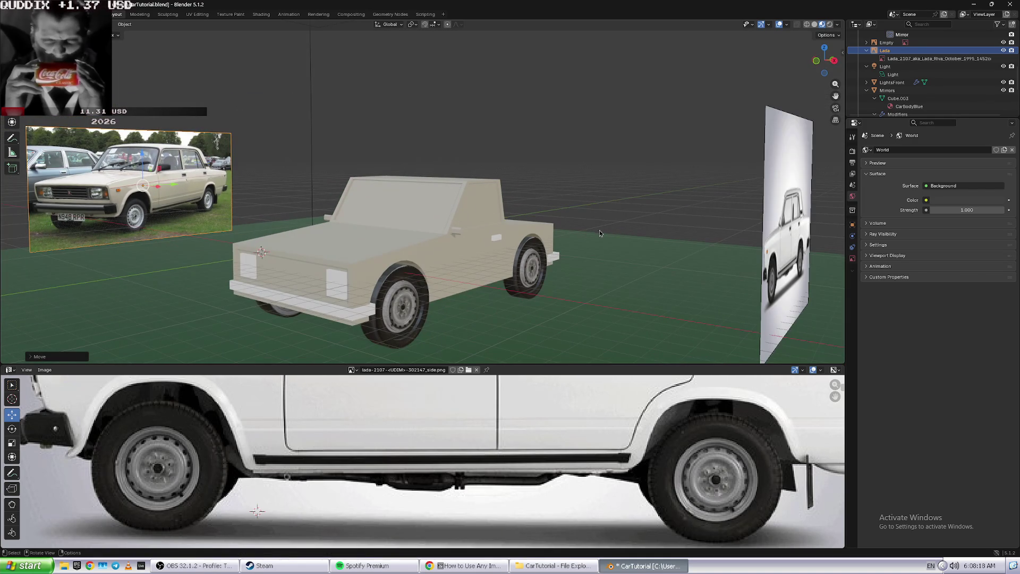
pyautogui.click(784, 228)
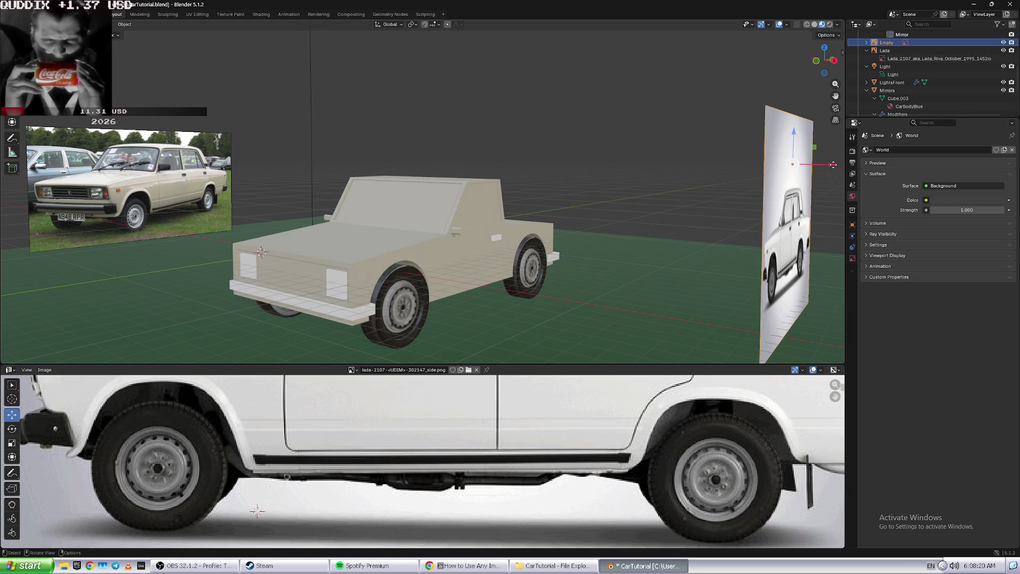
pyautogui.moveTo(838, 167); pyautogui.dragTo(2, 236)
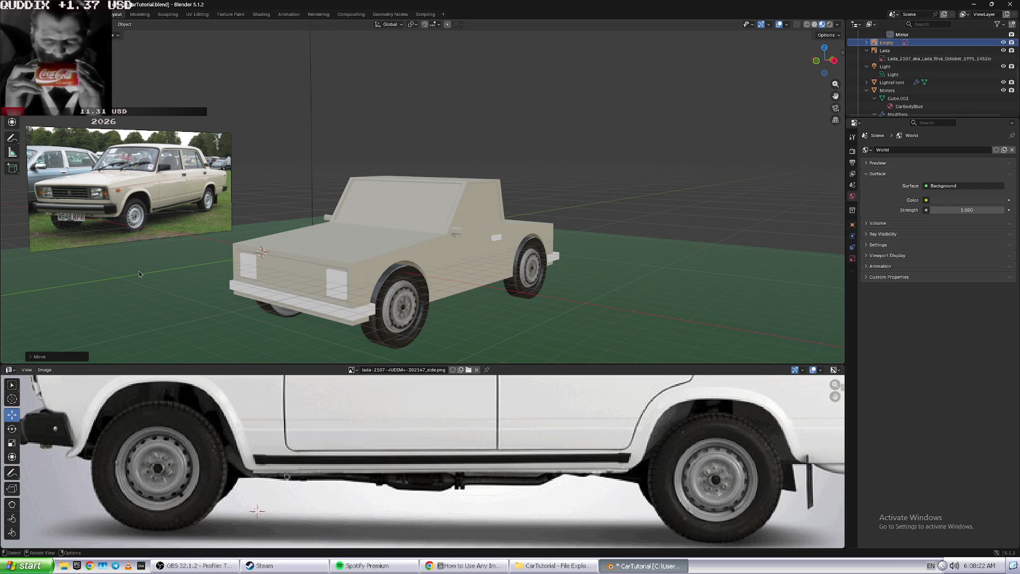
pyautogui.moveTo(215, 281)
pyautogui.mouseDown(button='middle')
pyautogui.moveTo(199, 264)
pyautogui.moveTo(281, 267)
pyautogui.moveTo(355, 253)
pyautogui.moveTo(289, 263)
pyautogui.mouseUp(button='middle')
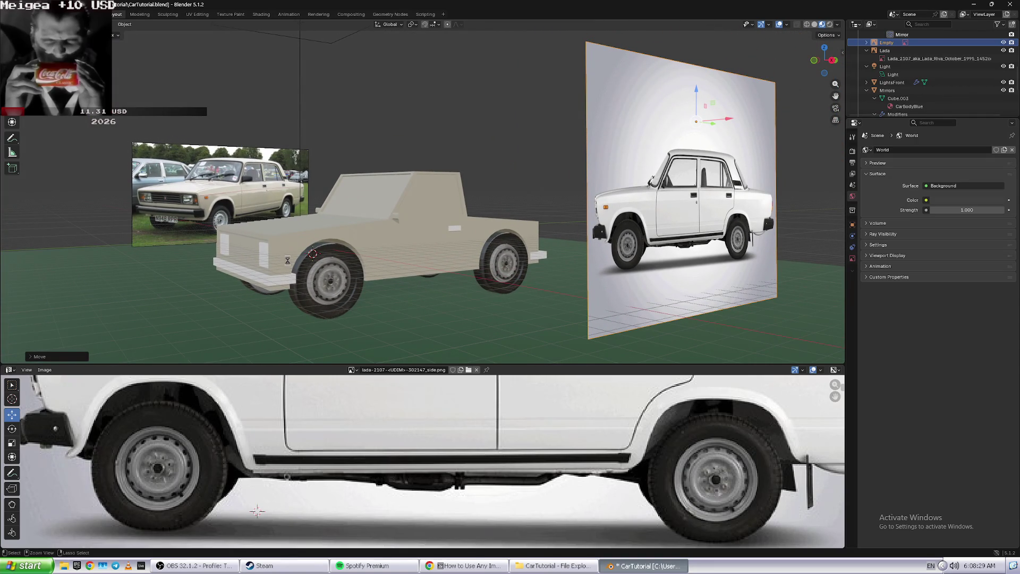
pyautogui.hotkey('ctrl', 's')
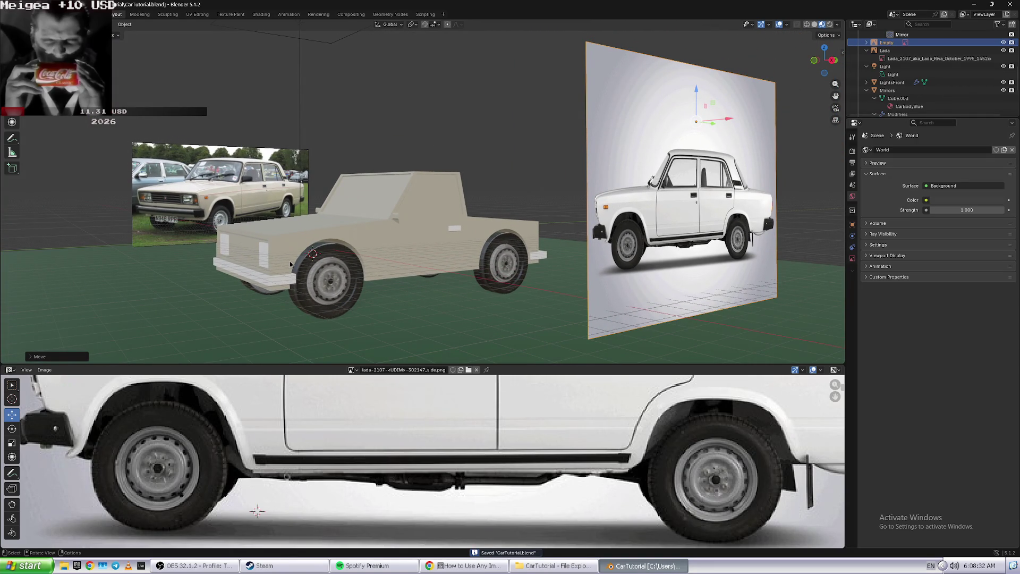